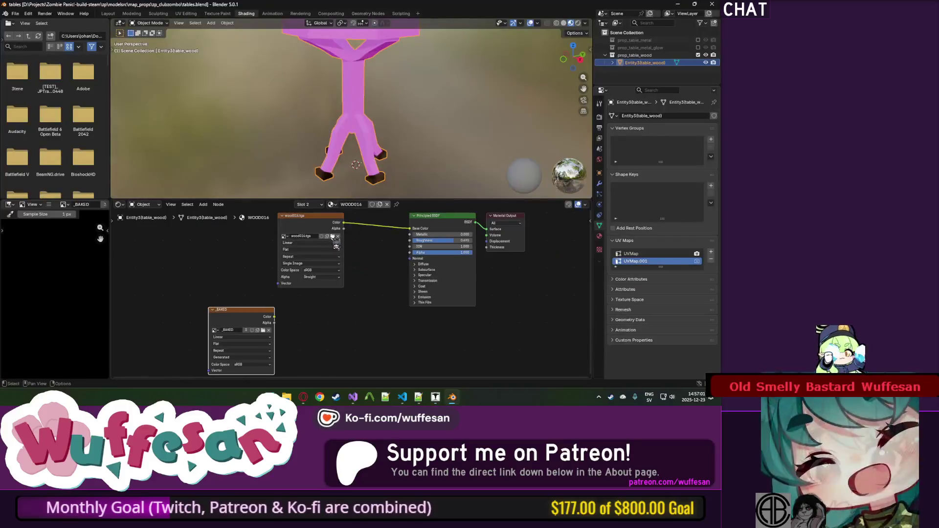
# Load wood016.png from zp_clubzombo into the WOOD016 material's Image Texture node.
pyautogui.click(339, 242)
pyautogui.click(368, 312)
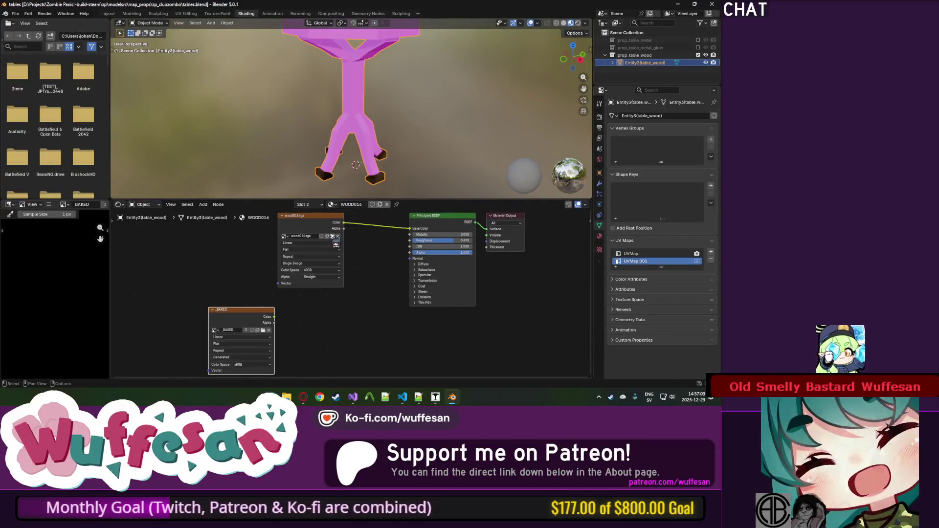
pyautogui.click(336, 241)
pyautogui.click(172, 268)
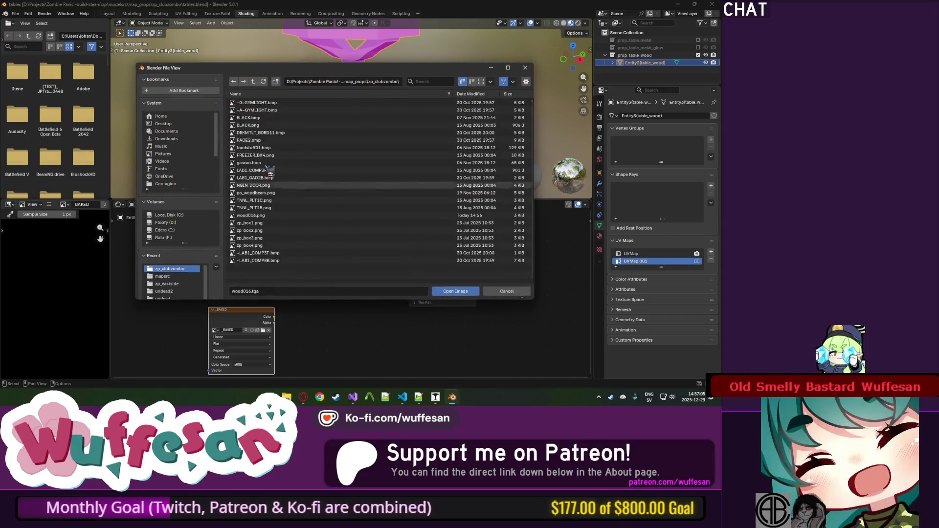
pyautogui.doubleClick(283, 215)
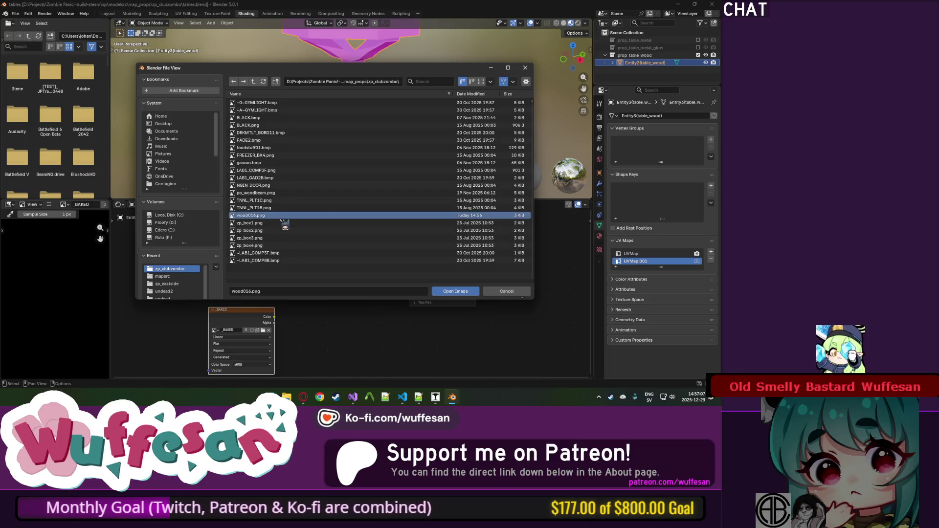
pyautogui.scroll(-3, 368, 114)
pyautogui.moveTo(368, 114)
pyautogui.mouseDown()
pyautogui.moveTo(361, 143)
pyautogui.moveTo(365, 128)
pyautogui.mouseUp()
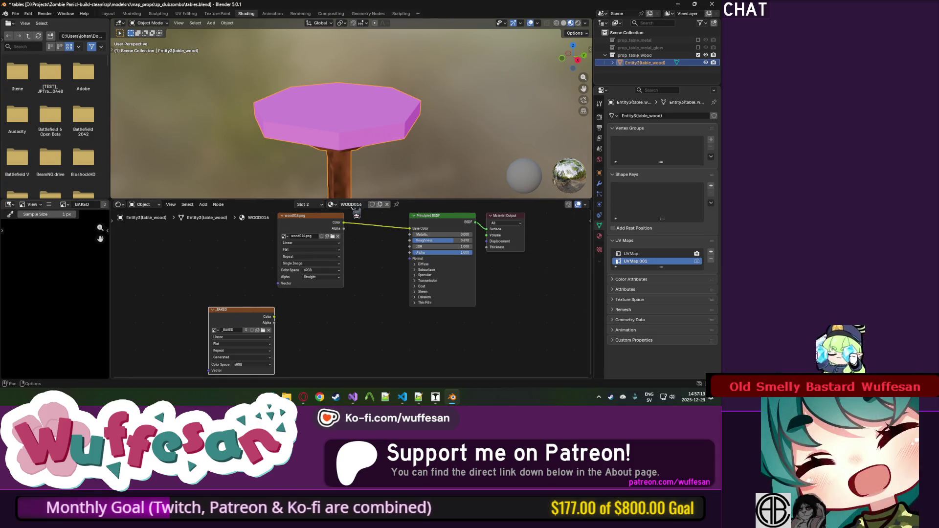
# Show the slot 1 AVA_TRIM material's node tree, then go to J.A.C.K.
pyautogui.click(332, 204)
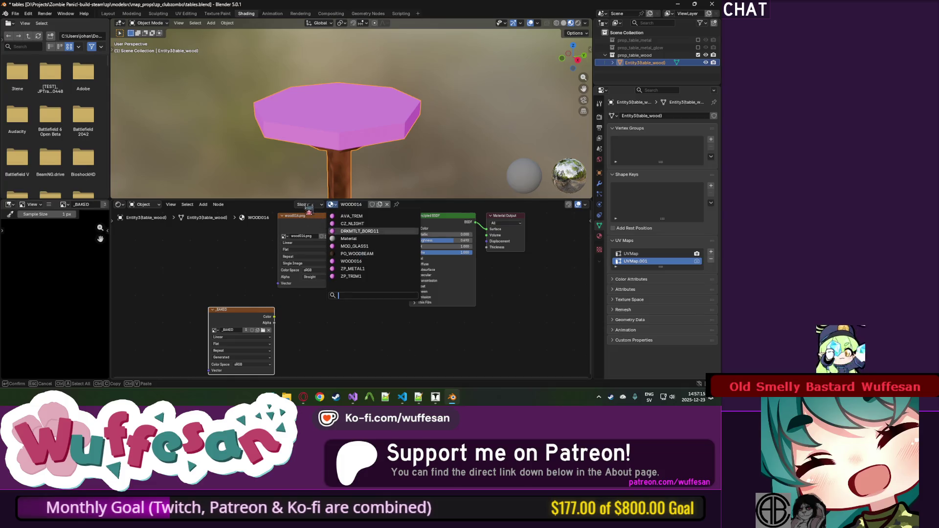
pyautogui.click(305, 205)
pyautogui.click(298, 223)
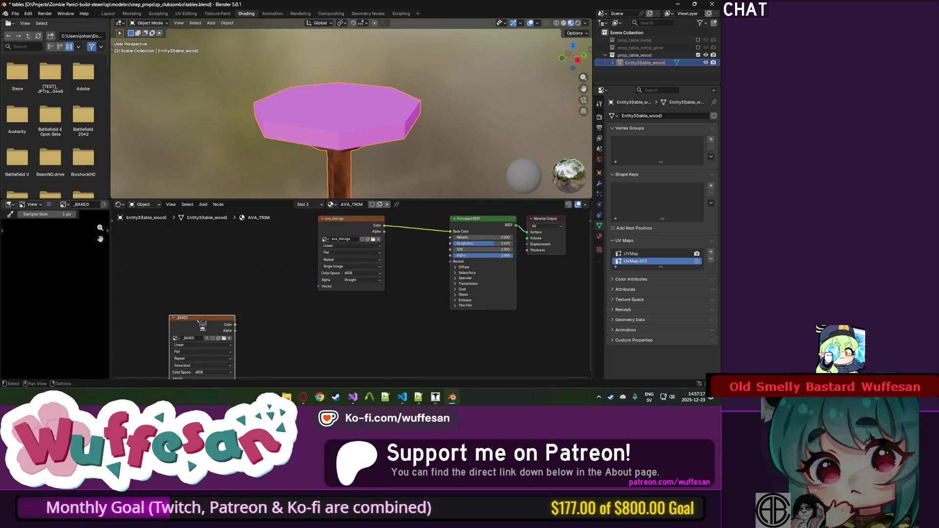
pyautogui.hotkey('alt', 'Tab')
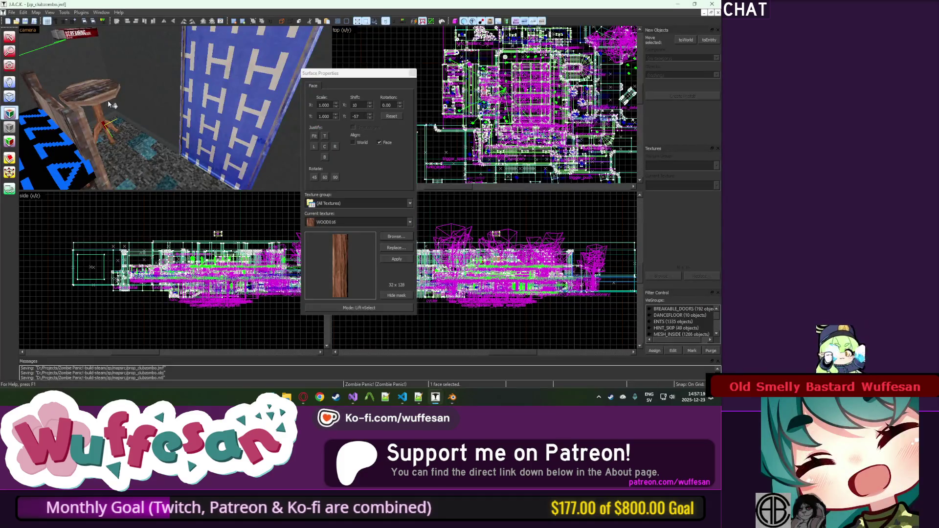
# Confirm in J.A.C.K. that the stool top face uses the AVA_TRIM texture.
pyautogui.click(111, 105)
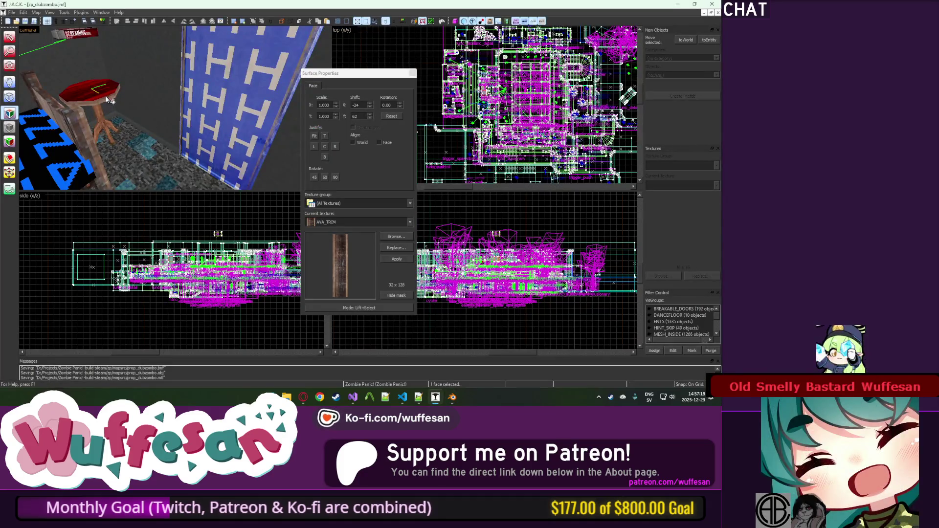
pyautogui.click(395, 248)
pyautogui.click(427, 142)
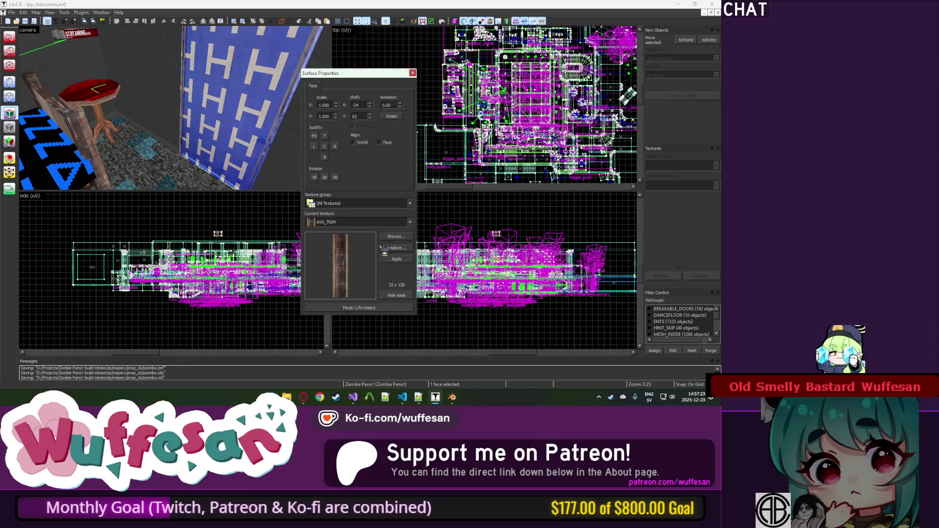
pyautogui.press('Escape')
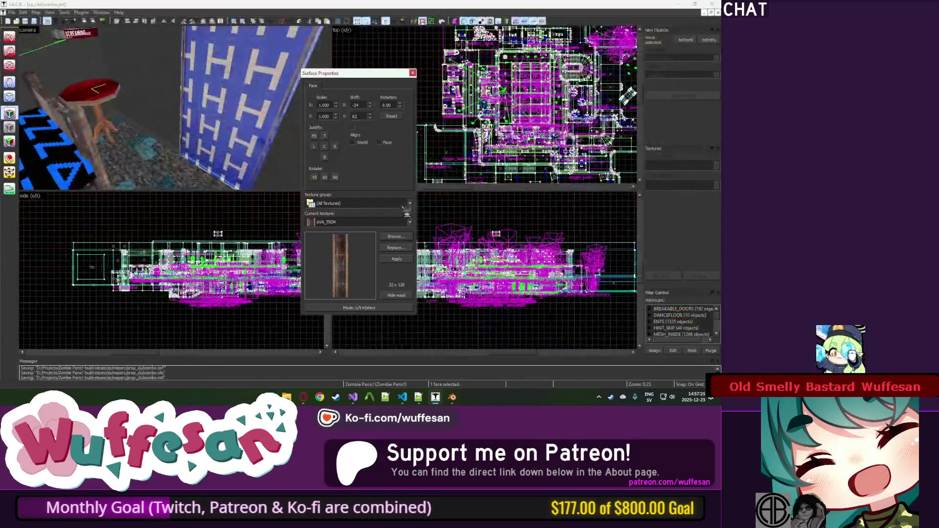
# Copy ava_trim.png from zp_rhs22 into zp_clubzombo, then return to Blender's image browser.
pyautogui.hotkey('alt', 'Tab')
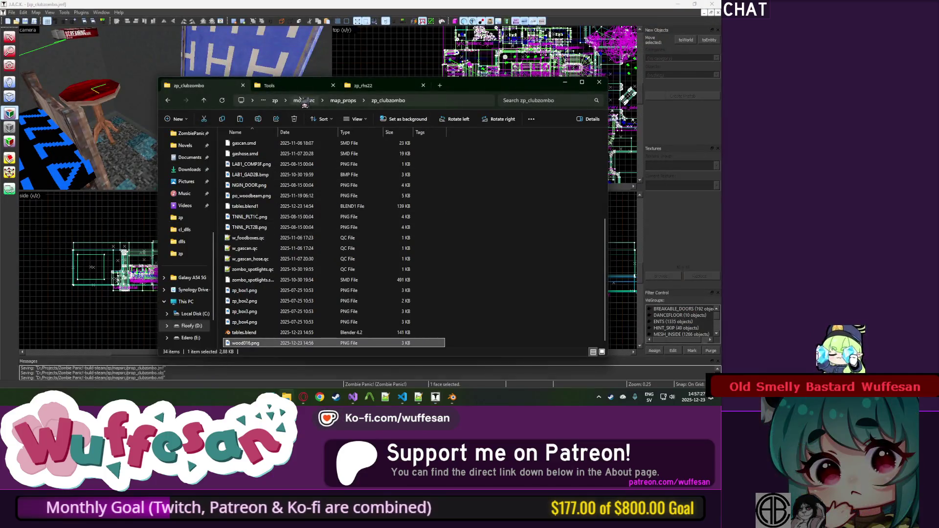
pyautogui.click(362, 85)
pyautogui.moveTo(303, 153)
pyautogui.mouseDown()
pyautogui.moveTo(189, 85)
pyautogui.moveTo(486, 246)
pyautogui.mouseUp()
pyautogui.hotkey('alt', 'Tab')
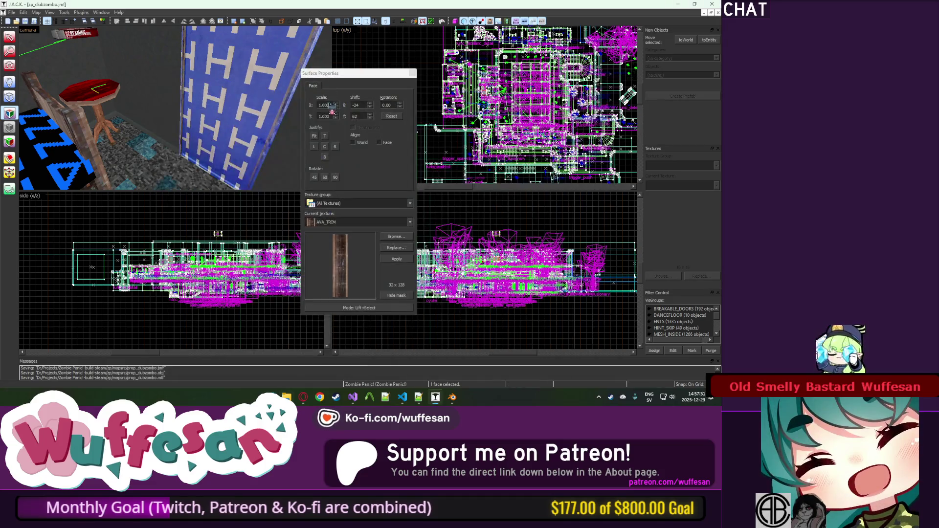
pyautogui.press('Escape')
pyautogui.hotkey('alt', 'Tab')
pyautogui.press('Tab')
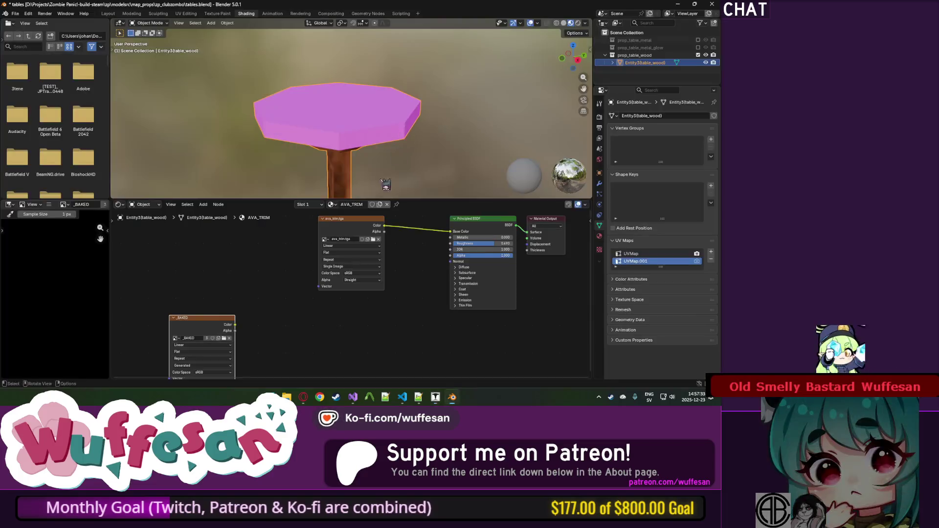
pyautogui.click(224, 338)
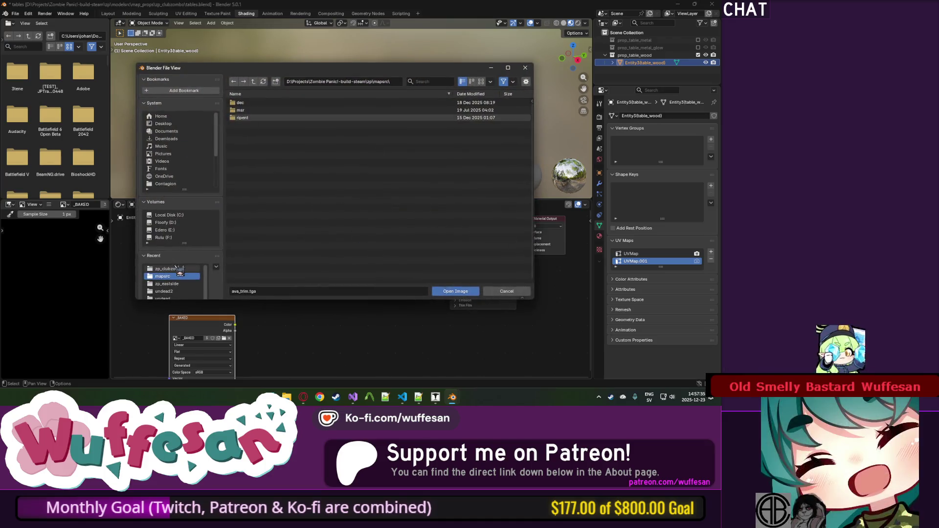
# Load ava_trim.png into the AVA_TRIM Image Texture node and view the table from the front.
pyautogui.click(166, 268)
pyautogui.doubleClick(244, 124)
pyautogui.moveTo(210, 318); pyautogui.dragTo(239, 293)
pyautogui.moveTo(342, 122)
pyautogui.mouseDown()
pyautogui.moveTo(369, 96)
pyautogui.moveTo(391, 93)
pyautogui.mouseUp()
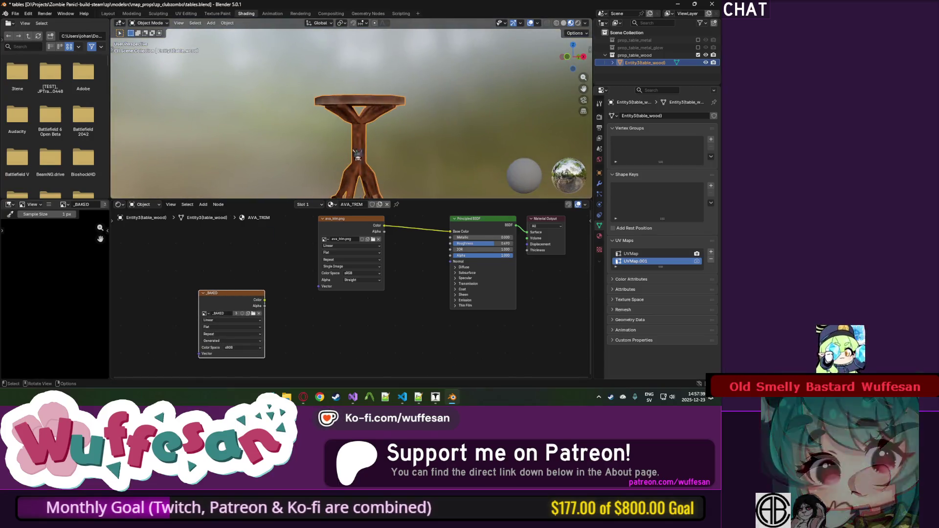
pyautogui.scroll(2, 415, 241)
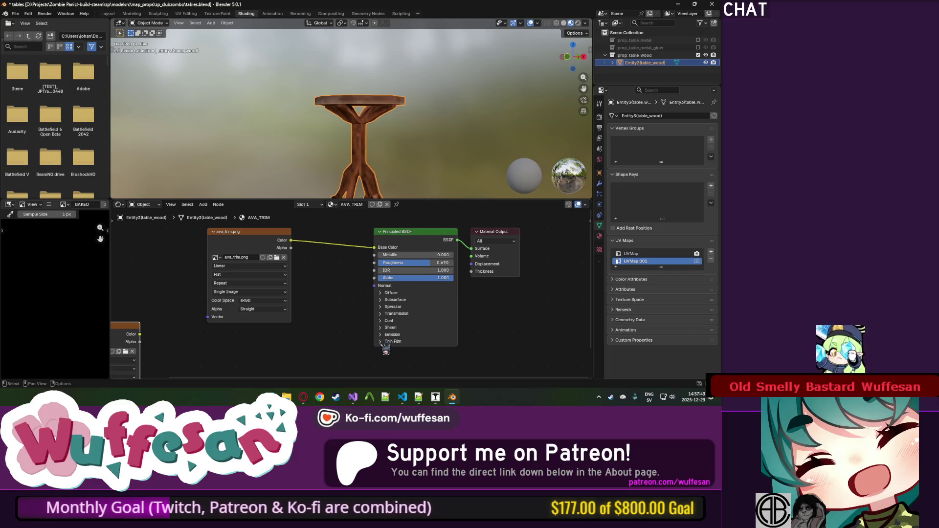
# Inspect the Diffuse and Subsurface panels; keep the image at Repeat, Single Image, Linear.
pyautogui.click(381, 293)
pyautogui.click(380, 293)
pyautogui.click(380, 299)
pyautogui.click(381, 300)
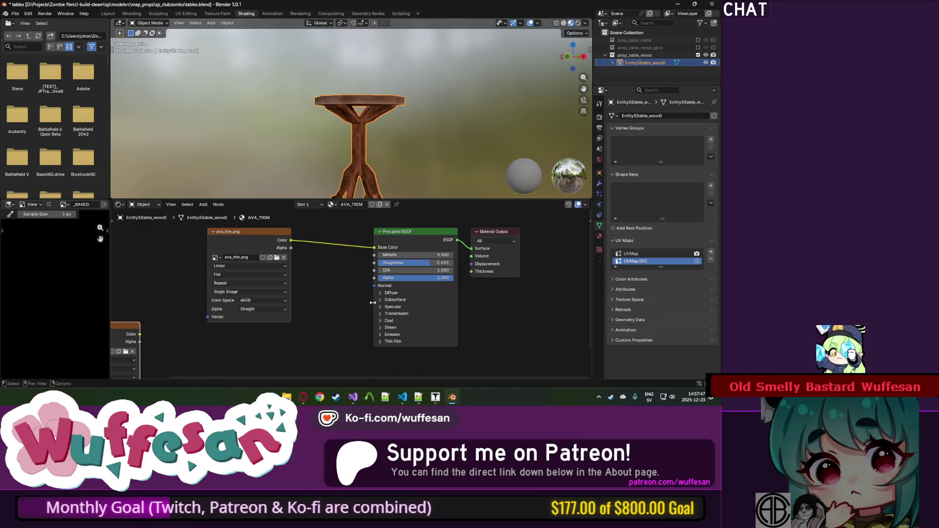
pyautogui.click(291, 283)
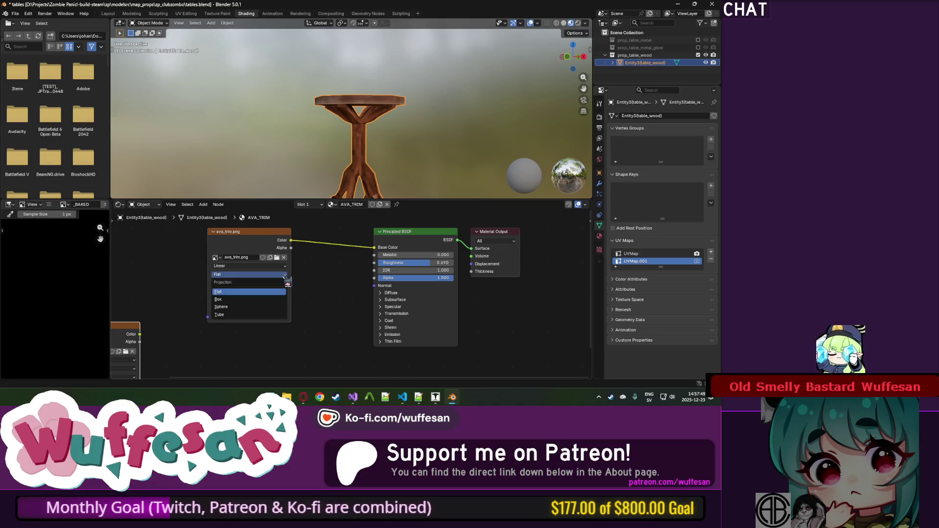
pyautogui.click(284, 286)
pyautogui.click(280, 292)
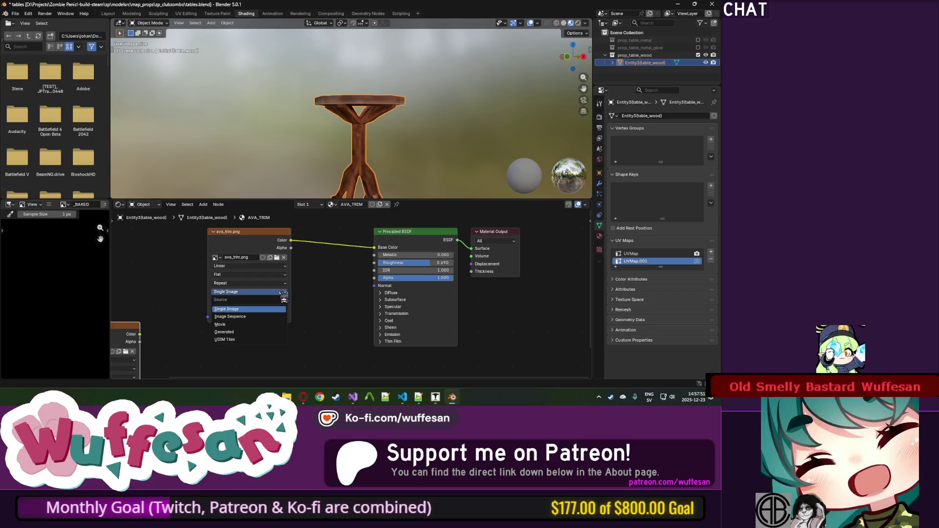
pyautogui.click(280, 293)
pyautogui.click(281, 267)
pyautogui.click(280, 267)
pyautogui.click(277, 292)
pyautogui.click(277, 292)
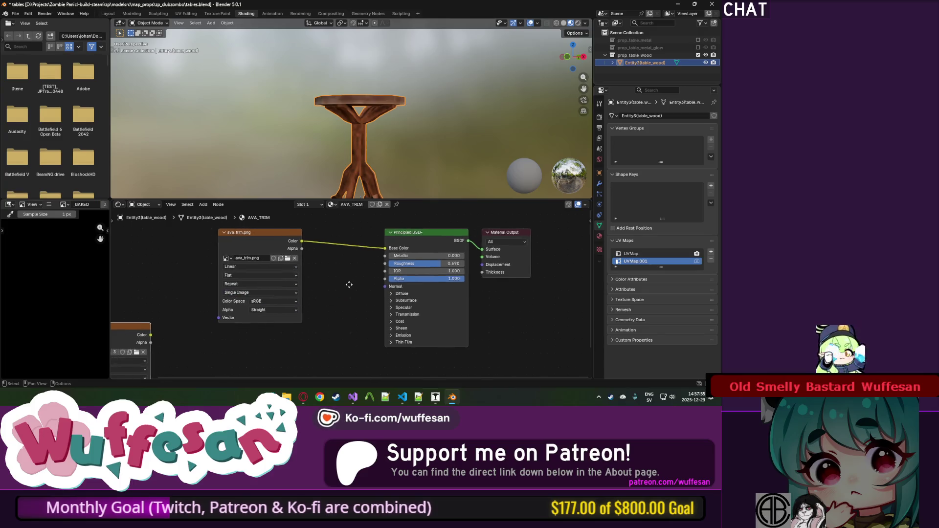
# Arrange the Principled BSDF, Material Output and _BAKED nodes neatly side by side.
pyautogui.moveTo(401, 229); pyautogui.dragTo(378, 229)
pyautogui.moveTo(494, 238); pyautogui.dragTo(489, 241)
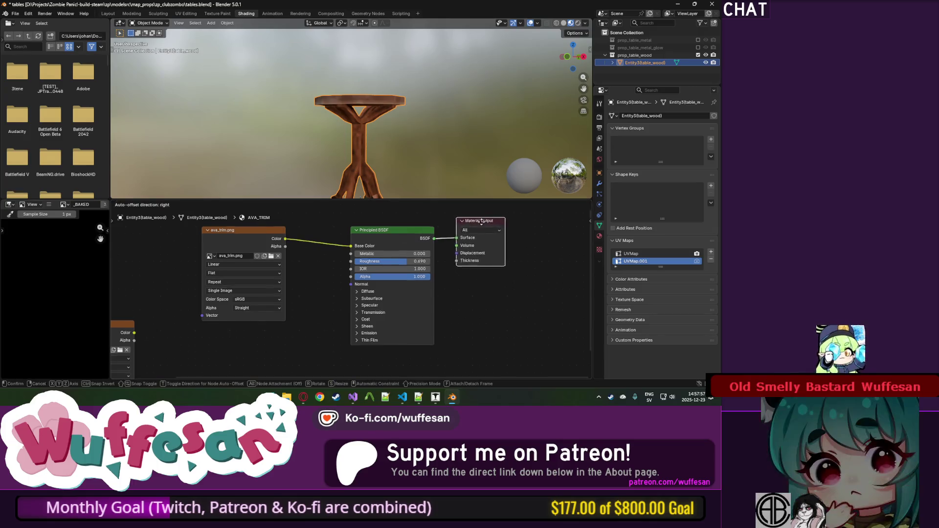
pyautogui.moveTo(382, 247); pyautogui.dragTo(376, 249)
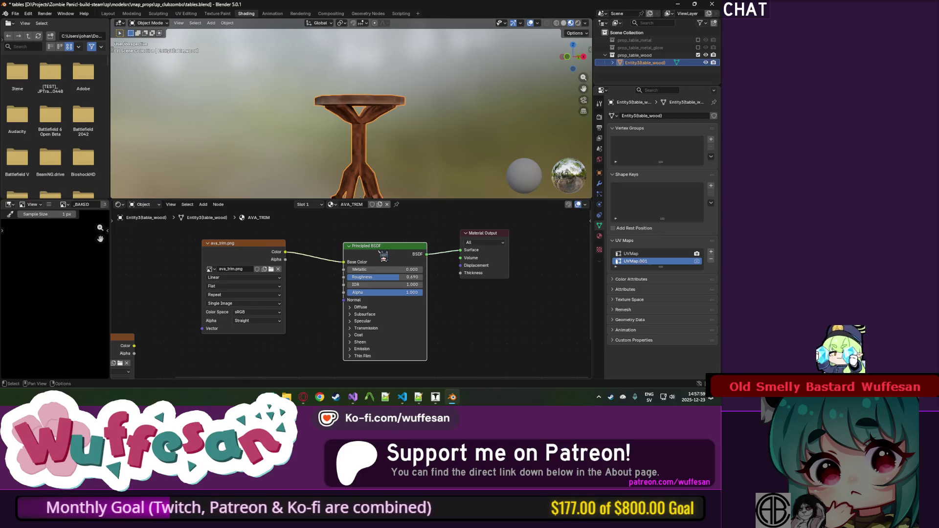
pyautogui.moveTo(308, 298); pyautogui.dragTo(421, 268)
pyautogui.moveTo(226, 321)
pyautogui.mouseDown()
pyautogui.moveTo(216, 316)
pyautogui.moveTo(257, 293)
pyautogui.moveTo(296, 287)
pyautogui.moveTo(313, 300)
pyautogui.mouseUp()
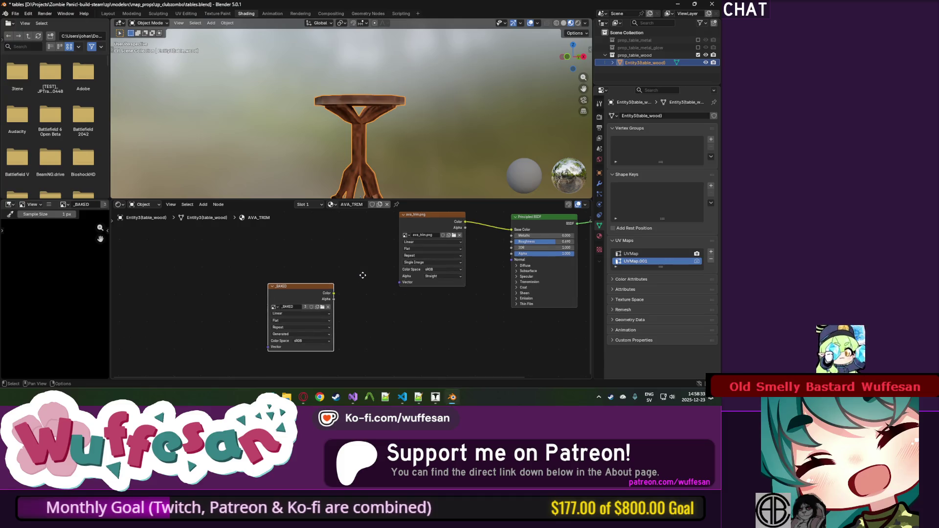
# Orbit to inspect the table from below and the side, then show the Scene properties.
pyautogui.moveTo(345, 147)
pyautogui.mouseDown()
pyautogui.moveTo(327, 113)
pyautogui.moveTo(338, 146)
pyautogui.mouseUp()
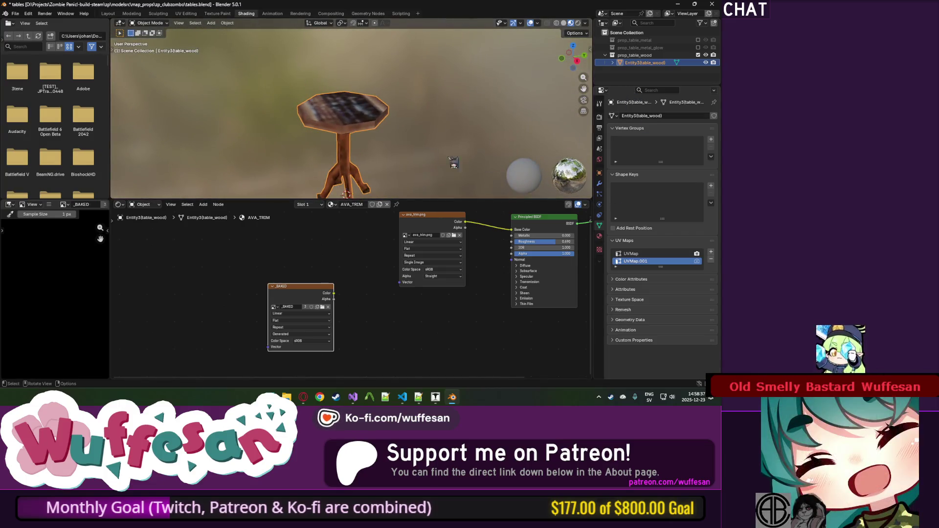
pyautogui.moveTo(405, 110); pyautogui.dragTo(385, 113)
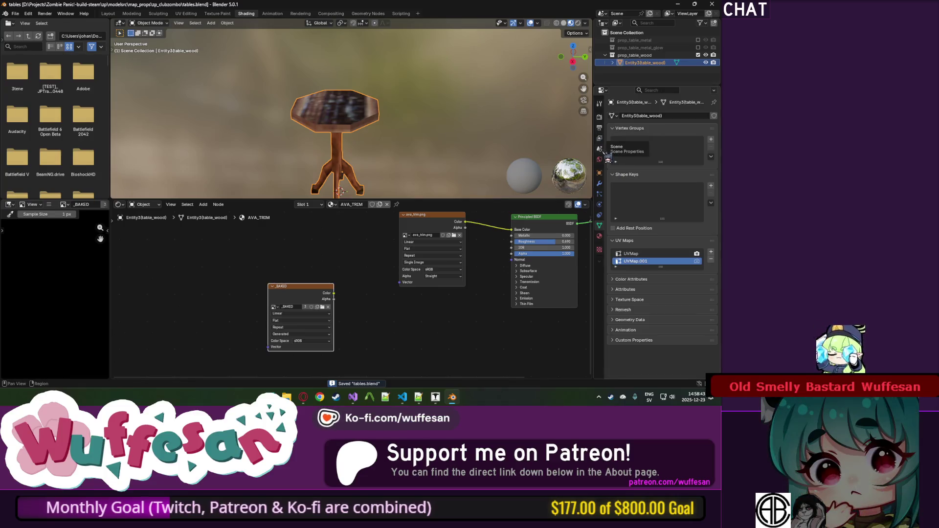
pyautogui.click(600, 149)
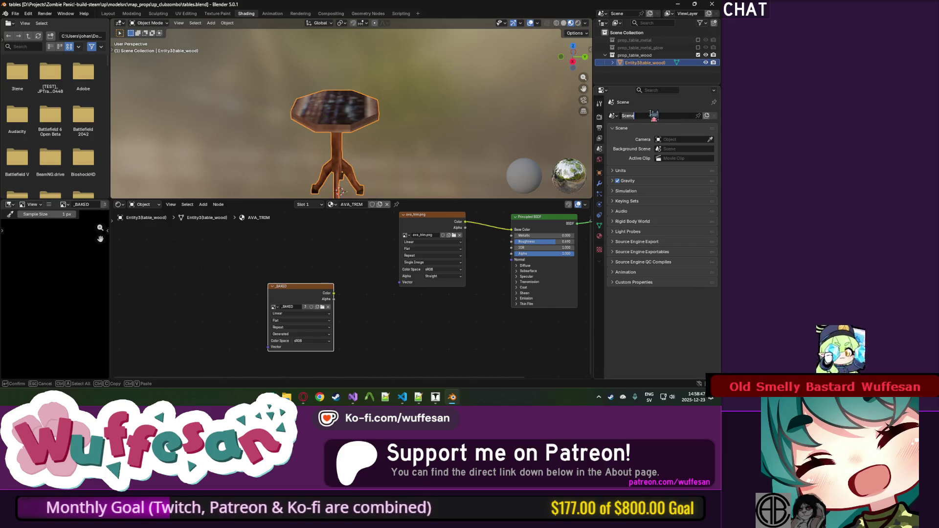
# Set the render engine to Cycles with GPU as the render device.
pyautogui.press('Return')
pyautogui.click(599, 116)
pyautogui.click(682, 117)
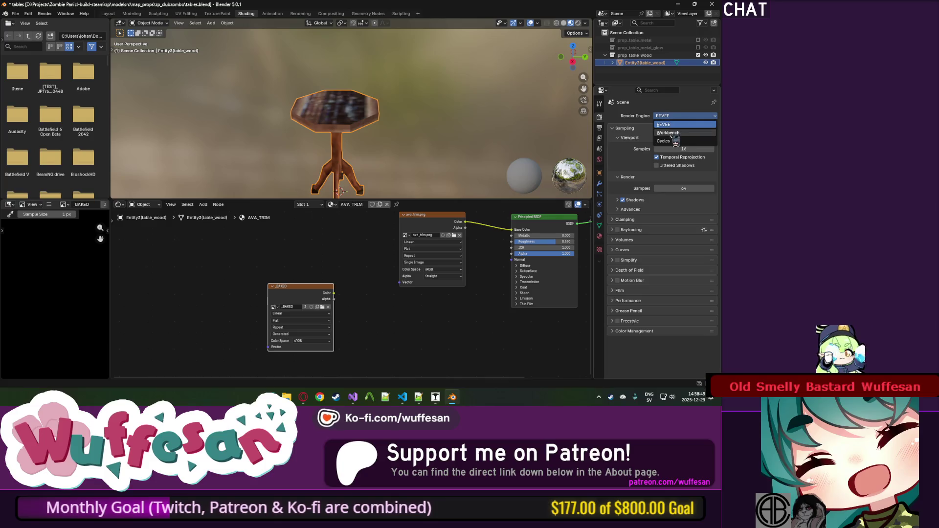
pyautogui.click(676, 141)
pyautogui.click(693, 125)
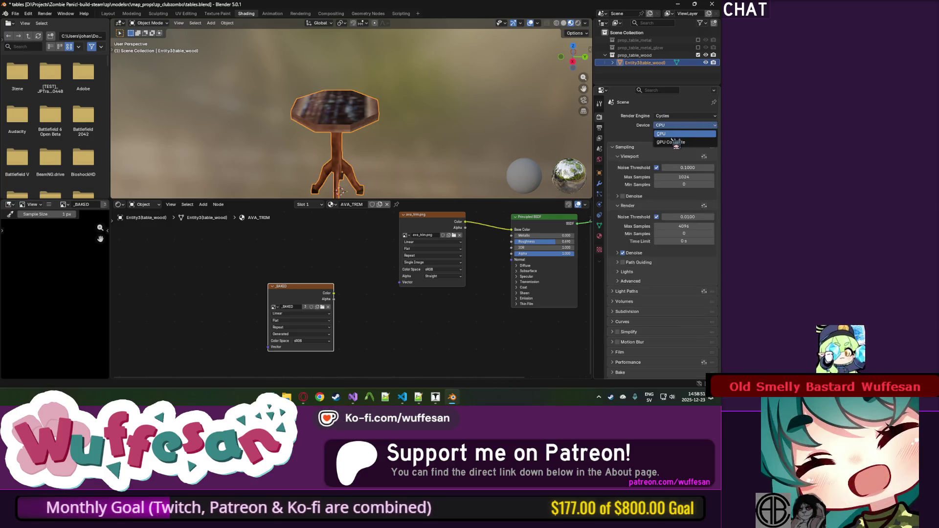
pyautogui.click(675, 142)
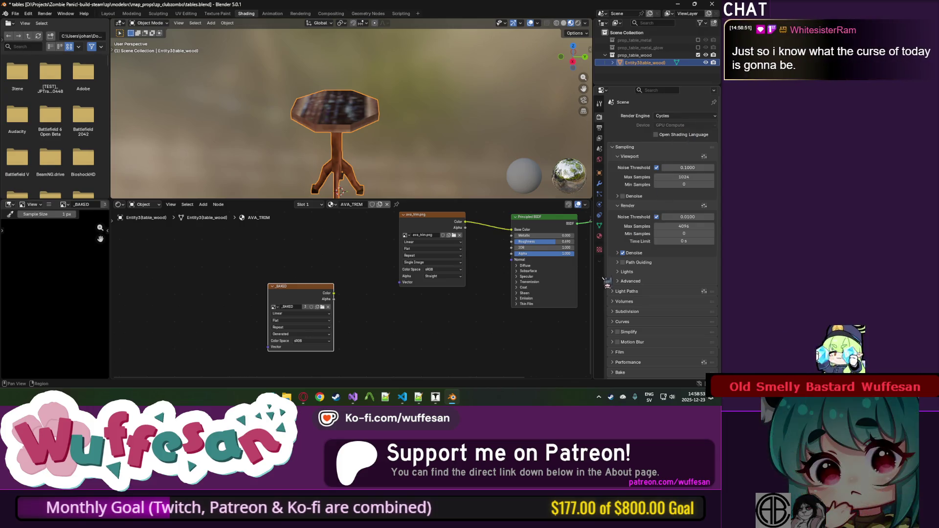
# Expand the Film panel to show Exposure and Pixel Filter.
pyautogui.scroll(-2, 624, 233)
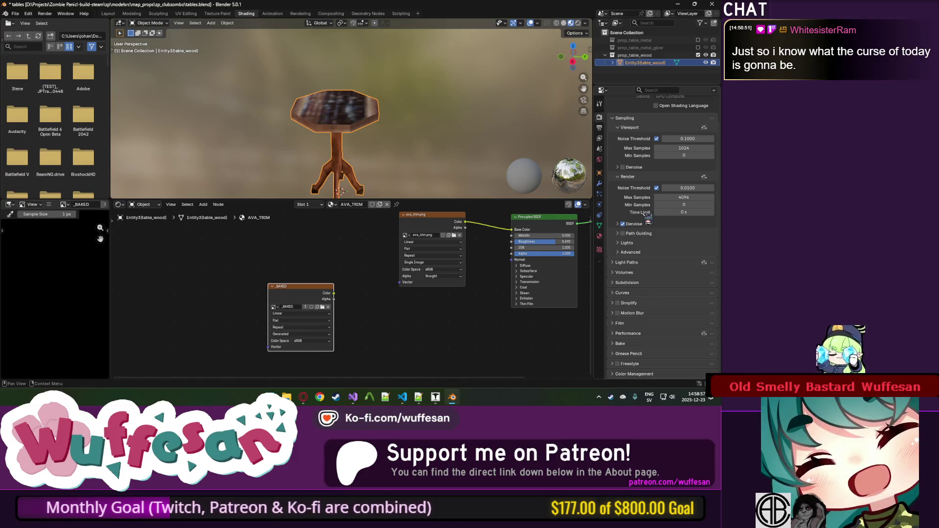
pyautogui.click(636, 321)
pyautogui.scroll(-5, 641, 274)
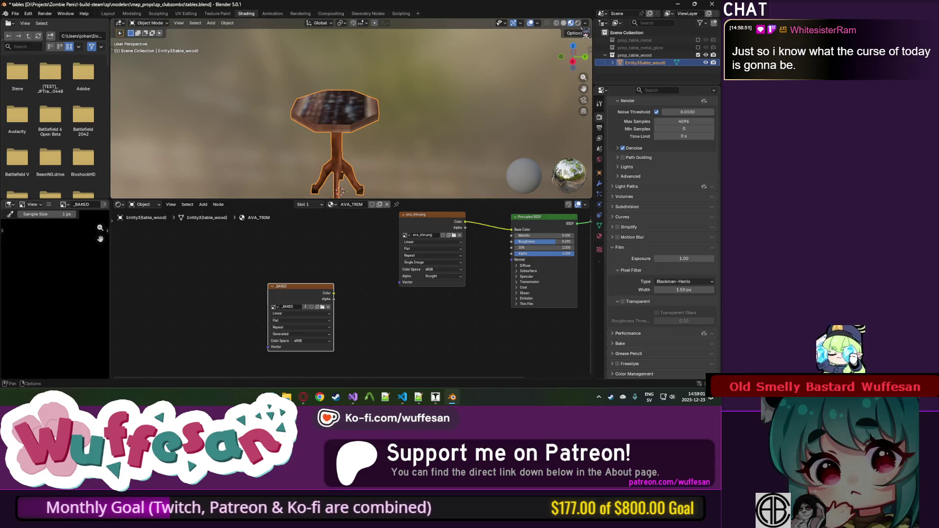
pyautogui.moveTo(313, 294); pyautogui.dragTo(301, 309)
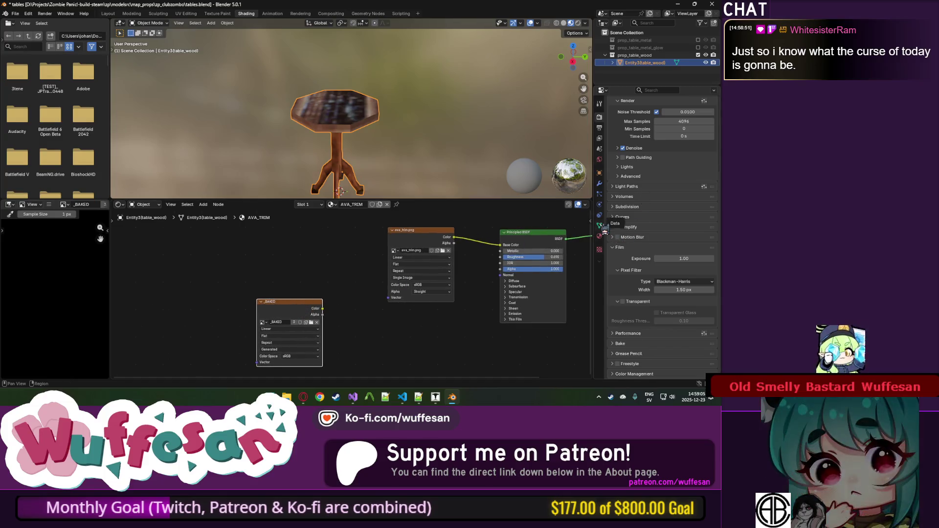
# Switch the viewport to Rendered shading and try Film Exposure values of 3 and 10.
pyautogui.click(579, 24)
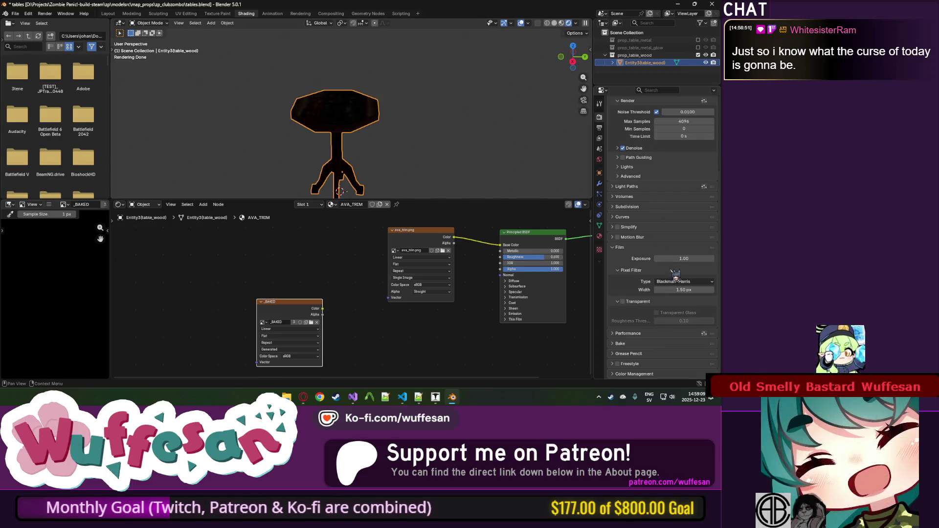
pyautogui.write('3')
pyautogui.press('Return')
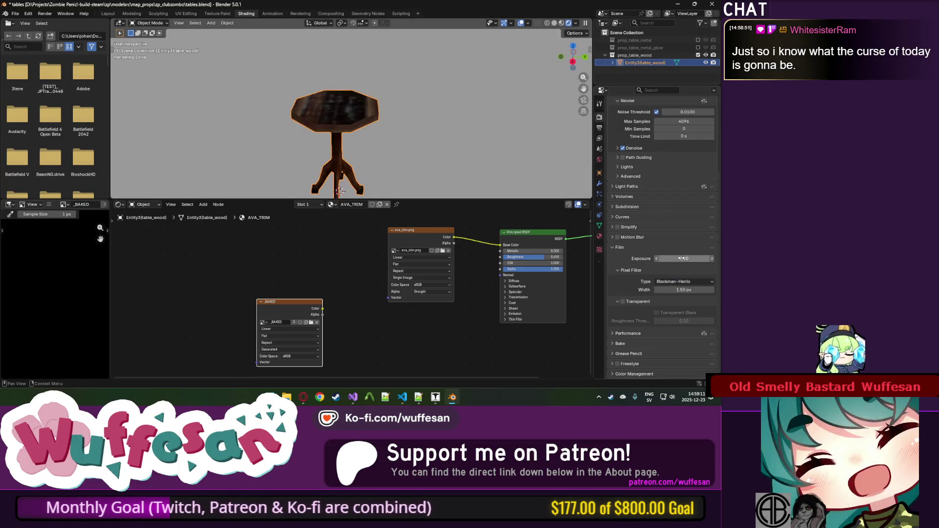
pyautogui.click(683, 258)
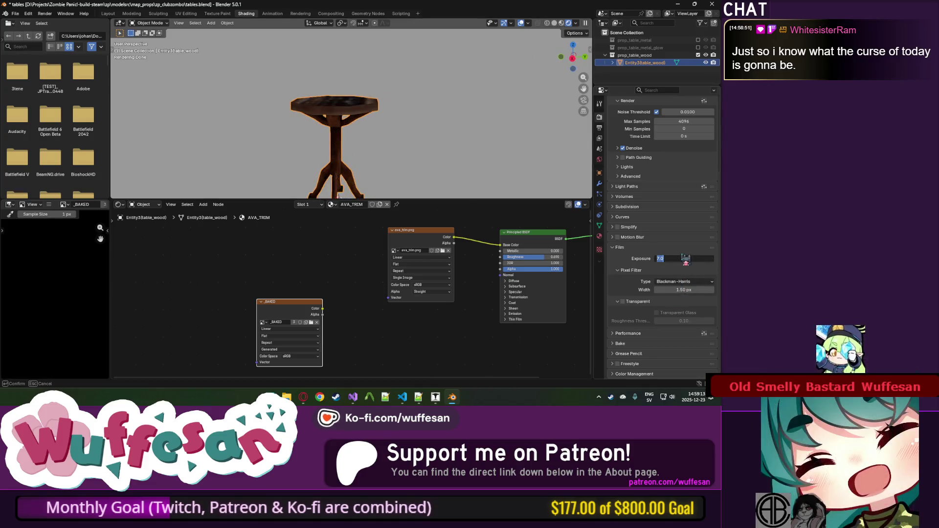
pyautogui.write('6')
pyautogui.press('BackSpace')
pyautogui.write('10')
pyautogui.press('Return')
pyautogui.moveTo(449, 146)
pyautogui.mouseDown()
pyautogui.moveTo(486, 104)
pyautogui.moveTo(411, 148)
pyautogui.mouseUp()
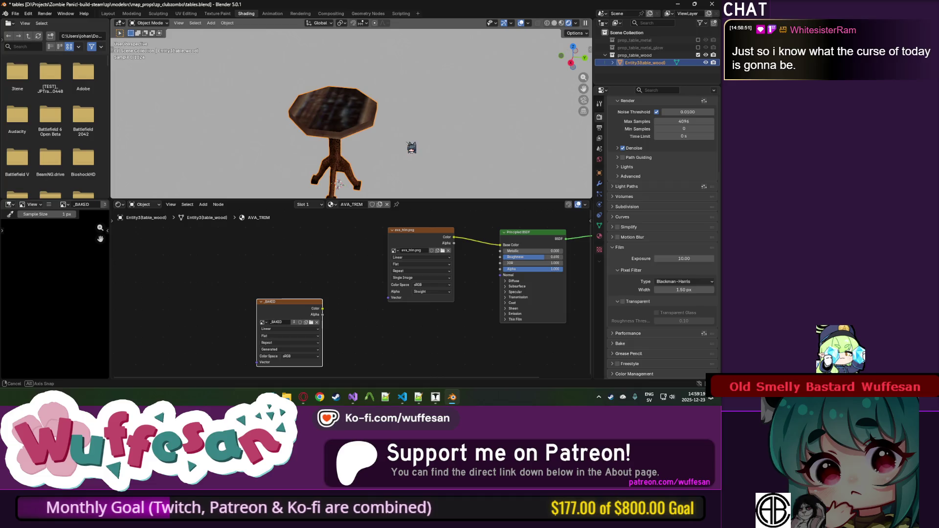
# Try an exposure of 15, then settle Film Exposure at 11.00.
pyautogui.hotkey('ctrl', 'a')
pyautogui.write('15')
pyautogui.press('Return')
pyautogui.moveTo(469, 127)
pyautogui.mouseDown()
pyautogui.moveTo(444, 112)
pyautogui.moveTo(459, 100)
pyautogui.moveTo(488, 113)
pyautogui.moveTo(527, 100)
pyautogui.moveTo(376, 166)
pyautogui.moveTo(391, 171)
pyautogui.mouseUp()
pyautogui.click(682, 258)
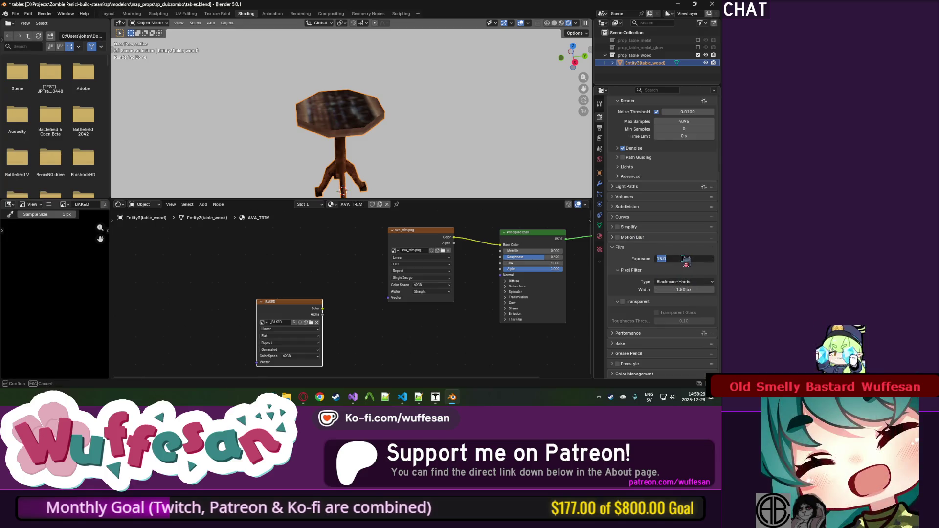
pyautogui.press('Return')
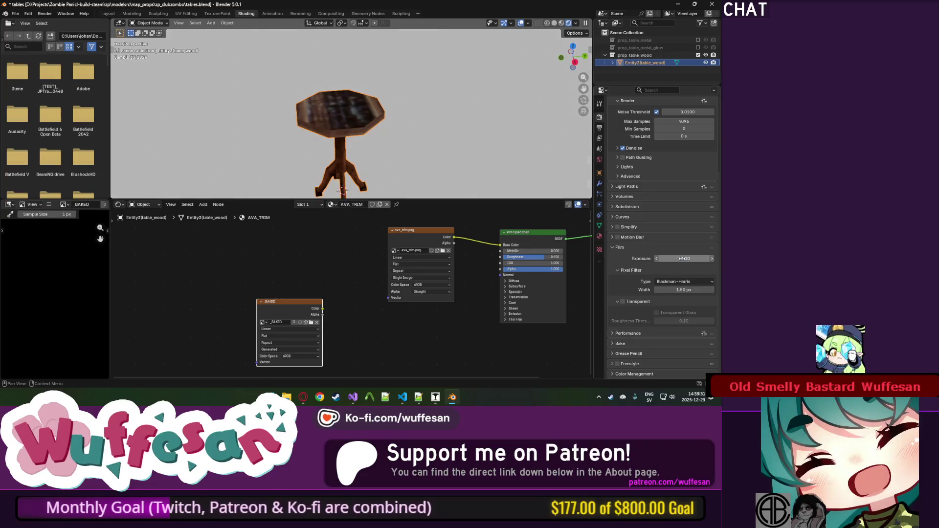
pyautogui.moveTo(684, 259); pyautogui.dragTo(670, 259)
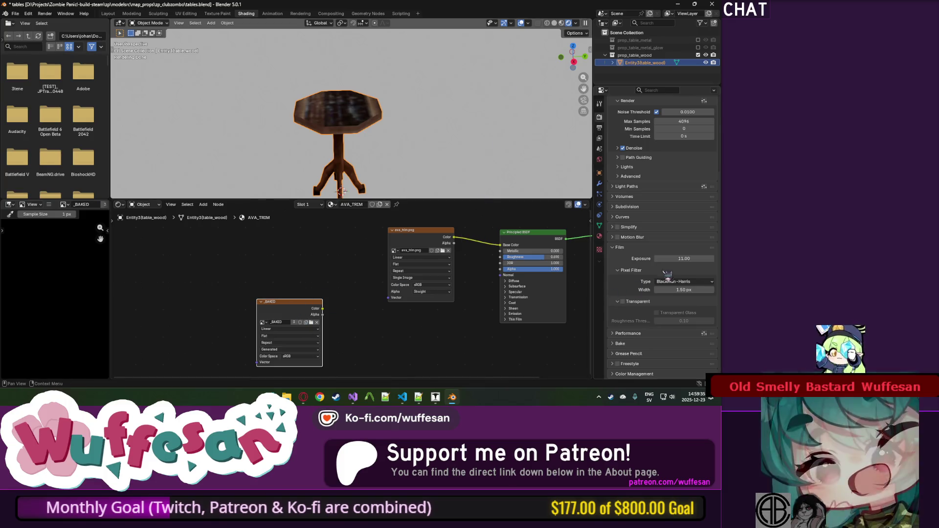
pyautogui.click(632, 344)
pyautogui.scroll(-6, 635, 293)
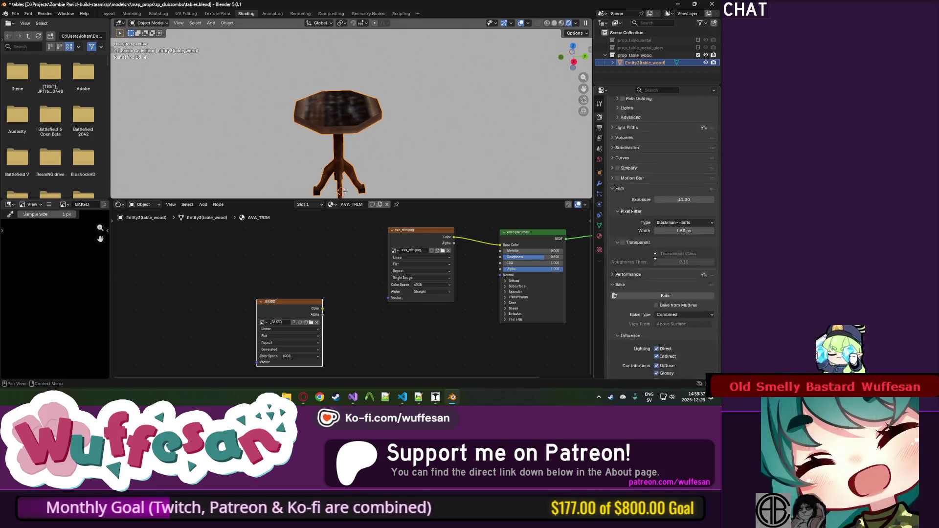
# Bake the table with Bake Type Combined into the _BAKED image and inspect the result.
pyautogui.click(680, 220)
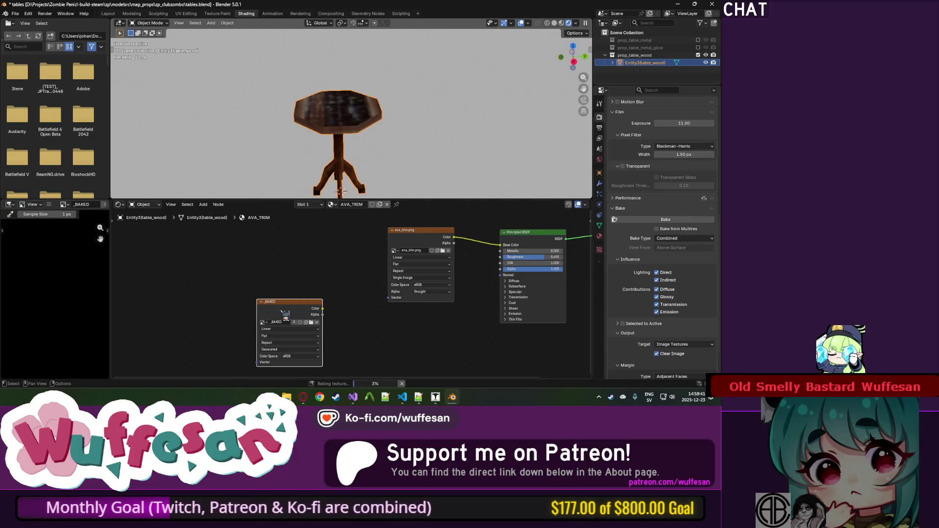
pyautogui.moveTo(307, 308); pyautogui.dragTo(287, 305)
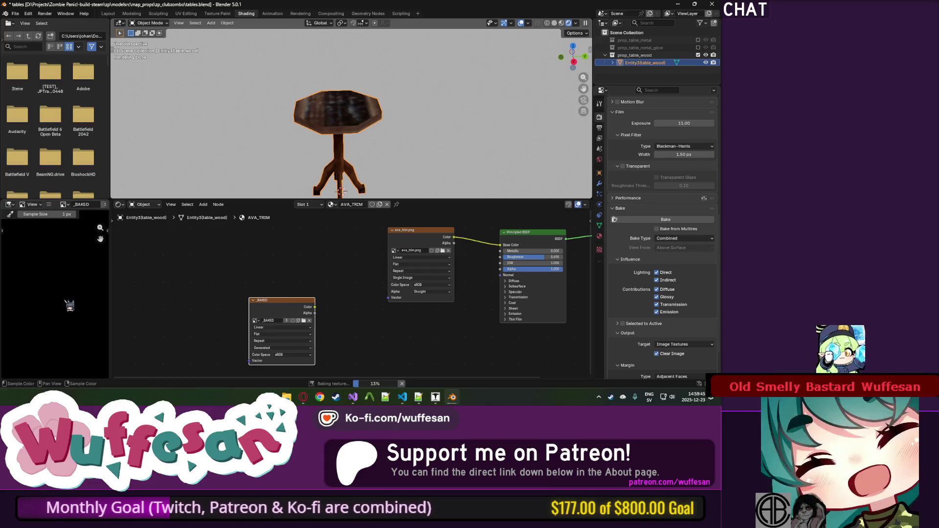
pyautogui.scroll(-2, 70, 306)
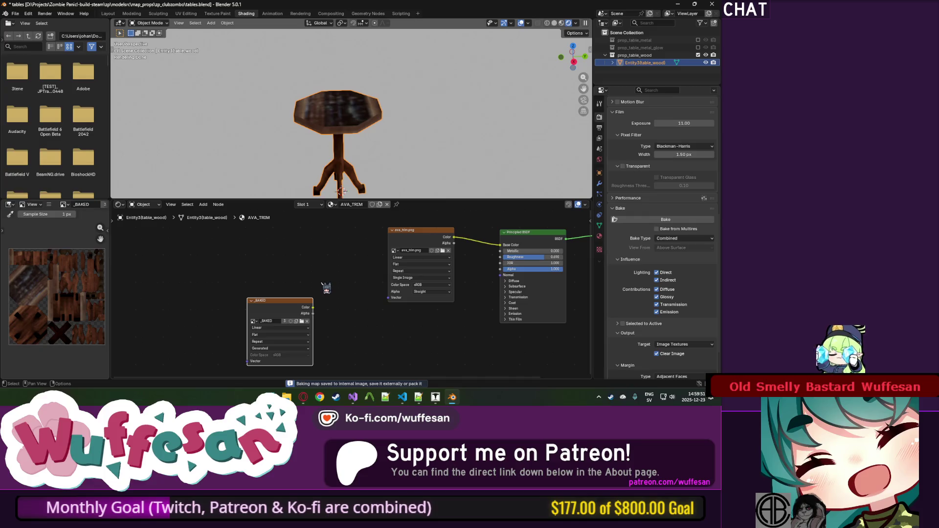
pyautogui.scroll(3, 57, 275)
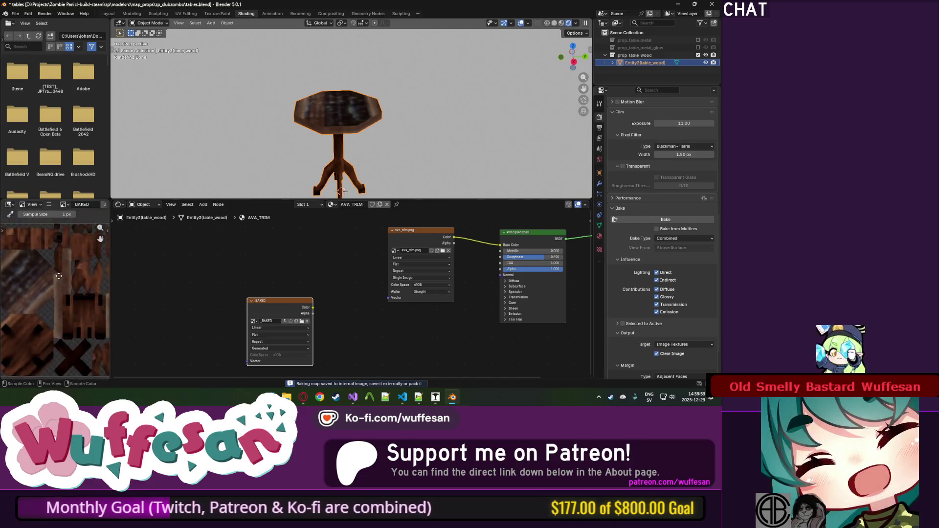
pyautogui.scroll(-2, 54, 278)
pyautogui.scroll(2, 46, 288)
pyautogui.scroll(-2, 47, 289)
pyautogui.scroll(-1, 76, 284)
pyautogui.scroll(2, 77, 293)
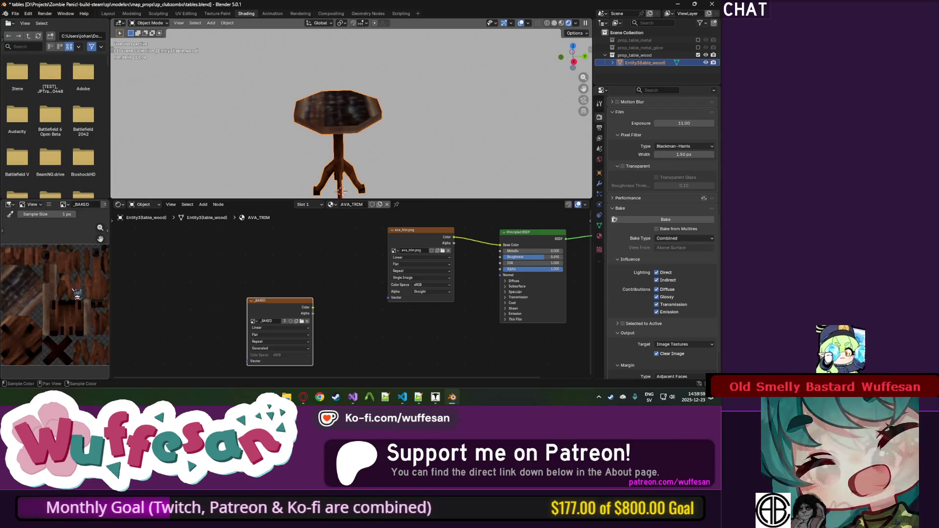
pyautogui.moveTo(364, 134)
pyautogui.mouseDown()
pyautogui.moveTo(360, 117)
pyautogui.moveTo(360, 145)
pyautogui.moveTo(402, 132)
pyautogui.moveTo(390, 137)
pyautogui.mouseUp()
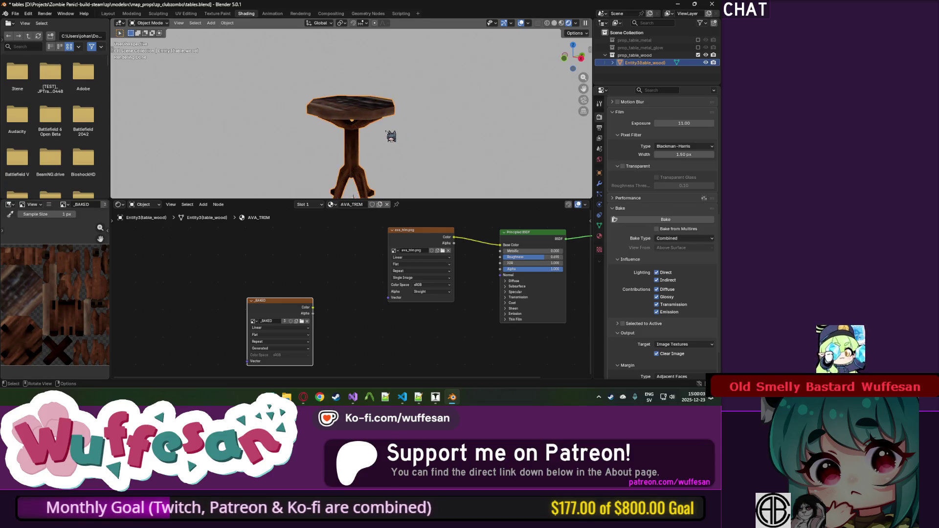
pyautogui.scroll(1, 77, 301)
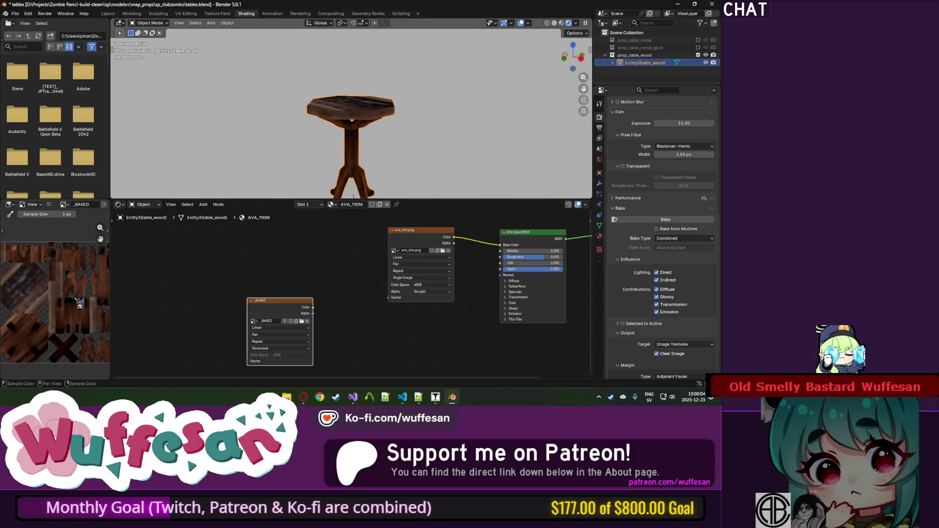
pyautogui.click(64, 204)
# Save the baked _BAKED image as table_wood_diff.png via Image > Save As.
pyautogui.moveTo(62, 221)
pyautogui.click(142, 301)
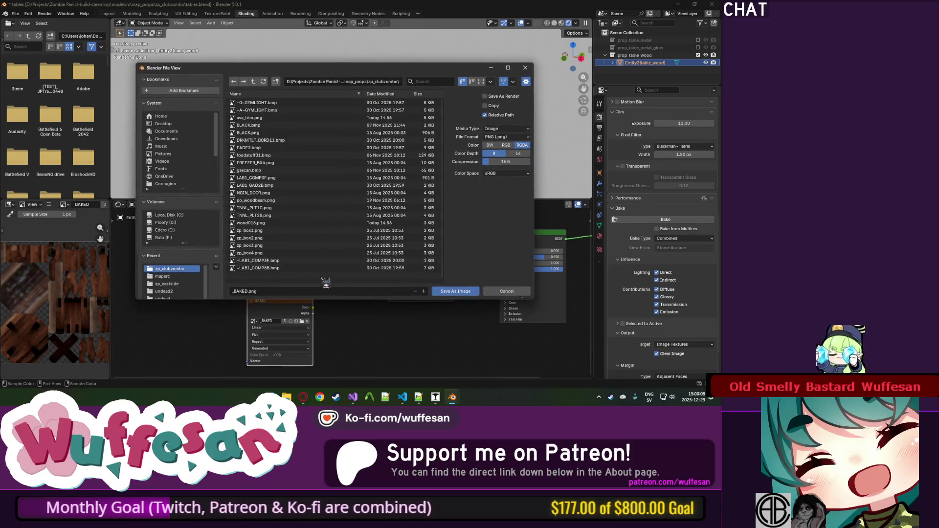
pyautogui.click(291, 292)
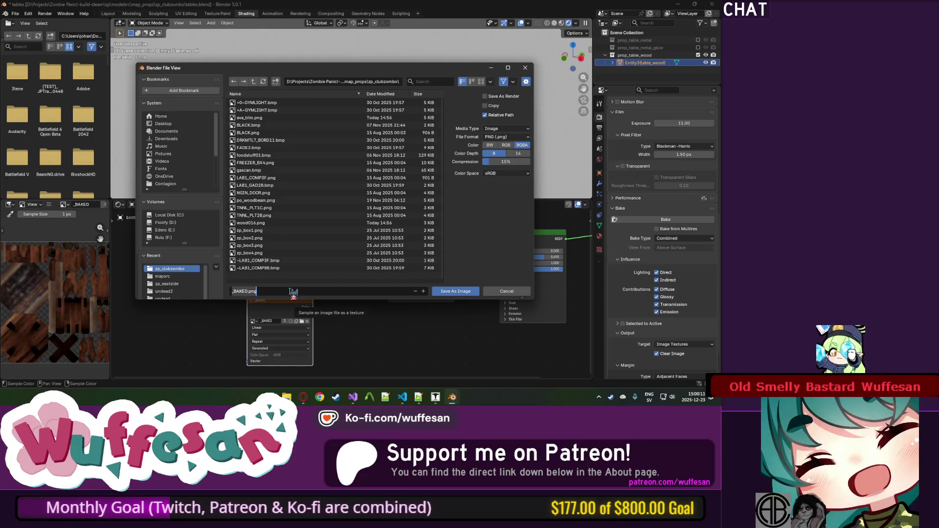
pyautogui.write('table')
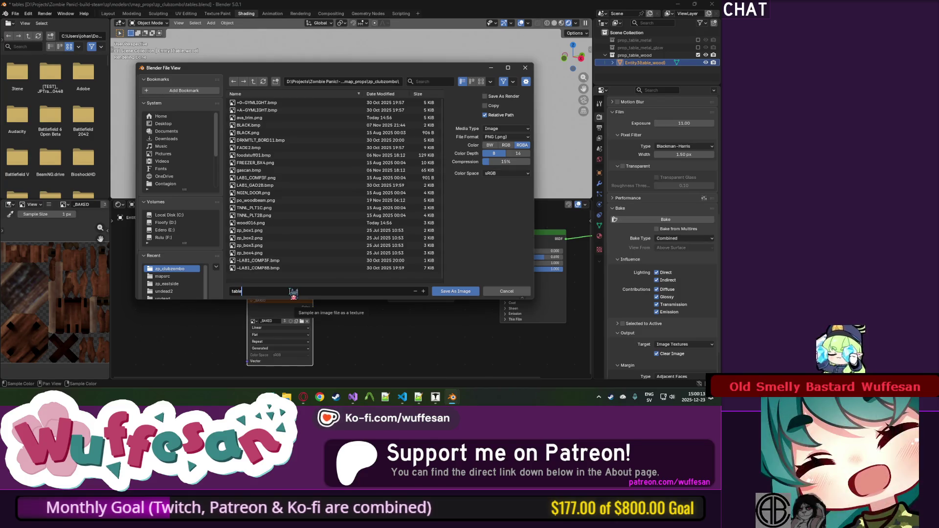
pyautogui.write('_wood_diff.png')
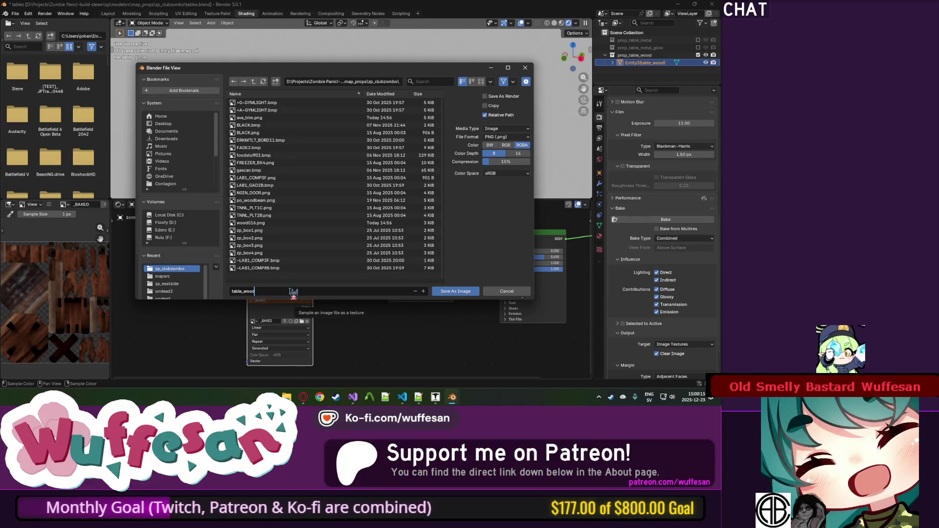
pyautogui.click(465, 291)
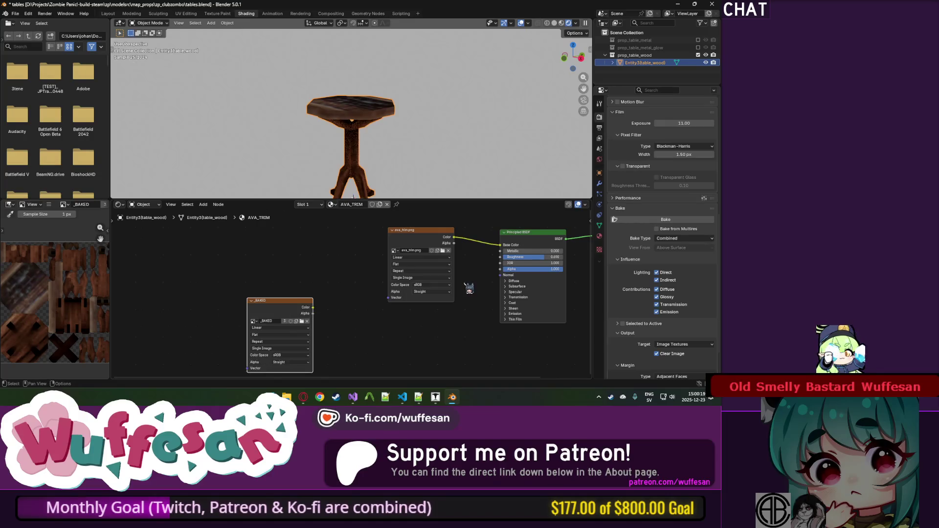
# Remove the WOOD016 material slot and rename AVA_TRIM to wood_table.bmp.
pyautogui.click(598, 226)
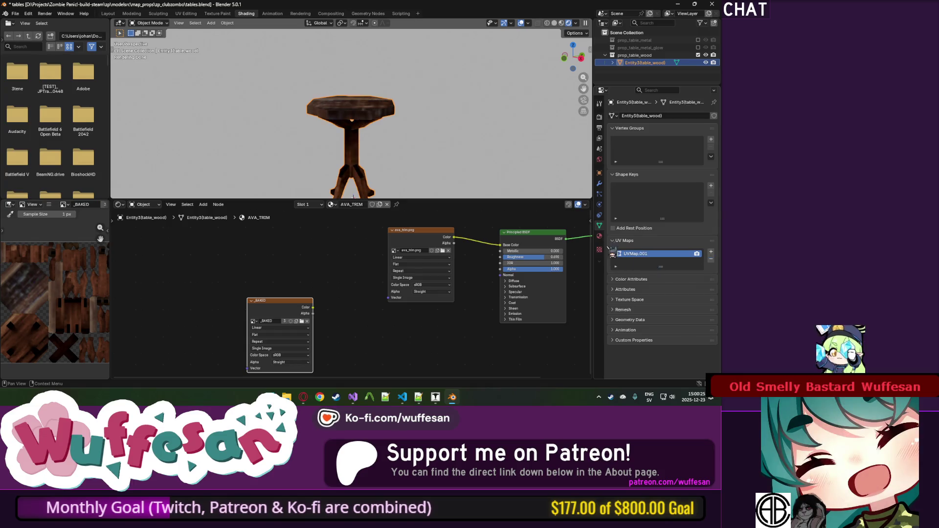
pyautogui.click(599, 236)
pyautogui.click(636, 125)
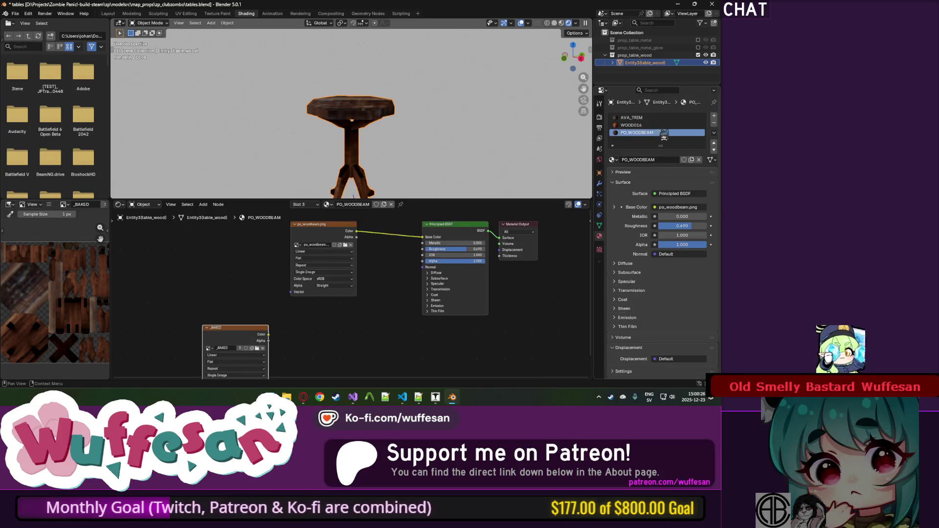
pyautogui.click(714, 124)
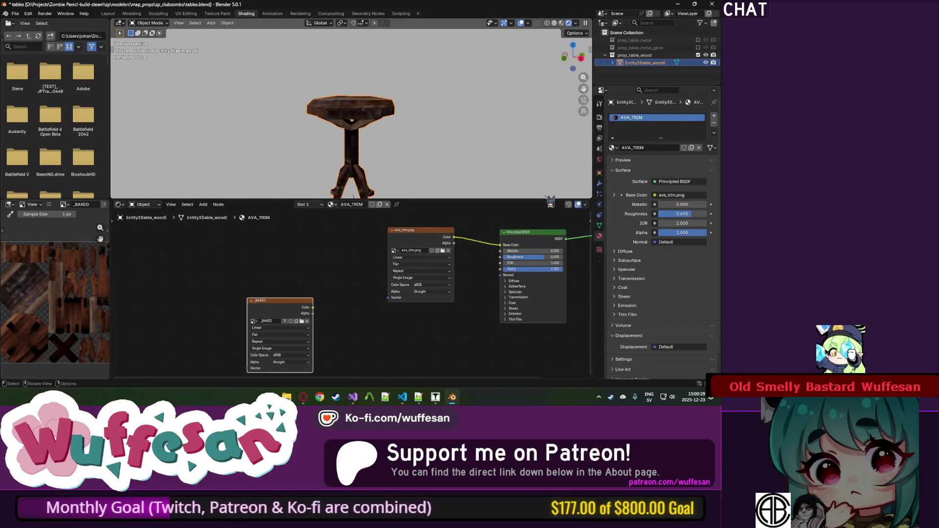
pyautogui.doubleClick(655, 147)
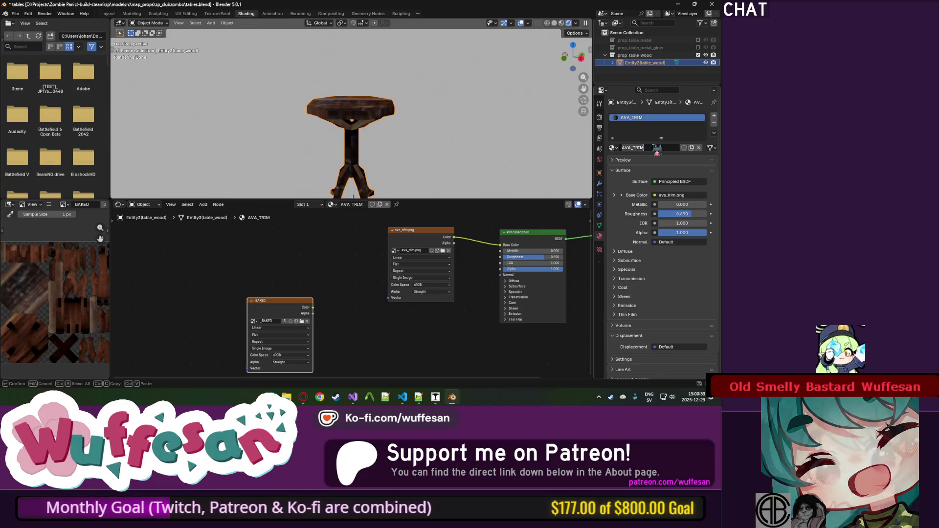
pyautogui.write('wood_table')
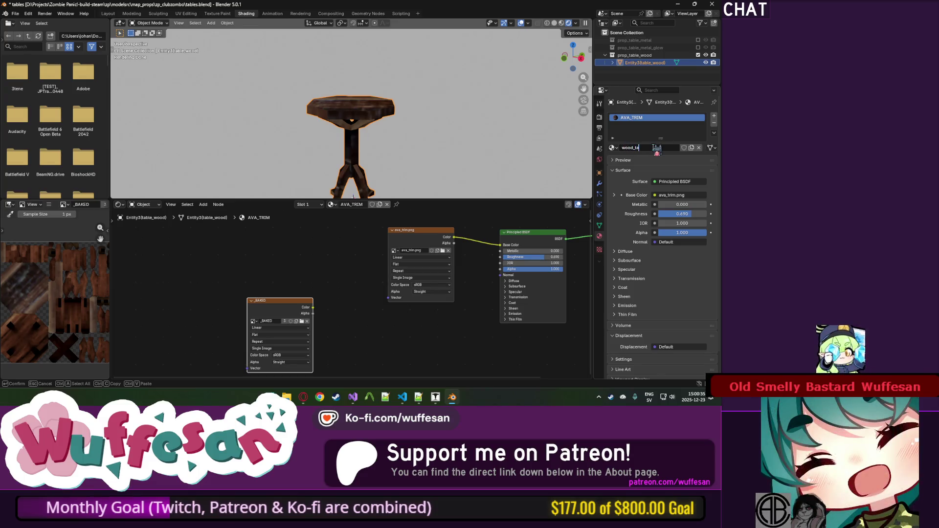
pyautogui.write('.bmp')
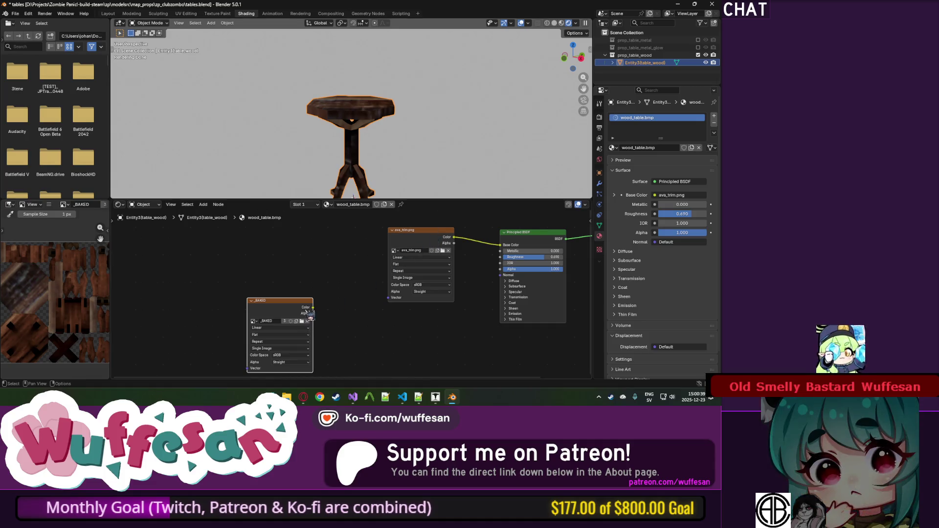
# Connect the _BAKED image directly to the Material Output Surface and orbit the table.
pyautogui.moveTo(311, 309)
pyautogui.mouseDown()
pyautogui.moveTo(584, 244)
pyautogui.moveTo(537, 236)
pyautogui.mouseUp()
pyautogui.click(561, 23)
pyautogui.moveTo(501, 56)
pyautogui.mouseDown()
pyautogui.moveTo(426, 101)
pyautogui.moveTo(388, 72)
pyautogui.moveTo(486, 98)
pyautogui.moveTo(325, 146)
pyautogui.moveTo(440, 146)
pyautogui.mouseUp()
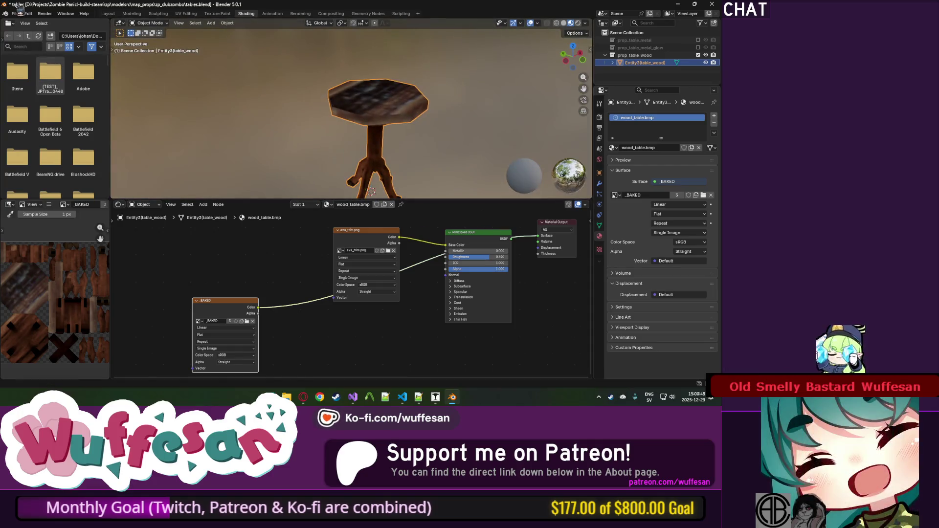
pyautogui.moveTo(421, 105); pyautogui.dragTo(406, 97)
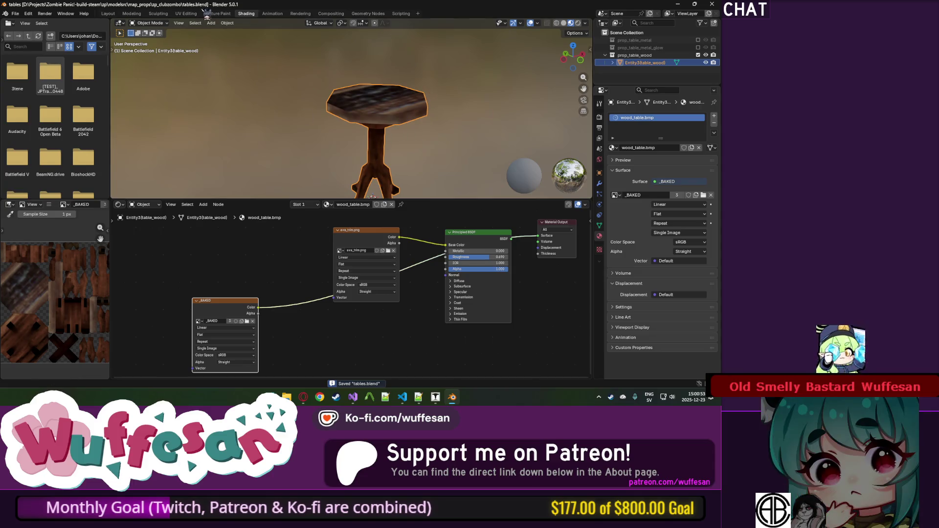
pyautogui.click(132, 13)
# View the table in Material Preview and Object Mode, then hide the prop_table_wood collection.
pyautogui.scroll(-5, 342, 147)
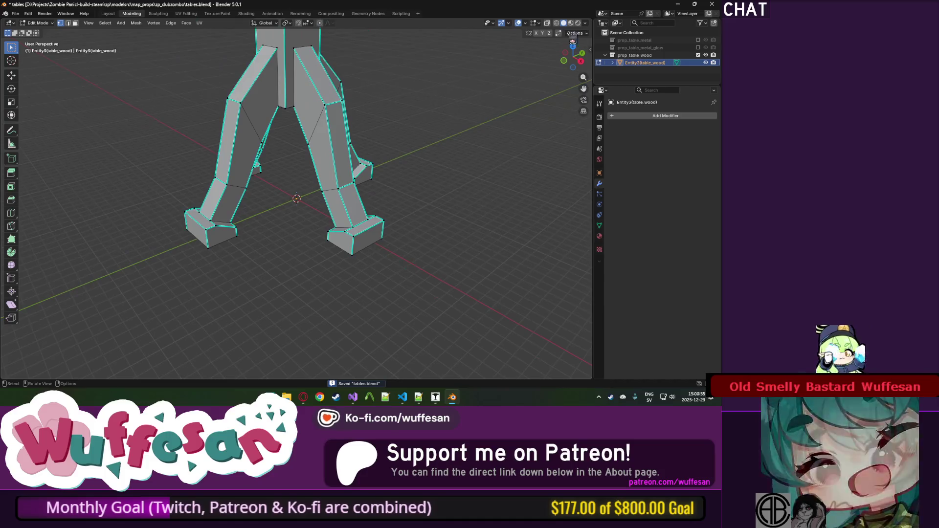
pyautogui.click(570, 23)
pyautogui.scroll(-5, 342, 147)
pyautogui.press('Tab')
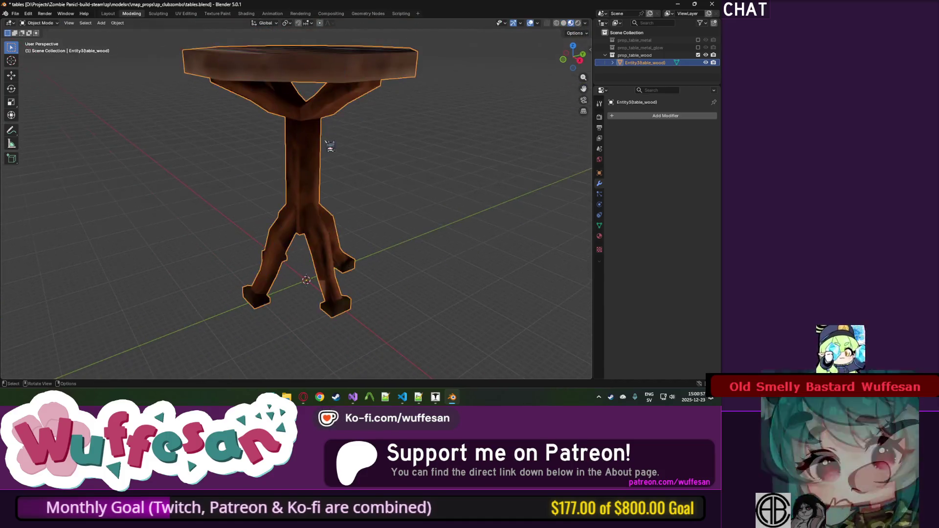
pyautogui.moveTo(350, 98)
pyautogui.mouseDown()
pyautogui.moveTo(388, 172)
pyautogui.moveTo(356, 165)
pyautogui.moveTo(372, 142)
pyautogui.moveTo(509, 145)
pyautogui.moveTo(359, 164)
pyautogui.moveTo(430, 178)
pyautogui.moveTo(249, 174)
pyautogui.moveTo(327, 196)
pyautogui.moveTo(310, 210)
pyautogui.moveTo(189, 244)
pyautogui.moveTo(268, 215)
pyautogui.moveTo(310, 227)
pyautogui.moveTo(308, 235)
pyautogui.moveTo(290, 184)
pyautogui.moveTo(295, 212)
pyautogui.moveTo(293, 163)
pyautogui.moveTo(350, 226)
pyautogui.moveTo(440, 274)
pyautogui.moveTo(389, 252)
pyautogui.mouseUp()
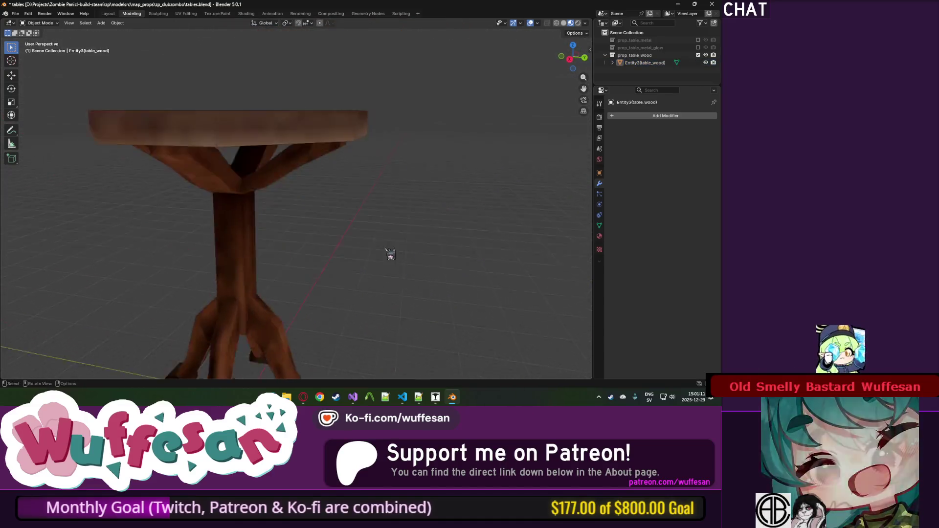
pyautogui.click(697, 55)
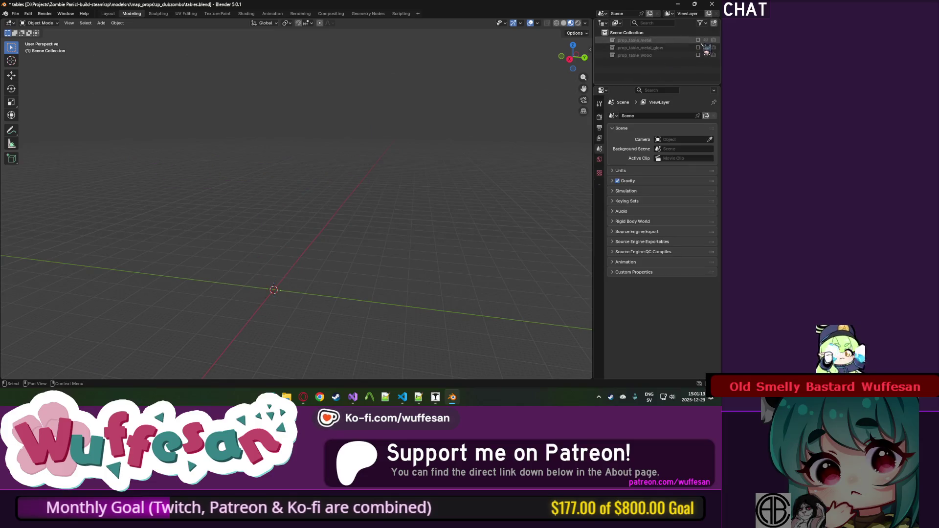
# Show the prop_table_metal and prop_table_metal_glow collections and select the glow part.
pyautogui.click(697, 40)
pyautogui.moveTo(342, 159)
pyautogui.mouseDown()
pyautogui.moveTo(343, 147)
pyautogui.moveTo(352, 161)
pyautogui.moveTo(356, 137)
pyautogui.moveTo(342, 192)
pyautogui.moveTo(344, 181)
pyautogui.moveTo(352, 186)
pyautogui.mouseUp()
pyautogui.scroll(-2, 352, 162)
pyautogui.click(698, 55)
pyautogui.click(341, 191)
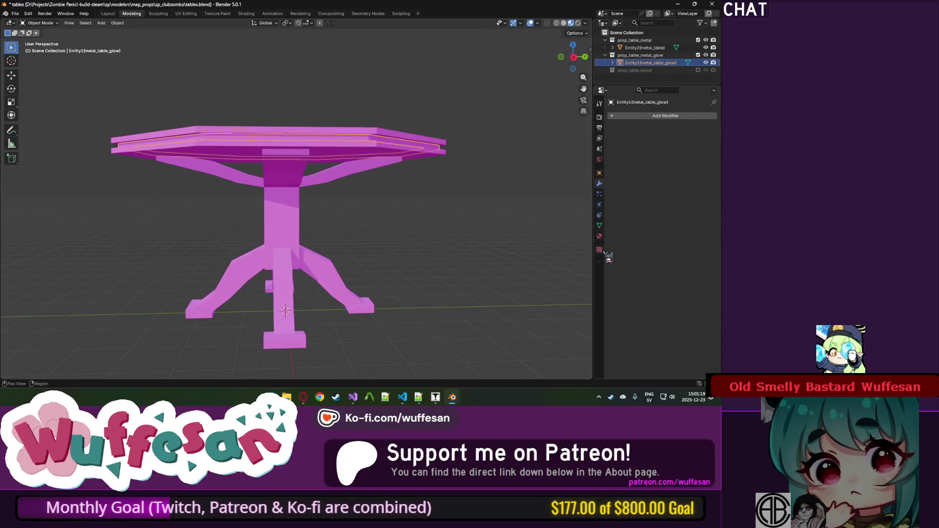
# Add extra UV maps to the glow part's mesh data, then remove them again.
pyautogui.click(599, 225)
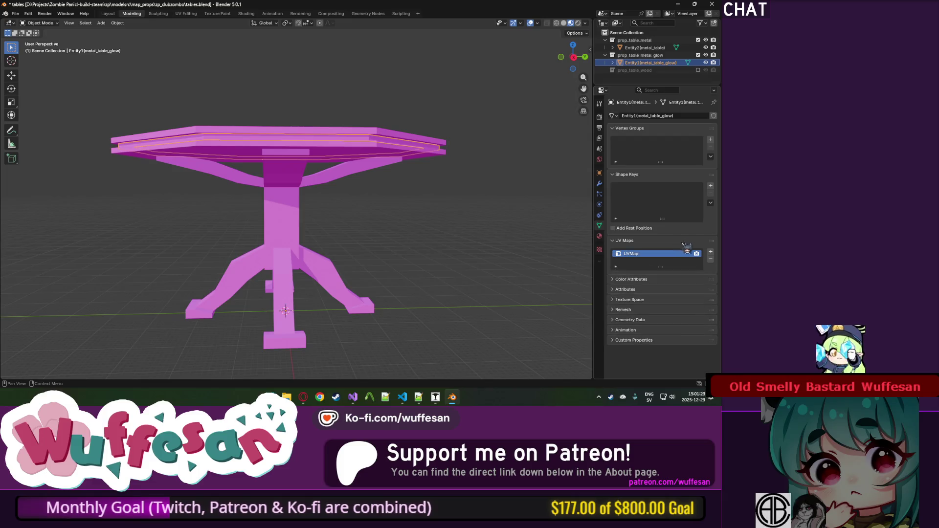
pyautogui.click(710, 251)
pyautogui.click(710, 251)
pyautogui.click(710, 260)
pyautogui.moveTo(401, 156)
pyautogui.mouseDown()
pyautogui.moveTo(409, 174)
pyautogui.moveTo(380, 170)
pyautogui.mouseUp()
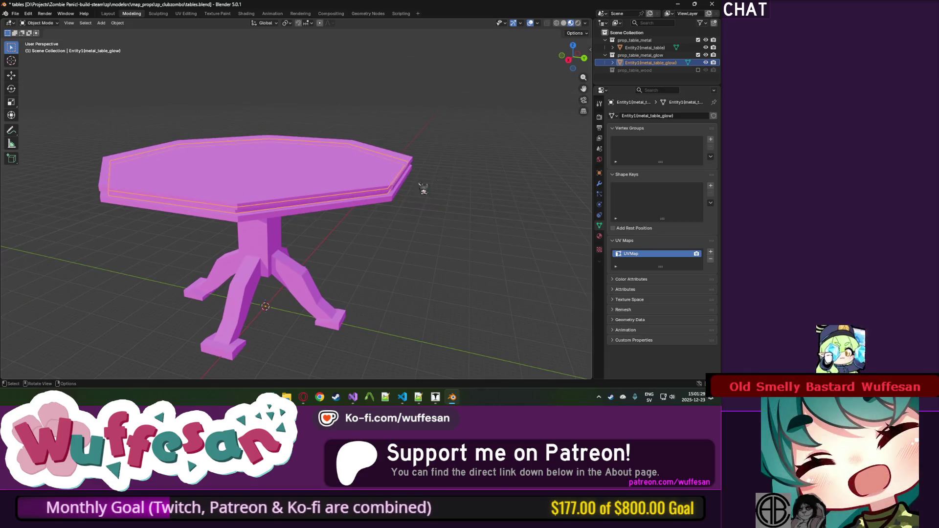
# Rename the glow part's material to CZ_NLIGHT.bmp.
pyautogui.click(599, 236)
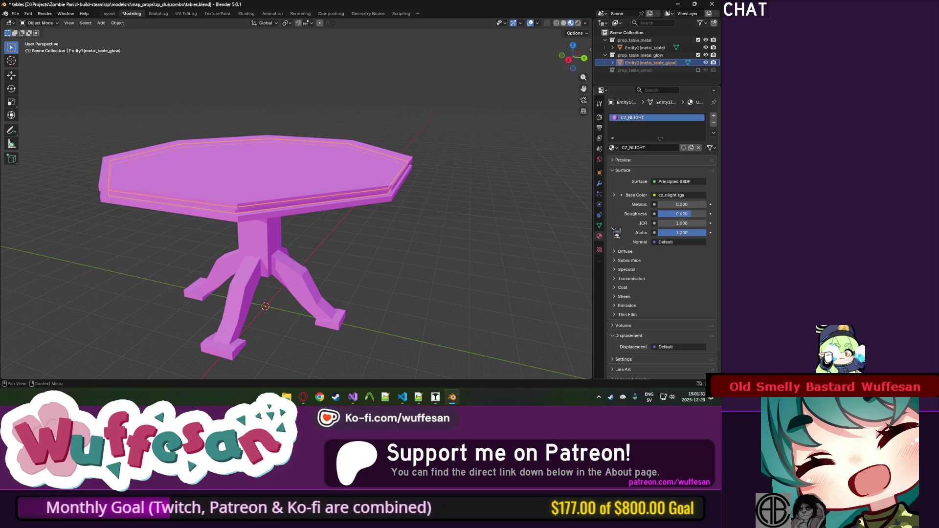
pyautogui.click(659, 147)
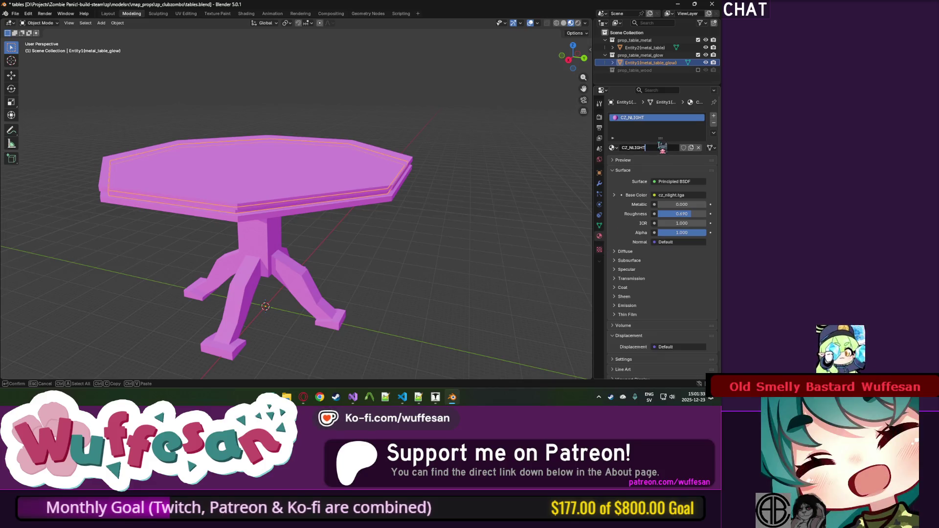
pyautogui.write('glo')
pyautogui.press('BackSpace')
pyautogui.press('BackSpace')
pyautogui.press('BackSpace')
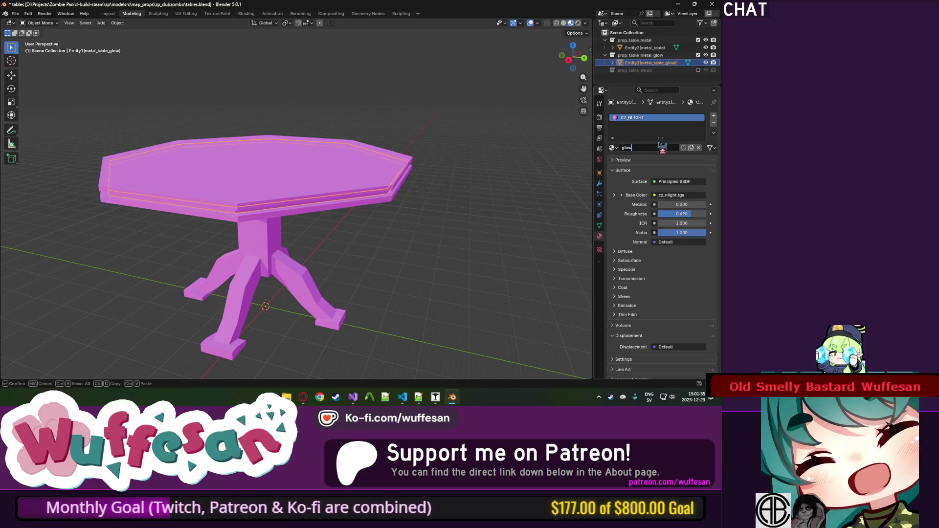
pyautogui.write('tab')
pyautogui.press('BackSpace')
pyautogui.press('BackSpace')
pyautogui.press('BackSpace')
pyautogui.write('c')
pyautogui.hotkey('ctrl', 'v')
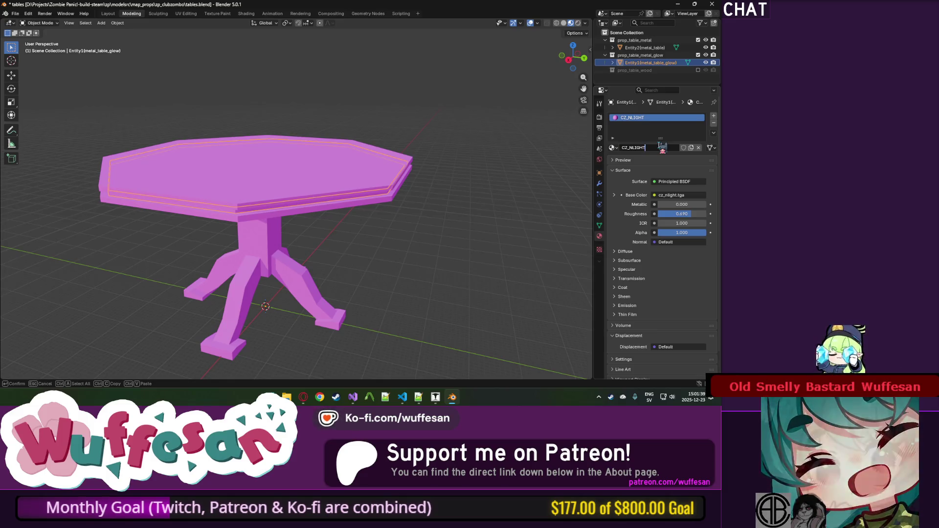
pyautogui.write('.bmp')
pyautogui.press('Return')
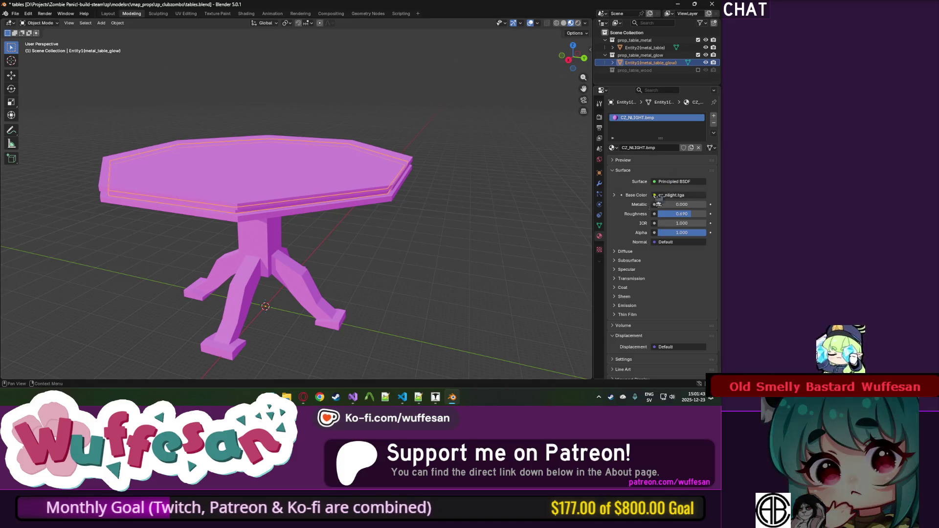
# In Shading, wire the image colour into Material Output Surface and delete Principled BSDF.
pyautogui.click(246, 14)
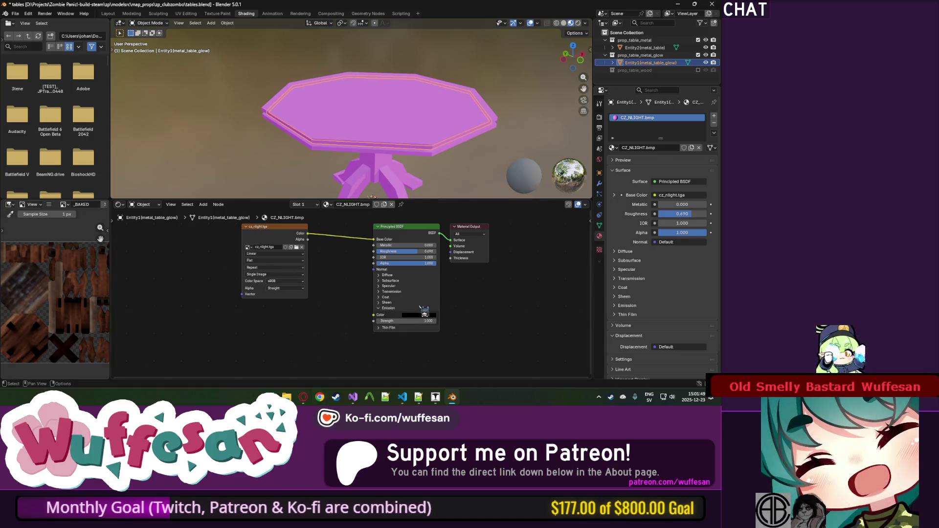
pyautogui.moveTo(308, 234); pyautogui.dragTo(450, 240)
pyautogui.click(405, 226)
pyautogui.press('x')
pyautogui.moveTo(253, 242); pyautogui.dragTo(350, 249)
pyautogui.moveTo(362, 147); pyautogui.dragTo(356, 126)
# In File Explorer, navigate to the zp_dev\materials\zp_clubzombo texture folder.
pyautogui.click(289, 397)
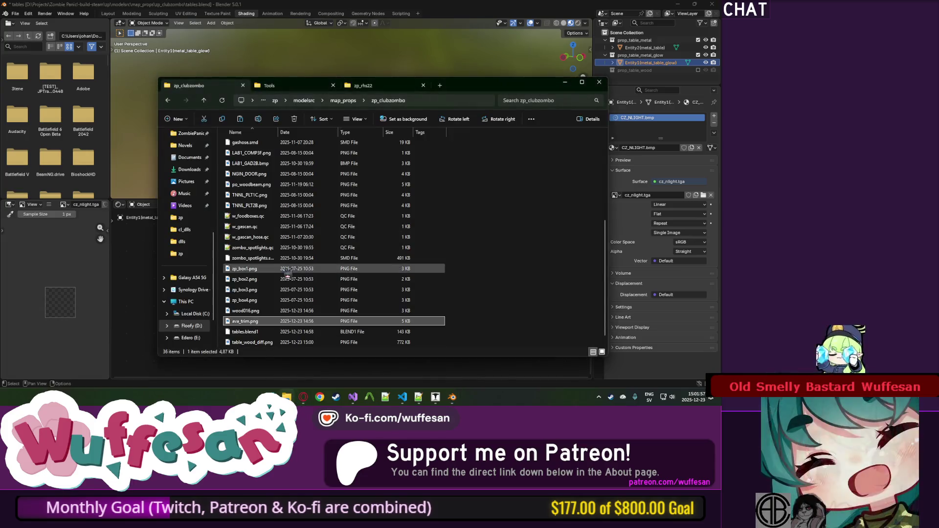
pyautogui.scroll(5, 289, 266)
pyautogui.scroll(-4, 281, 230)
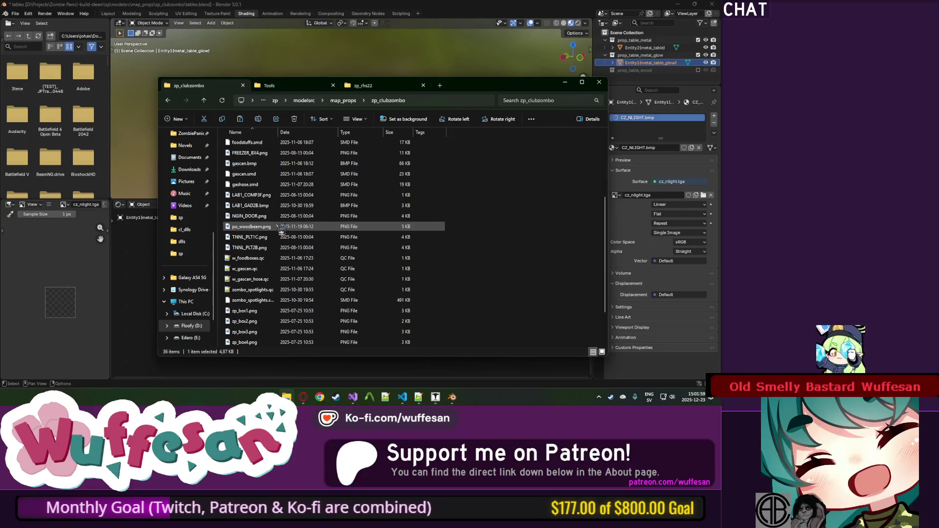
pyautogui.click(364, 88)
pyautogui.hotkey('alt', 'Up')
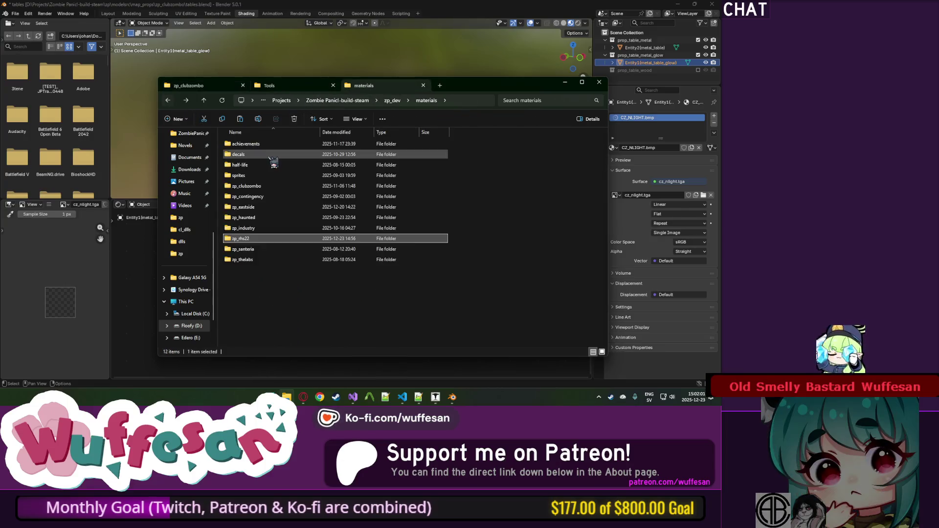
pyautogui.doubleClick(247, 186)
pyautogui.doubleClick(289, 182)
# Scroll through the zp_clubzombo textures, then switch to the zp_dev Tools folder.
pyautogui.scroll(-5, 370, 287)
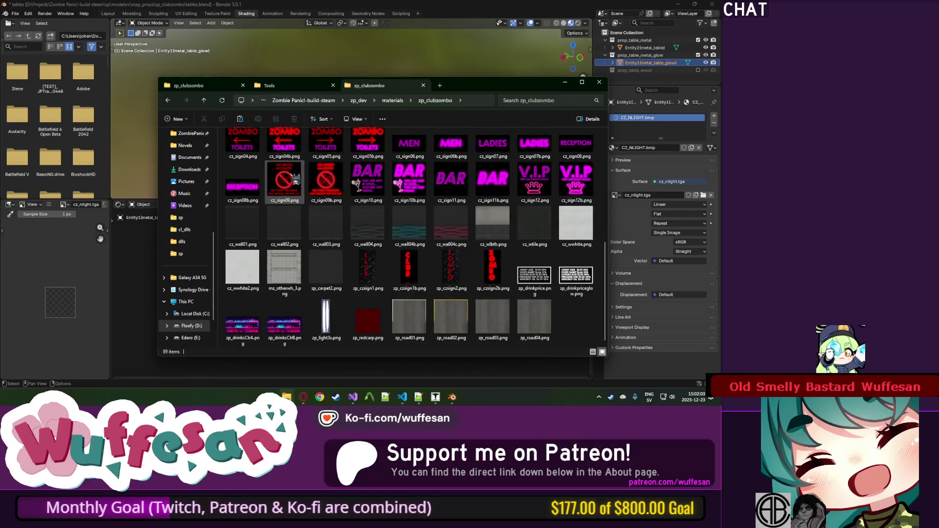
pyautogui.scroll(5, 370, 288)
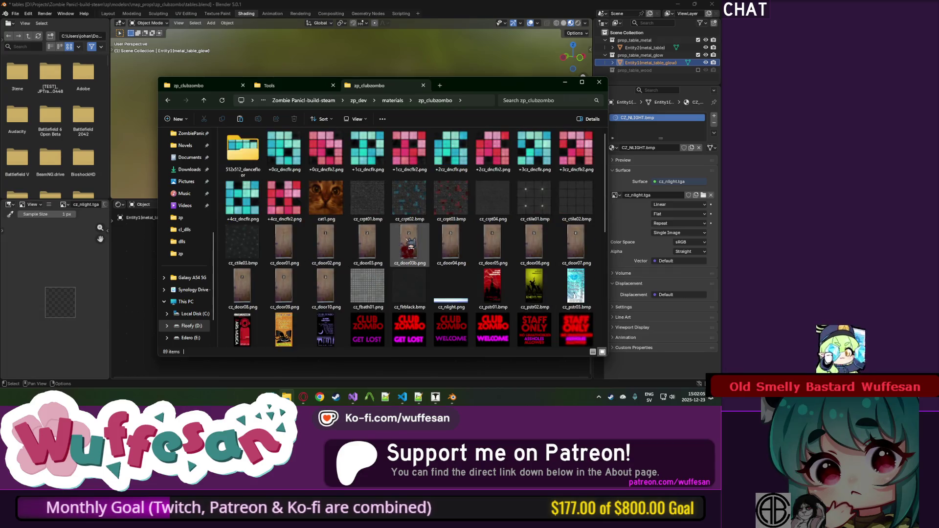
pyautogui.moveTo(605, 206)
pyautogui.mouseDown()
pyautogui.moveTo(620, 319)
pyautogui.moveTo(609, 210)
pyautogui.moveTo(602, 313)
pyautogui.mouseUp()
pyautogui.click(274, 86)
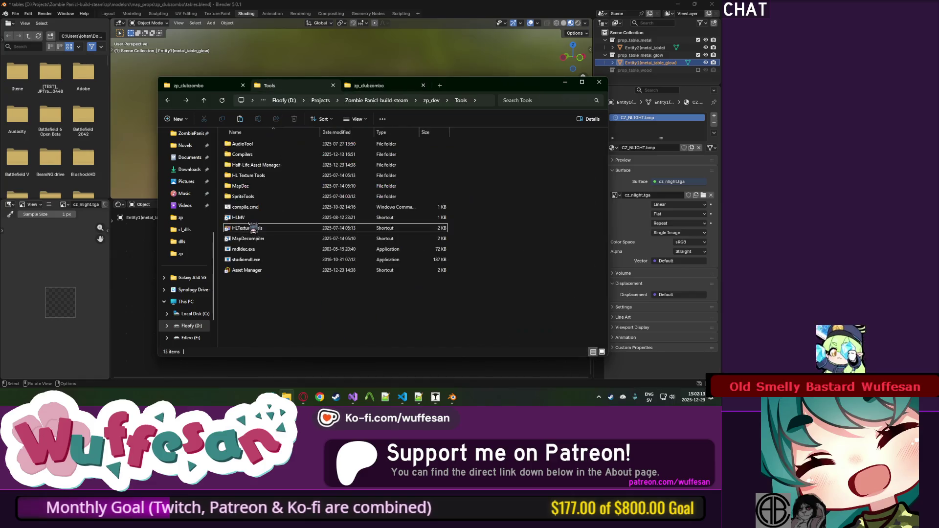
# Launch Half-Life Texture Tools, load zp_clubzombo.wad and select the cz_nlight texture.
pyautogui.doubleClick(253, 228)
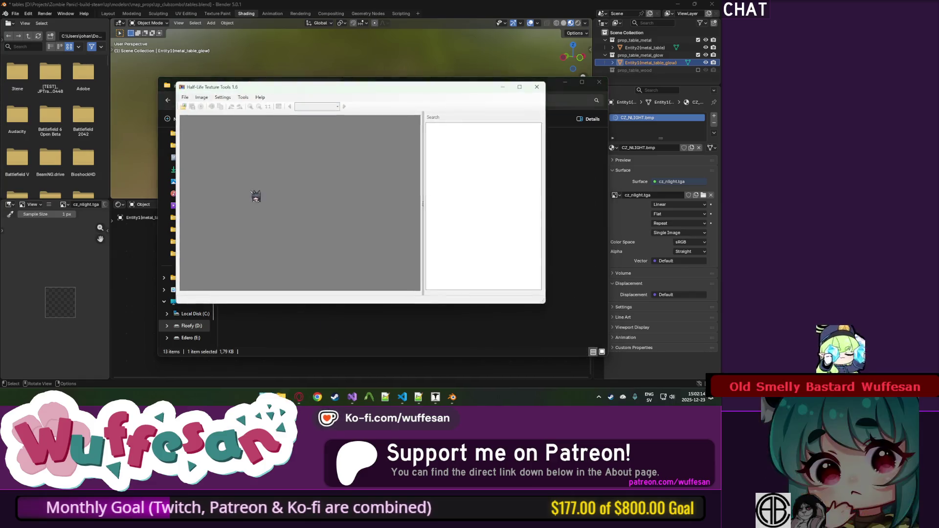
pyautogui.click(185, 107)
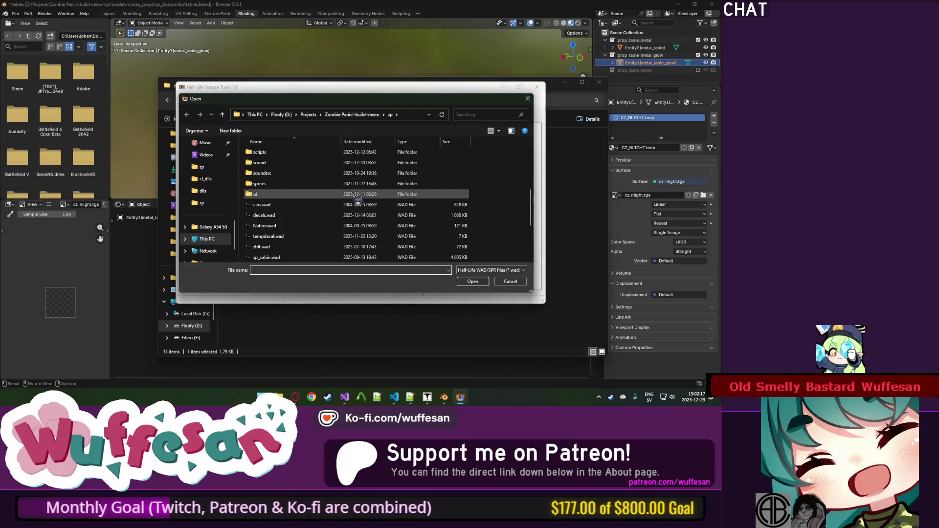
pyautogui.scroll(1, 323, 193)
pyautogui.doubleClick(306, 204)
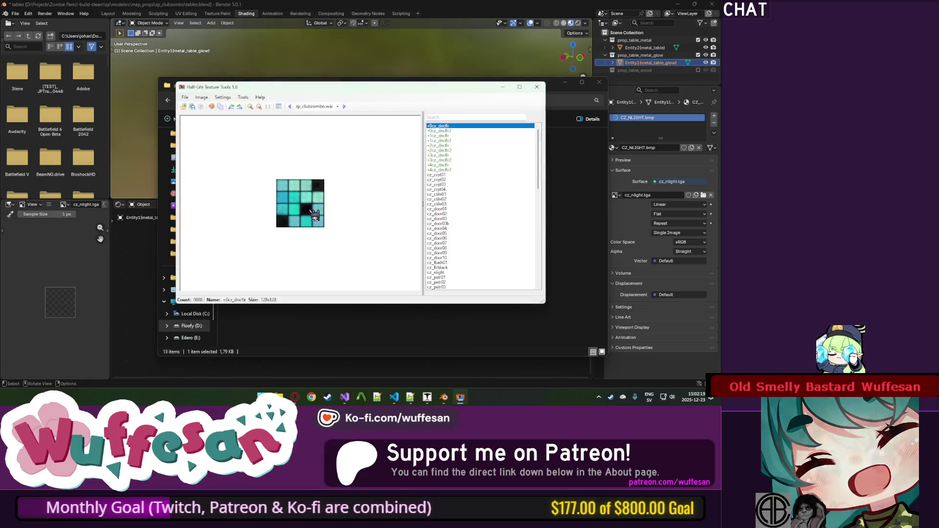
pyautogui.scroll(-4, 446, 149)
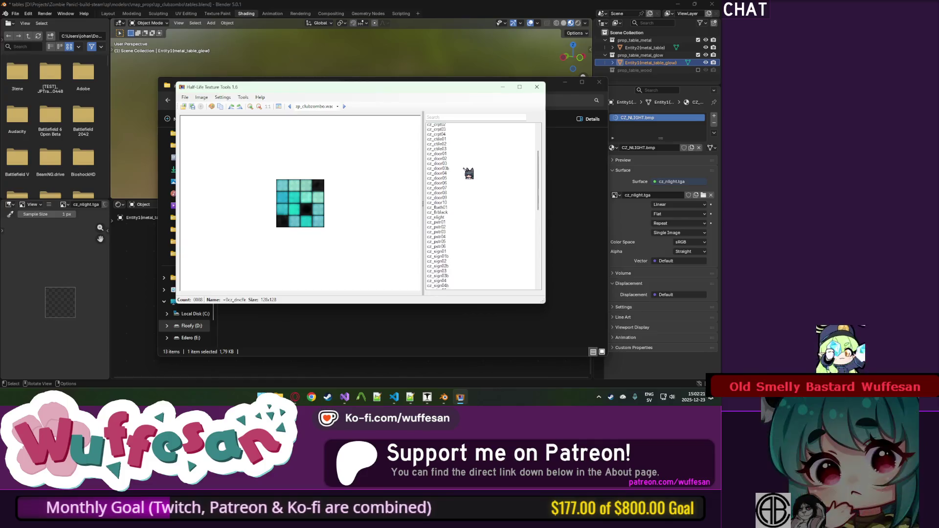
pyautogui.click(448, 194)
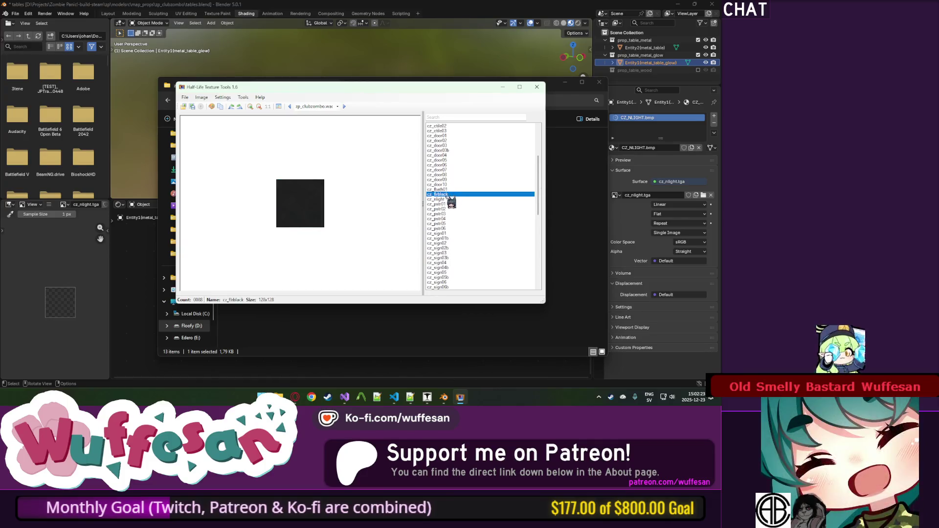
# Extract the texture and browse to the modelsrc\map_props\zp_clubzombo folder.
pyautogui.click(185, 97)
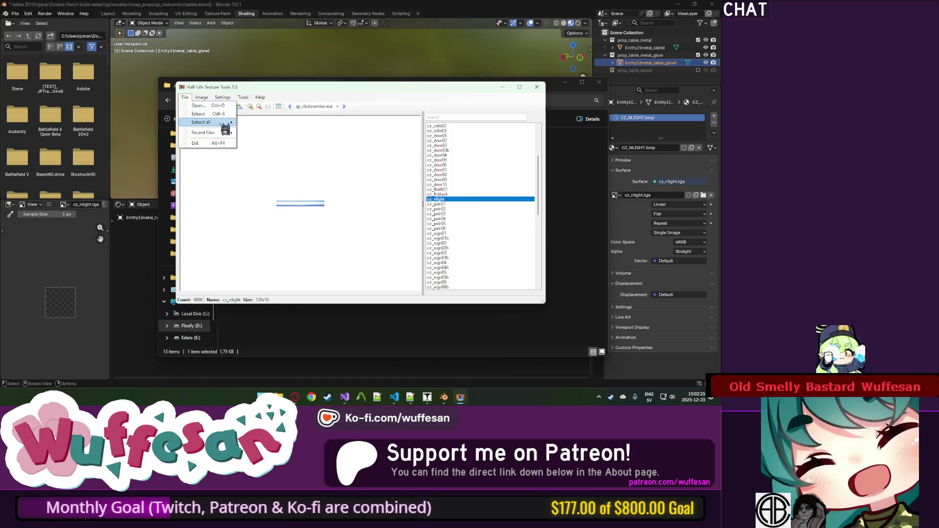
pyautogui.click(221, 114)
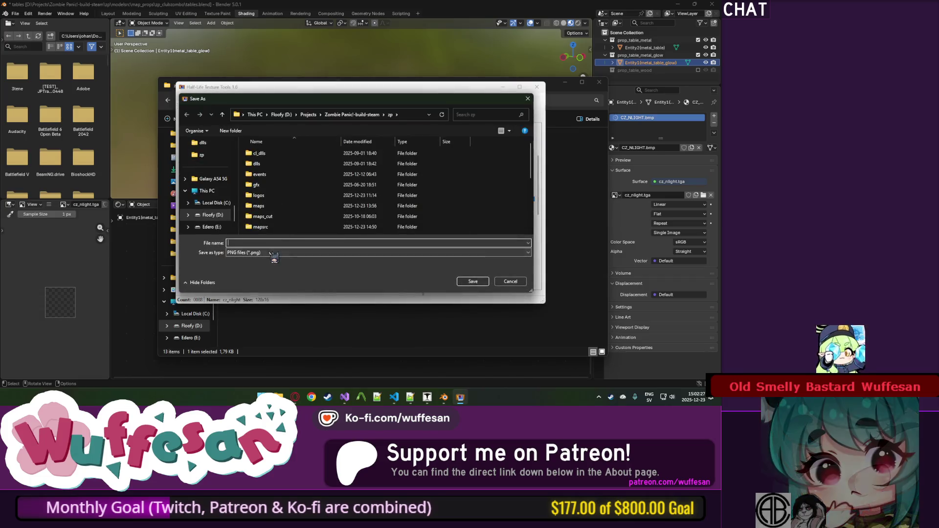
pyautogui.scroll(-2, 297, 197)
pyautogui.doubleClick(289, 198)
pyautogui.doubleClick(282, 185)
pyautogui.doubleClick(282, 154)
# Name and save the extracted cz_nlight PNG, then close Half-Life Texture Tools.
pyautogui.click(298, 243)
pyautogui.write('nz_n')
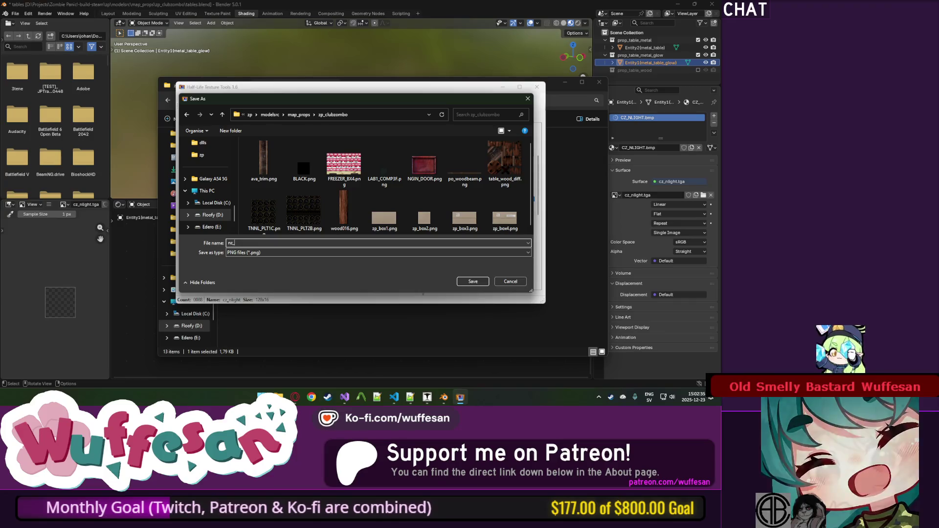
pyautogui.press('BackSpace')
pyautogui.press('BackSpace')
pyautogui.press('BackSpace')
pyautogui.write('c')
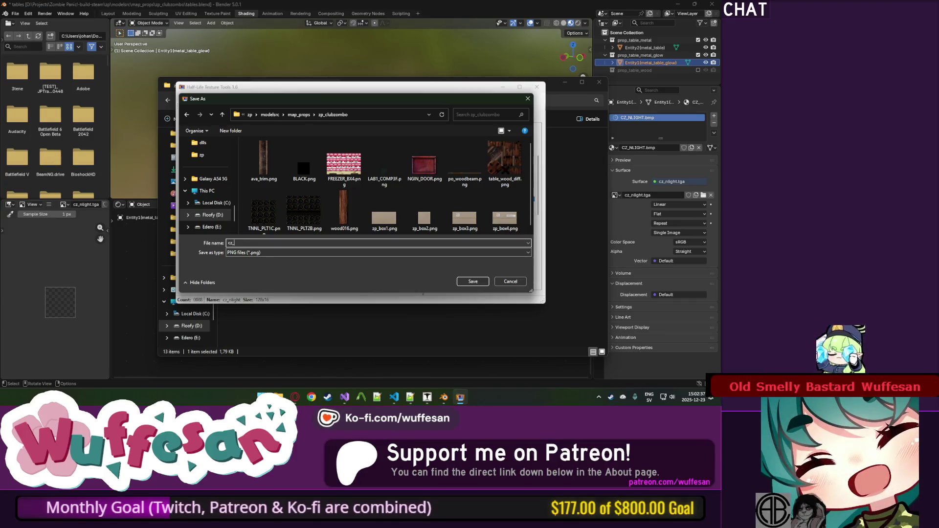
pyautogui.press('Return')
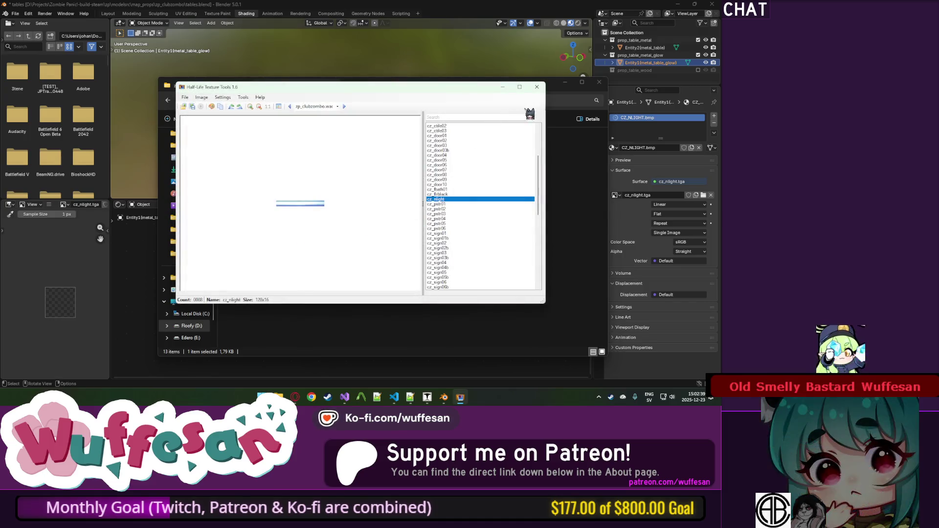
pyautogui.click(536, 87)
# Back in Blender, load zp_clubzombo\cz_nlight.png into the Image Texture node, then open UV Editing.
pyautogui.click(212, 88)
pyautogui.click(636, 145)
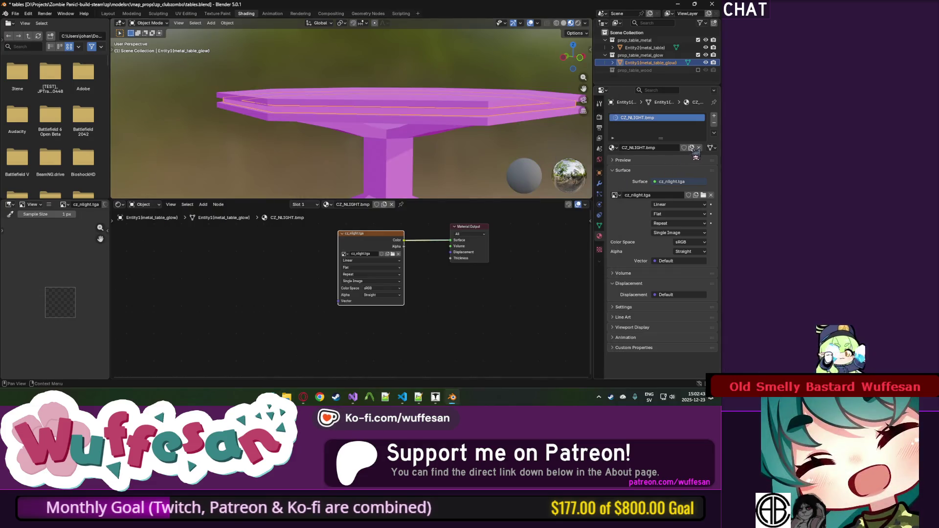
pyautogui.click(393, 253)
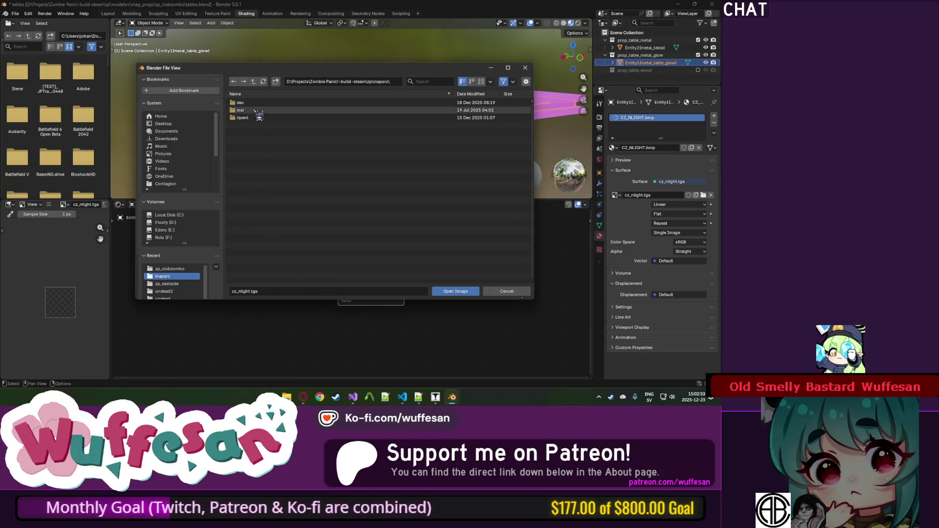
pyautogui.click(169, 268)
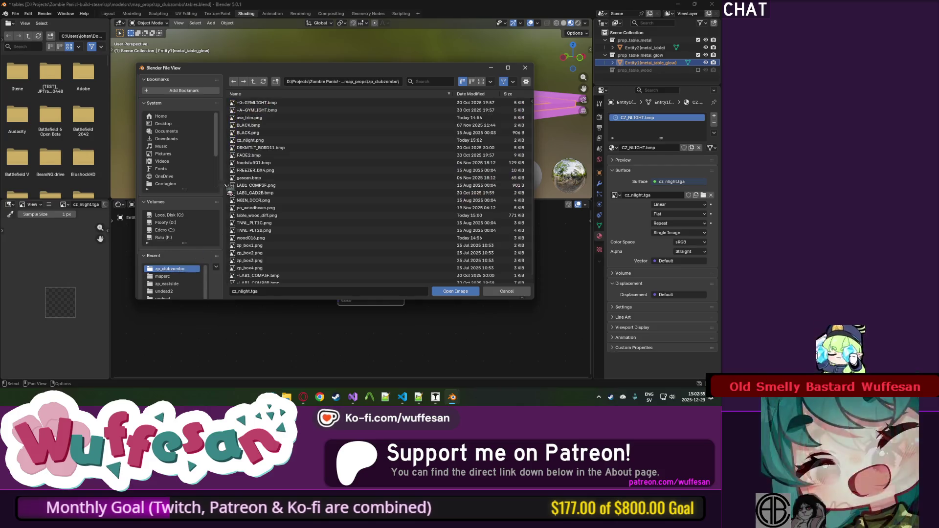
pyautogui.doubleClick(250, 140)
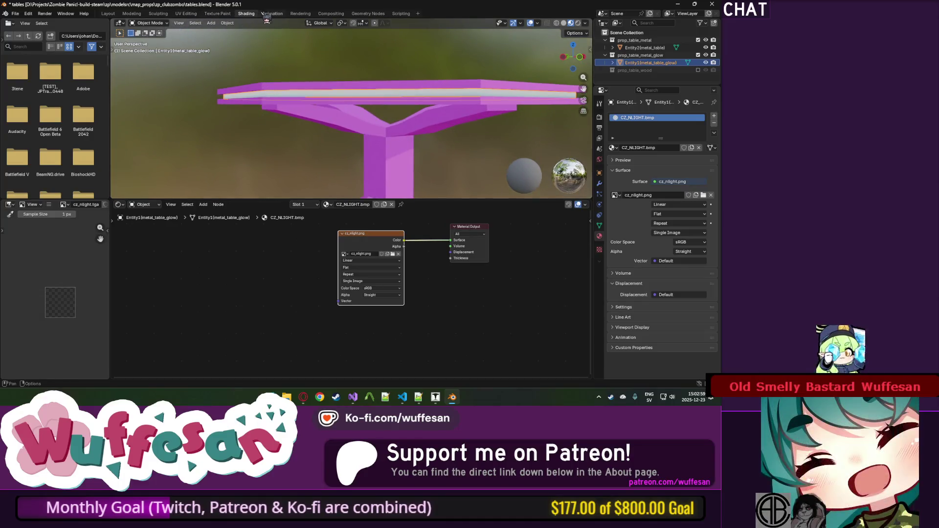
pyautogui.click(186, 13)
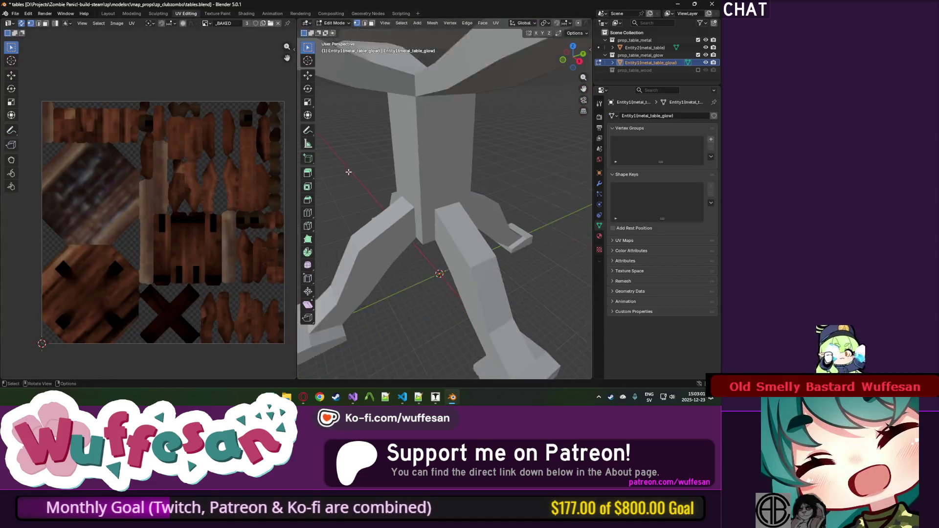
# Display cz_nlight.png in the UV editor and slide the strip UVs vertically onto its glowing band.
pyautogui.click(206, 23)
pyautogui.click(229, 60)
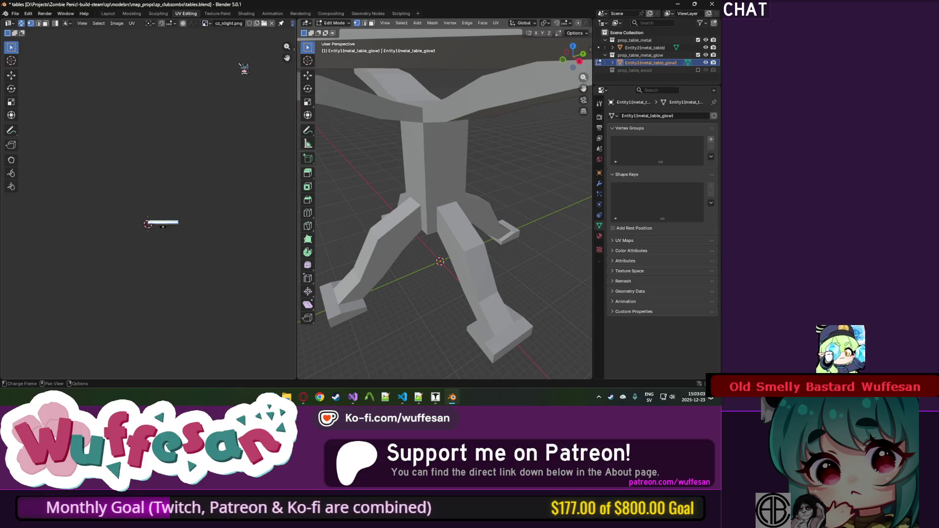
pyautogui.press('Tab')
pyautogui.scroll(3, 440, 171)
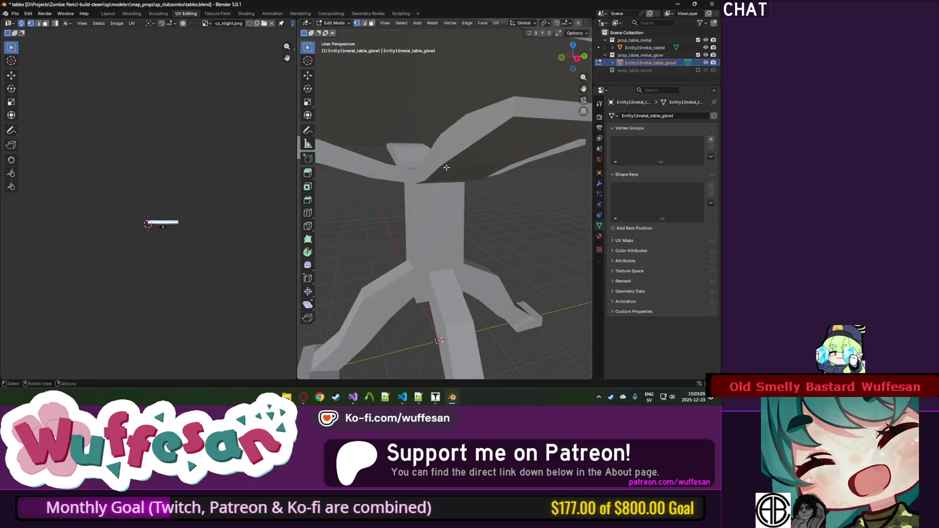
pyautogui.press('Tab')
pyautogui.scroll(4, 195, 244)
pyautogui.hotkey('shift', 'space')
pyautogui.press('g')
pyautogui.moveTo(186, 258); pyautogui.dragTo(188, 216)
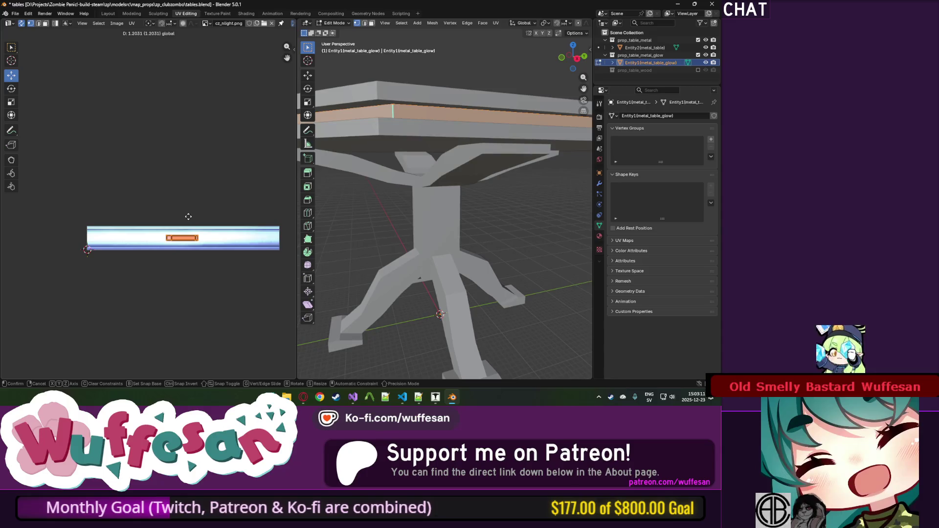
pyautogui.press('Tab')
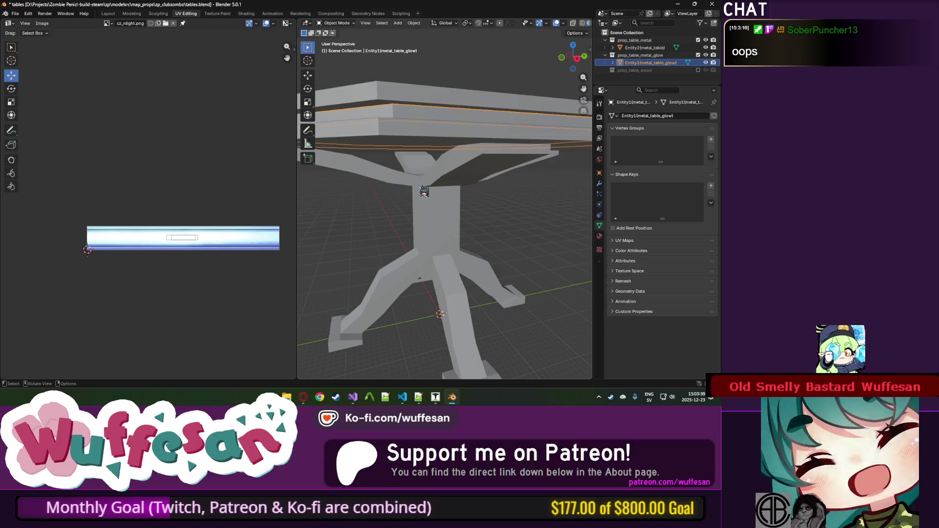
pyautogui.press('KP_Decimal')
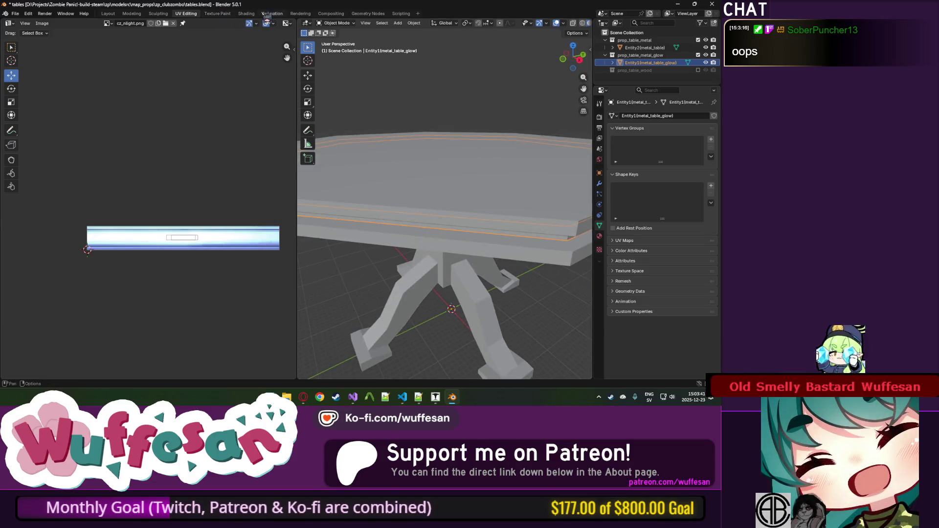
# Select the metal table and check its mesh data UV maps.
pyautogui.click(247, 13)
pyautogui.click(316, 179)
pyautogui.moveTo(315, 179)
pyautogui.mouseDown()
pyautogui.moveTo(290, 120)
pyautogui.moveTo(325, 123)
pyautogui.moveTo(398, 97)
pyautogui.moveTo(372, 81)
pyautogui.mouseUp()
pyautogui.click(325, 122)
pyautogui.click(599, 225)
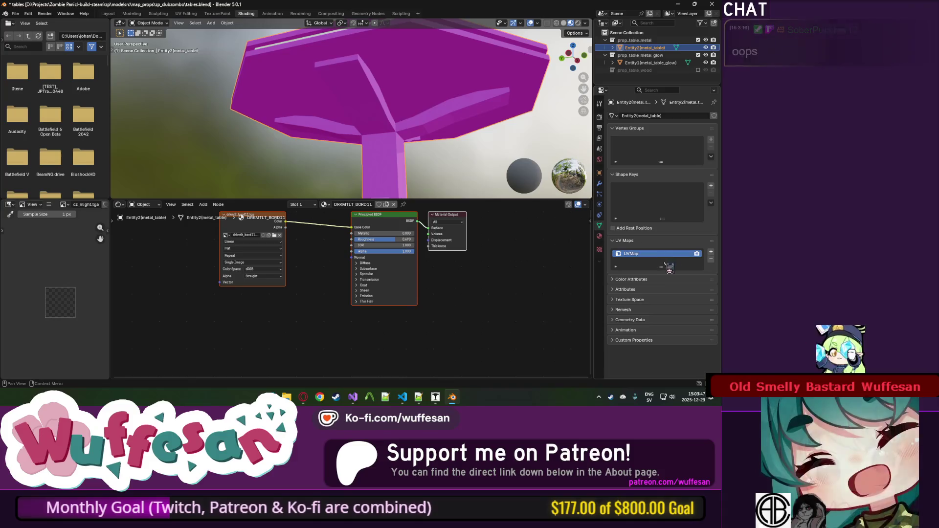
pyautogui.moveTo(271, 115); pyautogui.dragTo(273, 137)
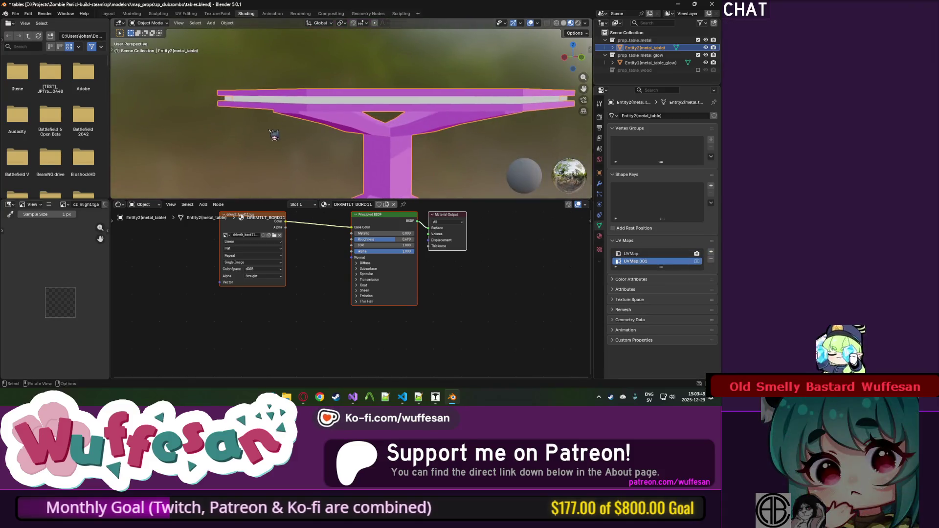
pyautogui.click(268, 14)
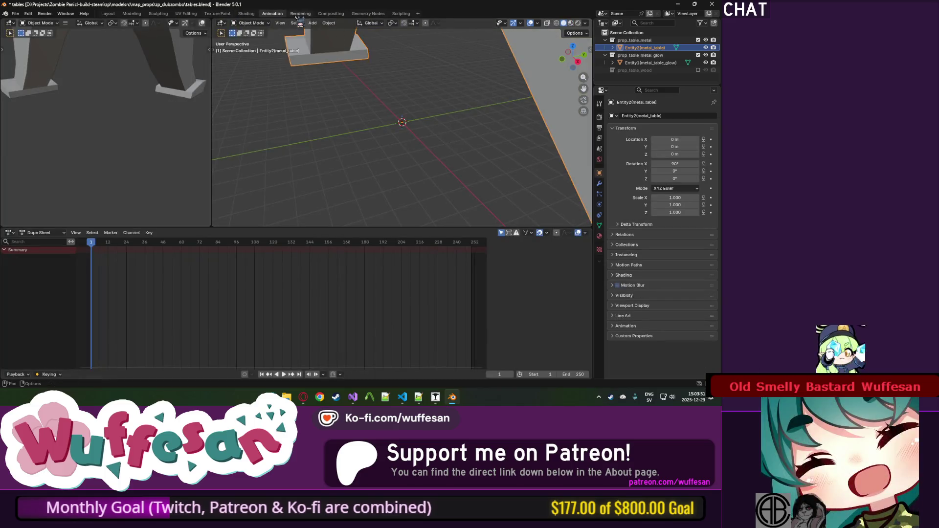
pyautogui.click(189, 13)
pyautogui.click(249, 14)
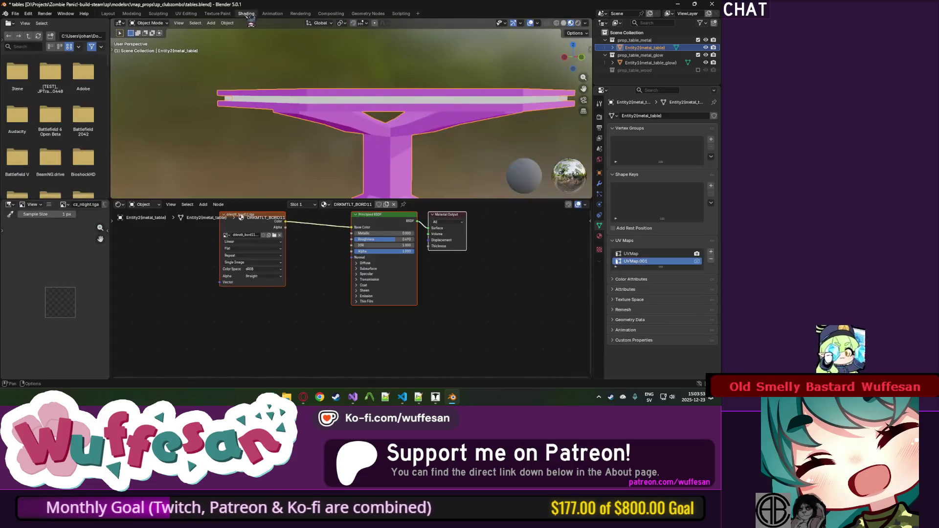
# In UV Editing, show the _BAKED wood texture behind the metal table's UVs.
pyautogui.click(189, 15)
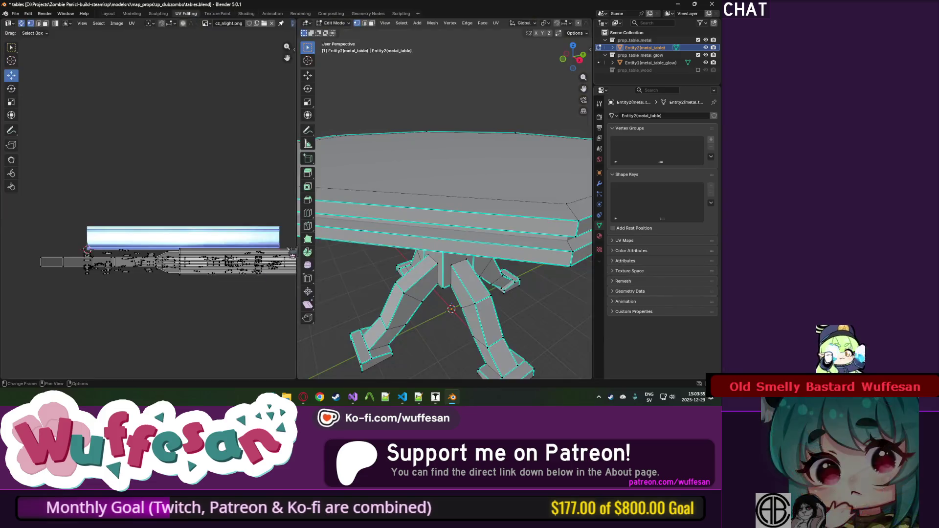
pyautogui.scroll(2, 170, 242)
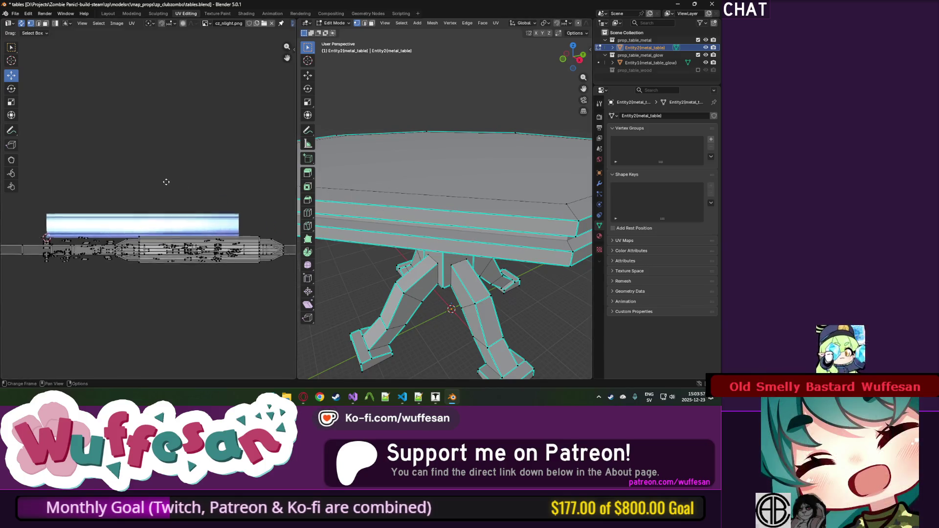
pyautogui.scroll(2, 170, 242)
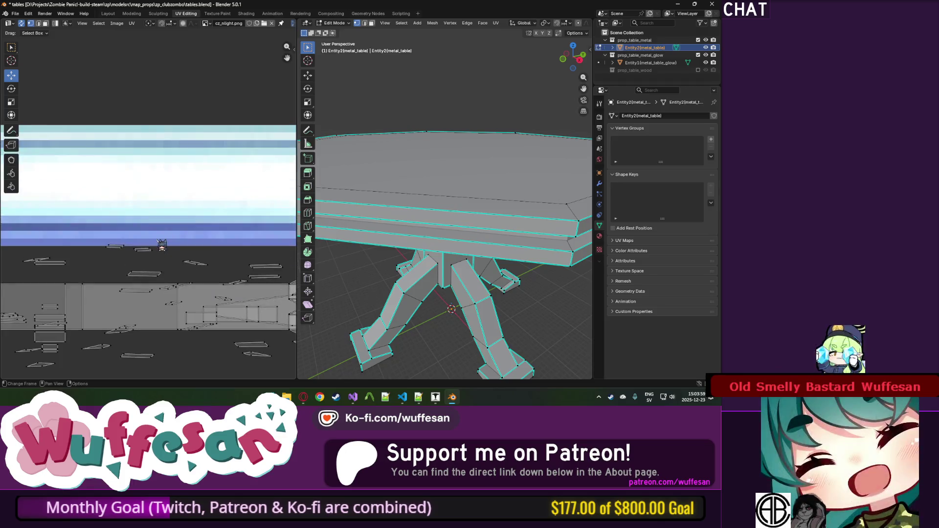
pyautogui.scroll(-4, 186, 206)
pyautogui.scroll(1, 197, 164)
pyautogui.hscroll(3, 197, 165)
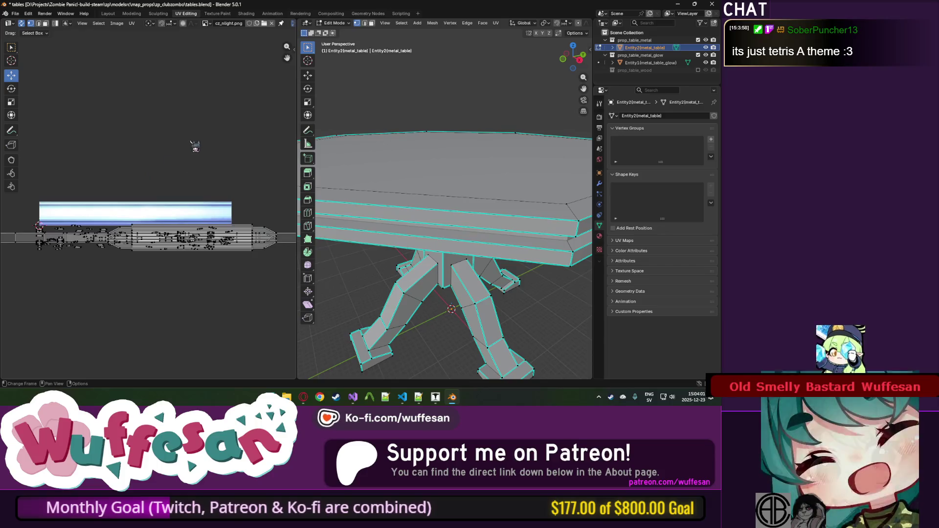
pyautogui.click(210, 23)
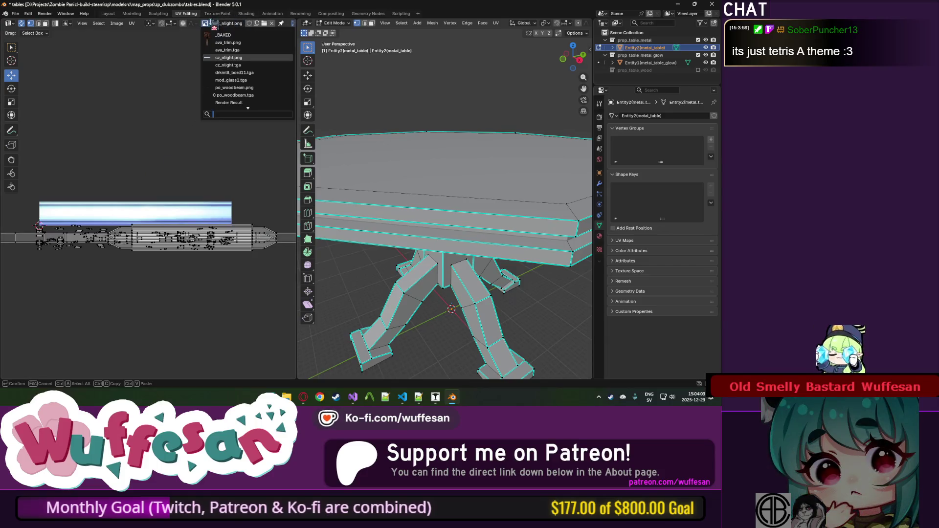
pyautogui.click(219, 35)
pyautogui.scroll(-5, 158, 163)
# Select all of the metal table's faces and unwrap them with Smart UV Project.
pyautogui.press('Tab')
pyautogui.press('Tab')
pyautogui.press('a')
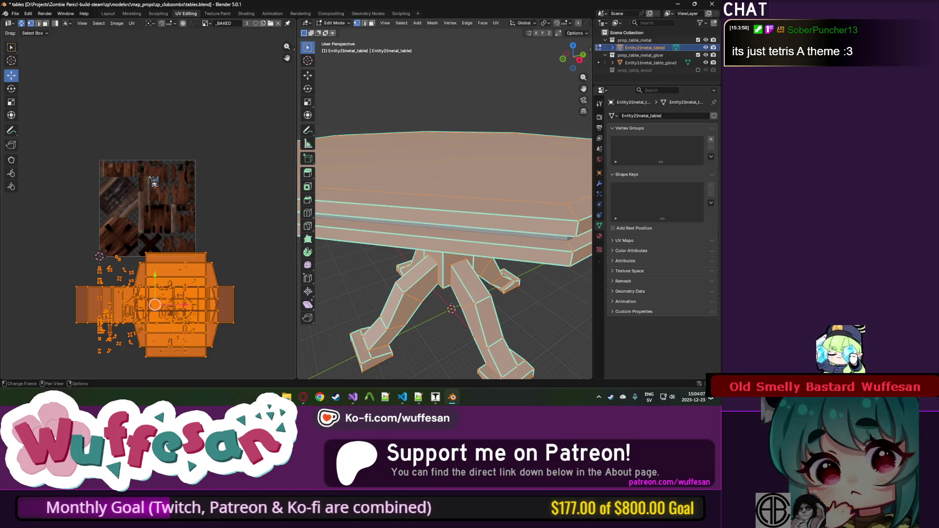
pyautogui.press('u')
pyautogui.click(122, 175)
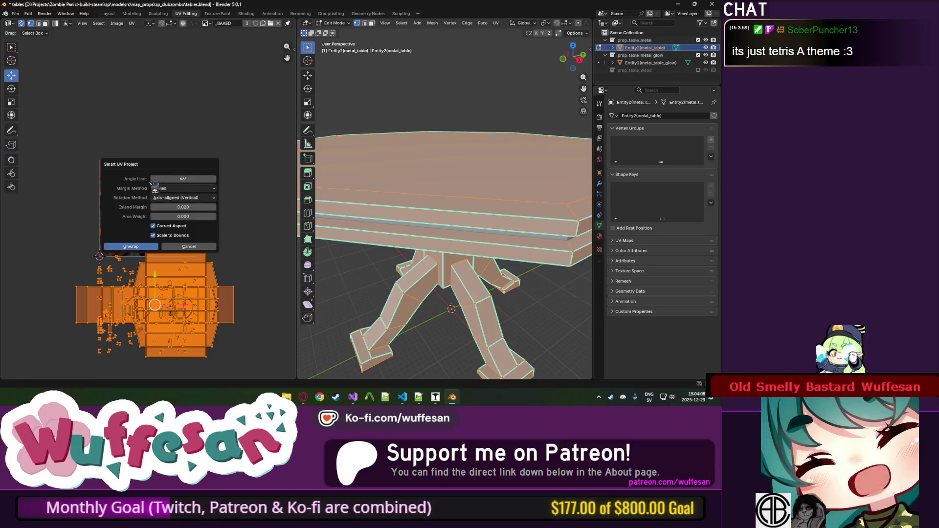
pyautogui.click(135, 247)
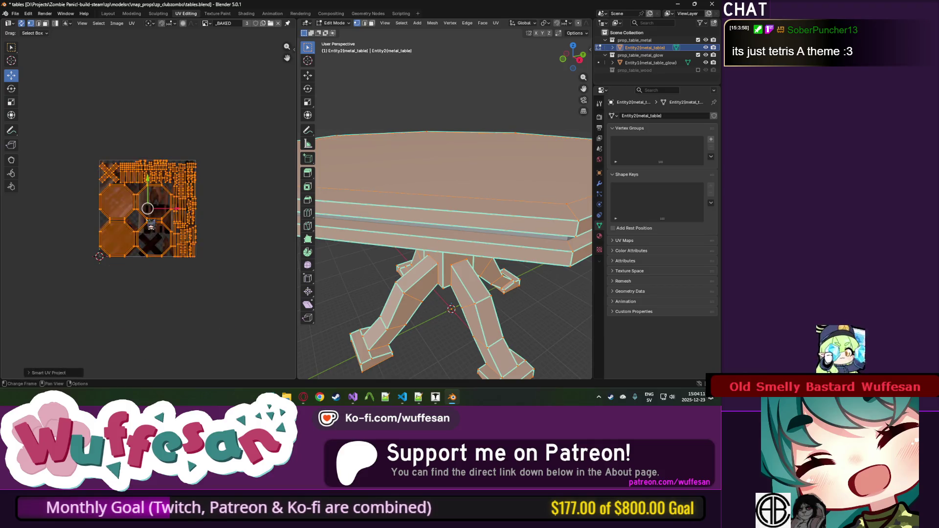
pyautogui.scroll(4, 146, 214)
pyautogui.scroll(2, 161, 196)
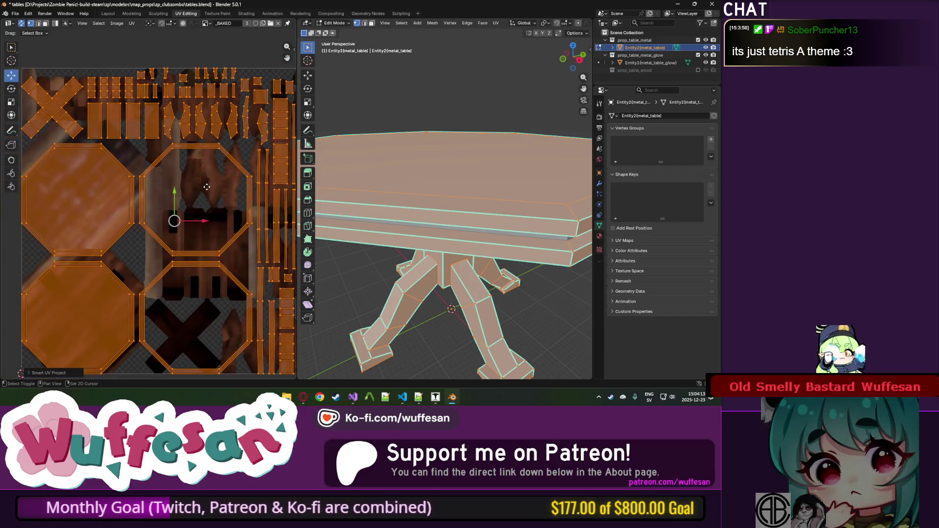
pyautogui.scroll(-2, 146, 191)
pyautogui.scroll(1, 135, 190)
pyautogui.scroll(-2, 127, 196)
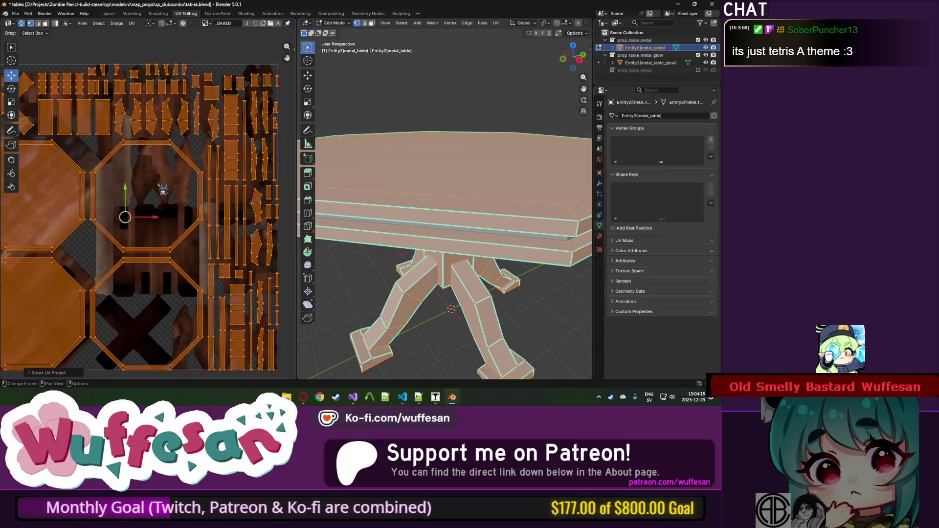
# Return to Object Mode and save tables.blend.
pyautogui.press('Tab')
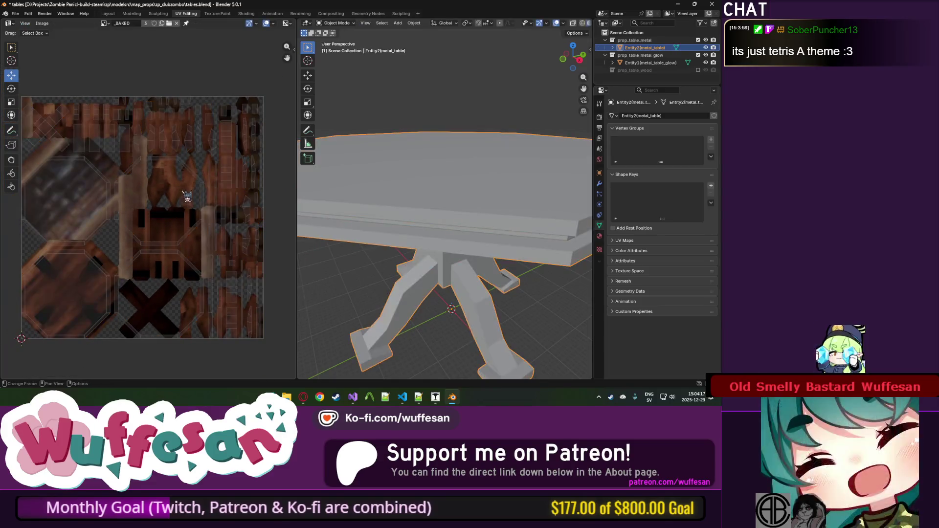
pyautogui.press('Tab')
pyautogui.press('Tab')
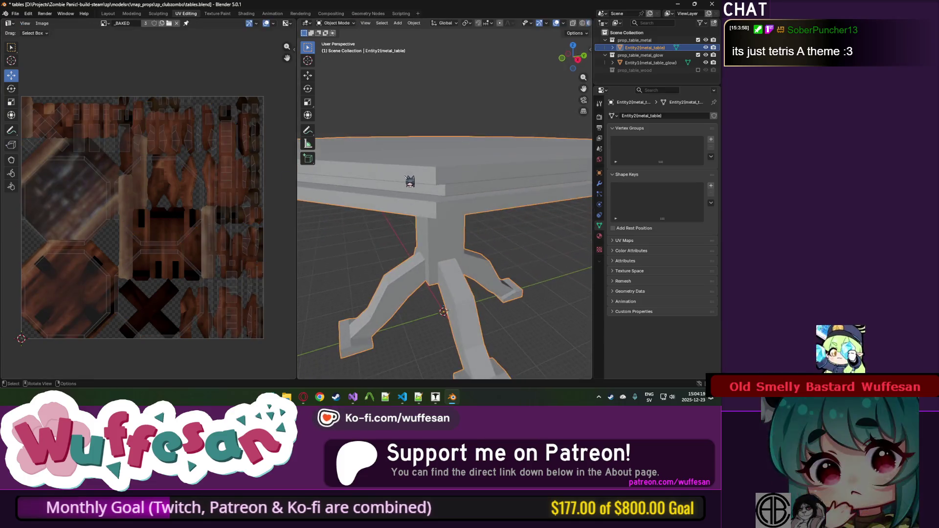
pyautogui.hotkey('ctrl', 's')
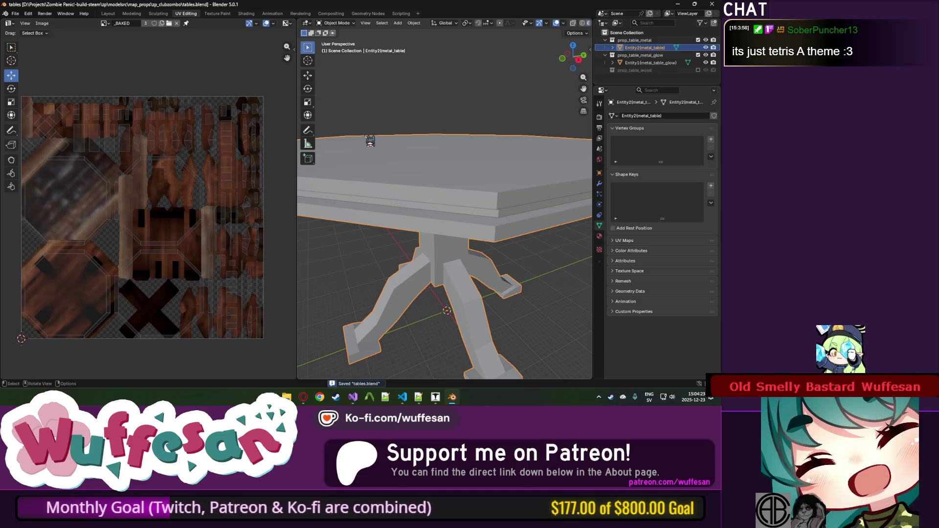
pyautogui.click(242, 14)
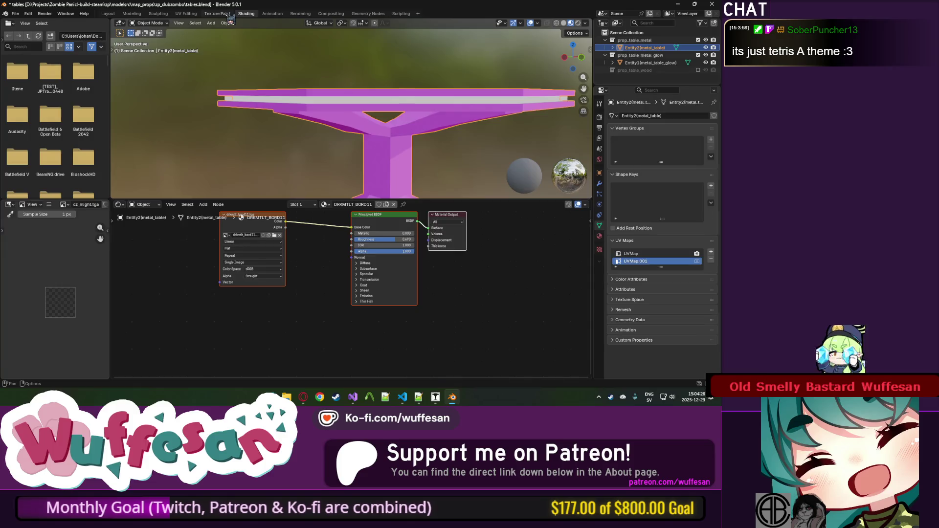
# Add a _BAKED Image Texture node below DRKMTLT_BORD11's existing nodes.
pyautogui.click(225, 14)
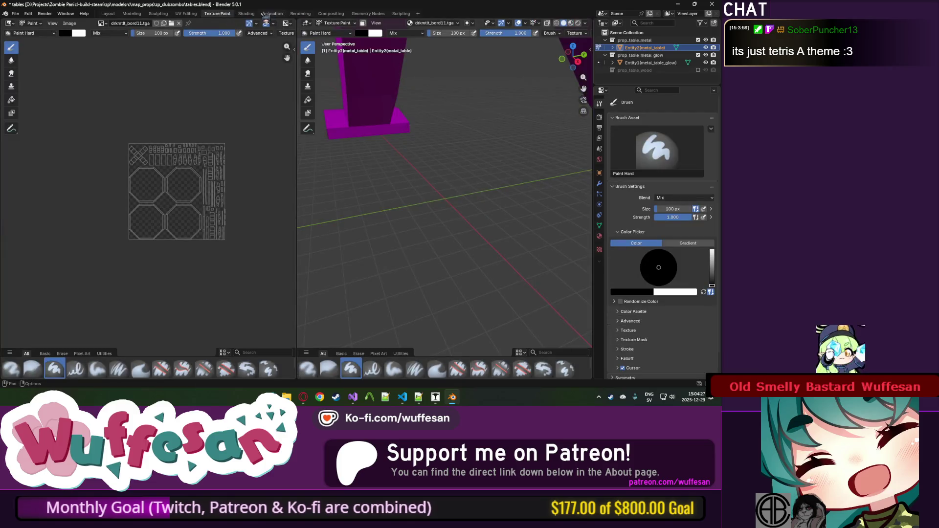
pyautogui.click(249, 15)
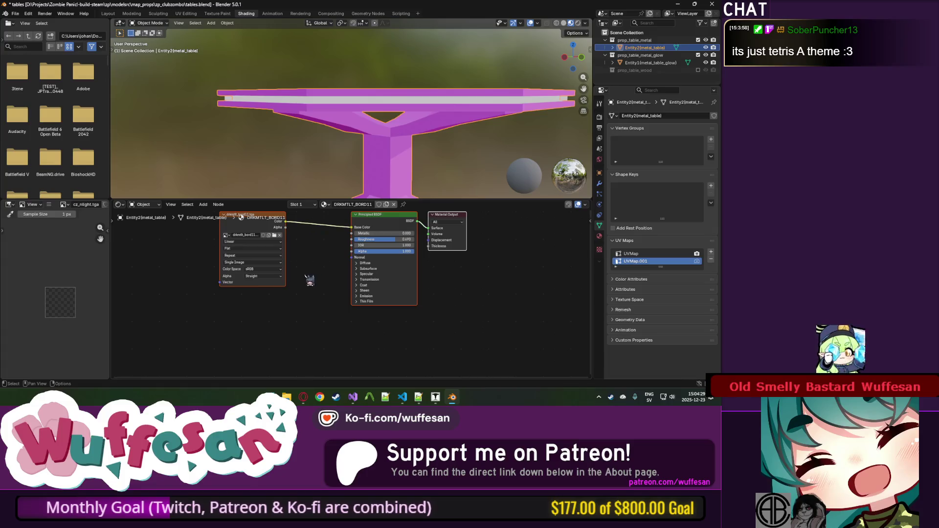
pyautogui.click(64, 205)
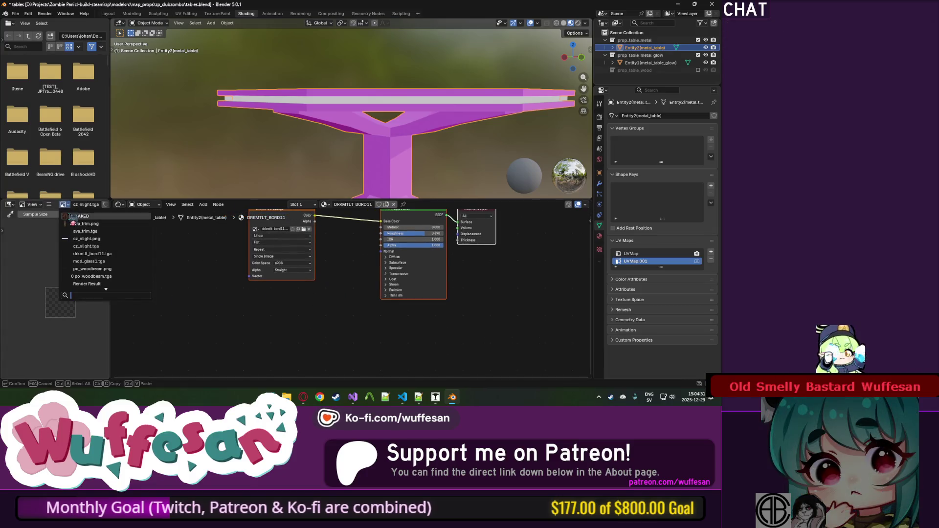
pyautogui.click(78, 217)
pyautogui.moveTo(78, 204)
pyautogui.mouseDown()
pyautogui.moveTo(210, 326)
pyautogui.moveTo(191, 310)
pyautogui.mouseUp()
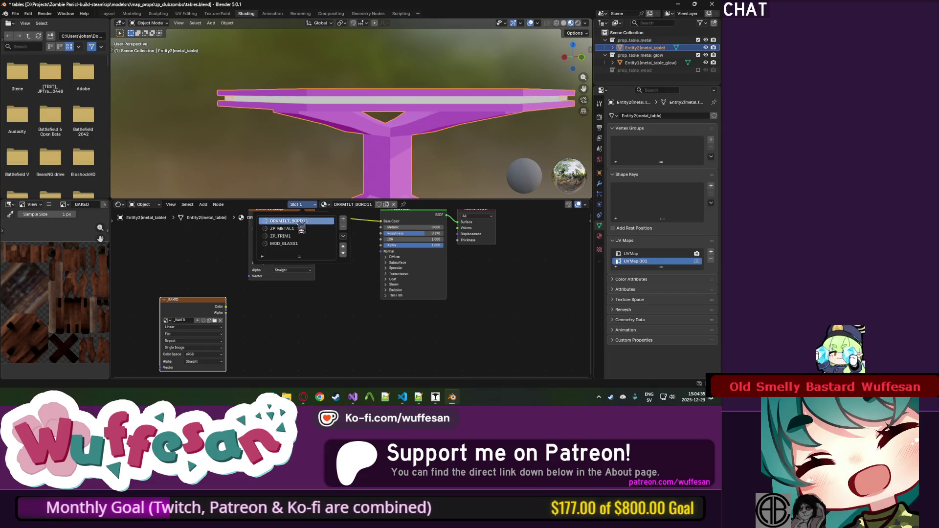
# Rename the node's image to _METAL_BAKE in the DRKMTLT_BORD11 material.
pyautogui.click(301, 228)
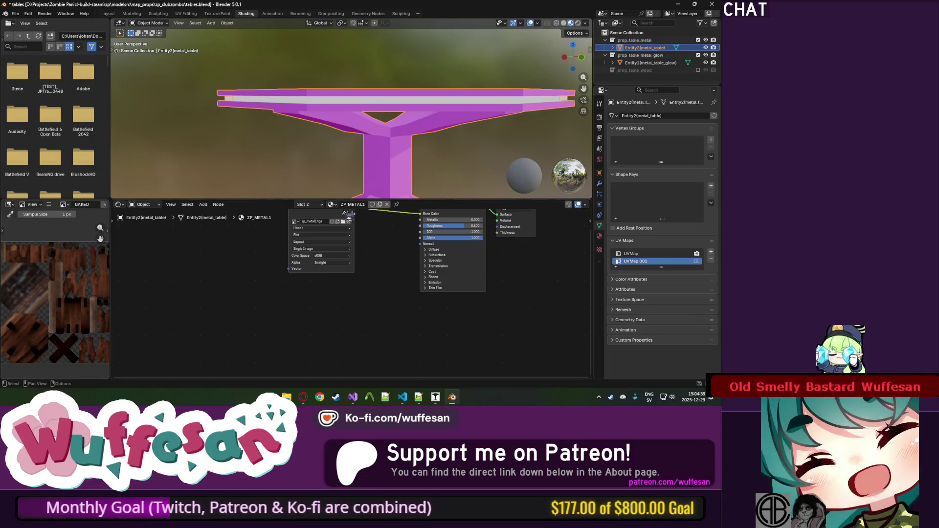
pyautogui.click(308, 204)
pyautogui.click(308, 222)
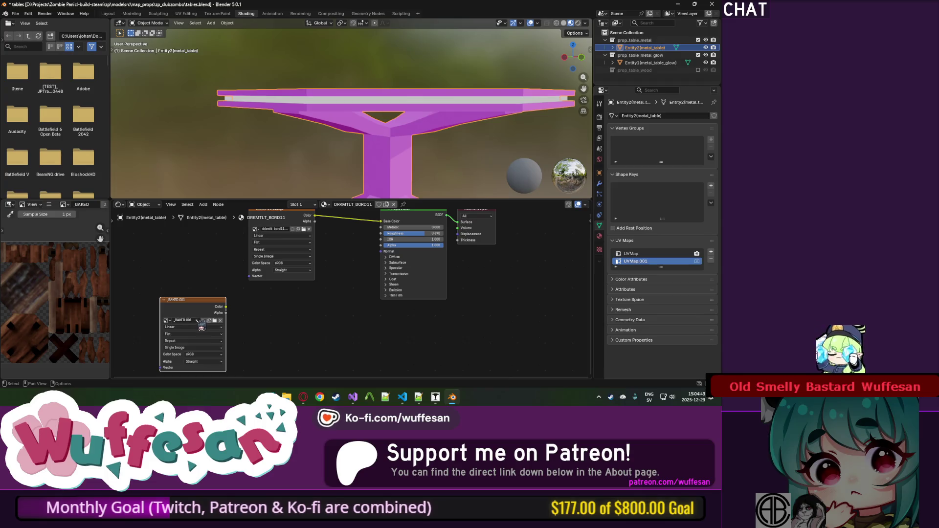
pyautogui.write('_METAL')
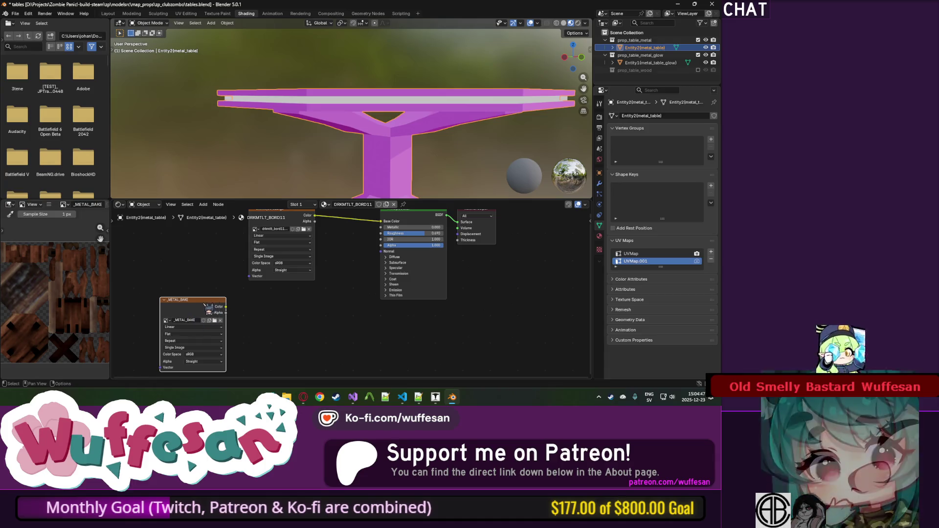
# Paste the _METAL_BAKE node into the ZP_METAL1 and ZP_TRIM1 materials.
pyautogui.click(305, 204)
pyautogui.click(282, 228)
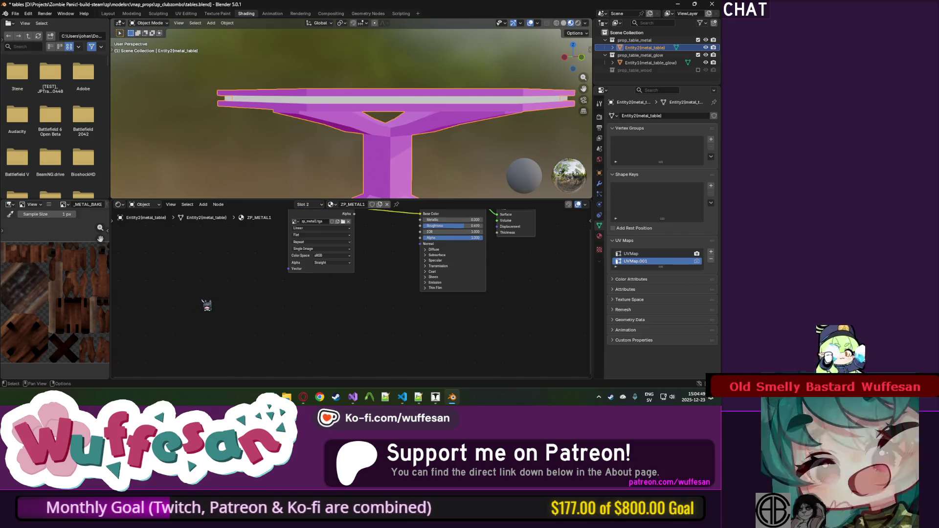
pyautogui.hotkey('ctrl', 'v')
pyautogui.click(306, 204)
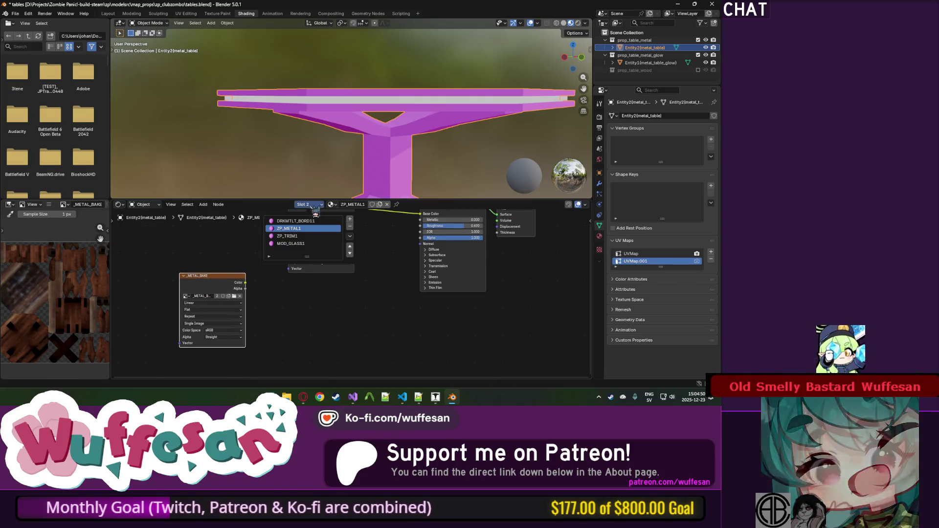
pyautogui.click(294, 238)
pyautogui.hotkey('ctrl', 'v')
pyautogui.moveTo(202, 323); pyautogui.dragTo(184, 332)
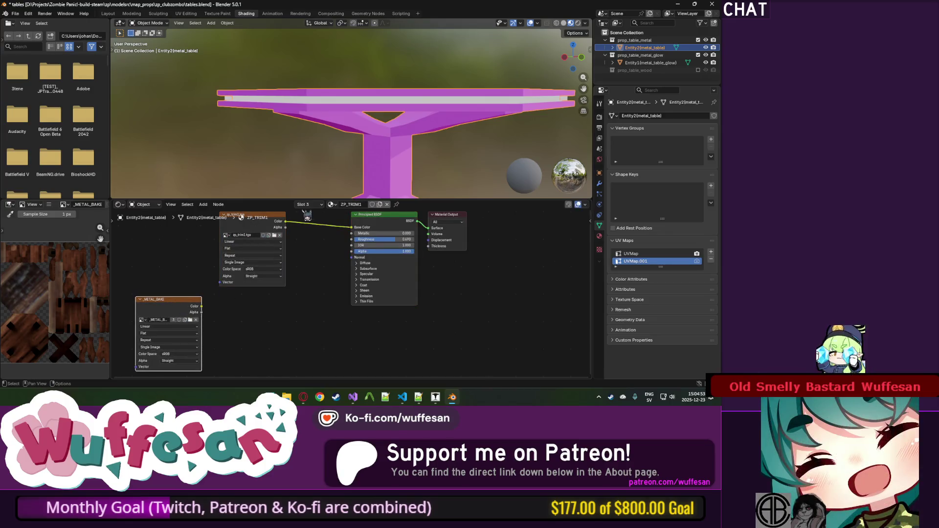
# Paste the _METAL_BAKE node into MOD_GLASS1, then tidy it in DRKMTLT_BORD11.
pyautogui.click(293, 243)
pyautogui.hotkey('ctrl', 'v')
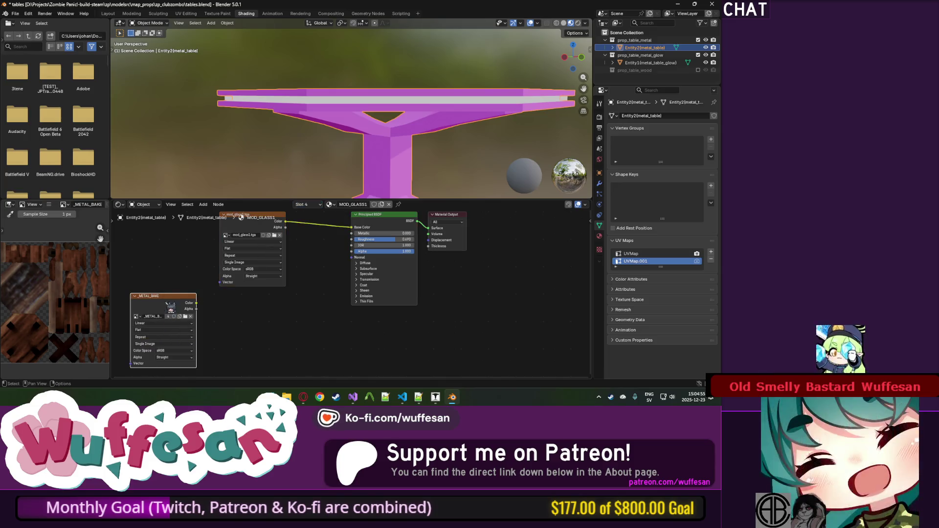
pyautogui.click(317, 205)
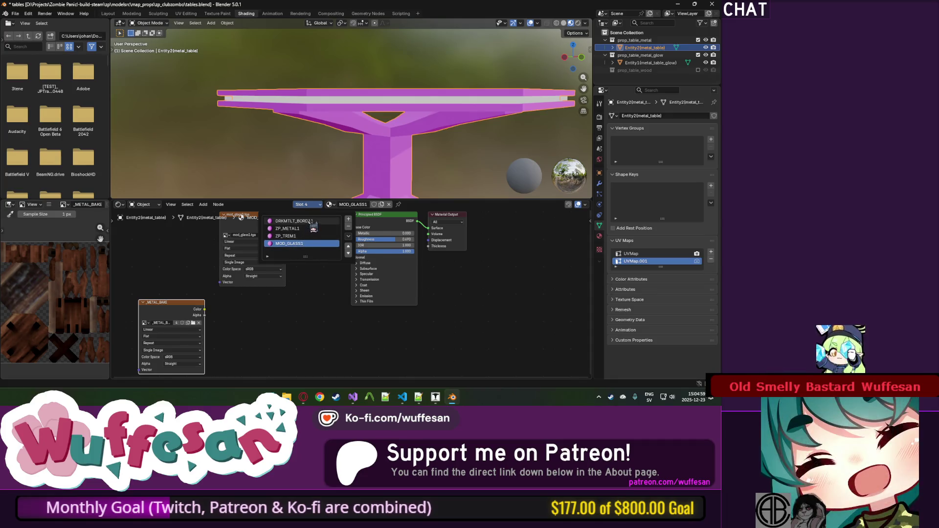
pyautogui.click(294, 221)
pyautogui.moveTo(197, 311); pyautogui.dragTo(190, 317)
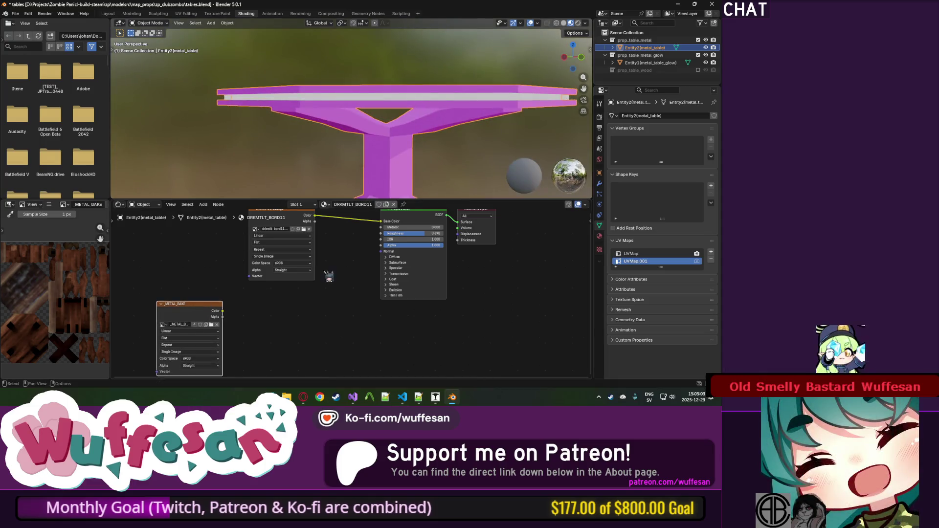
pyautogui.scroll(2, 321, 299)
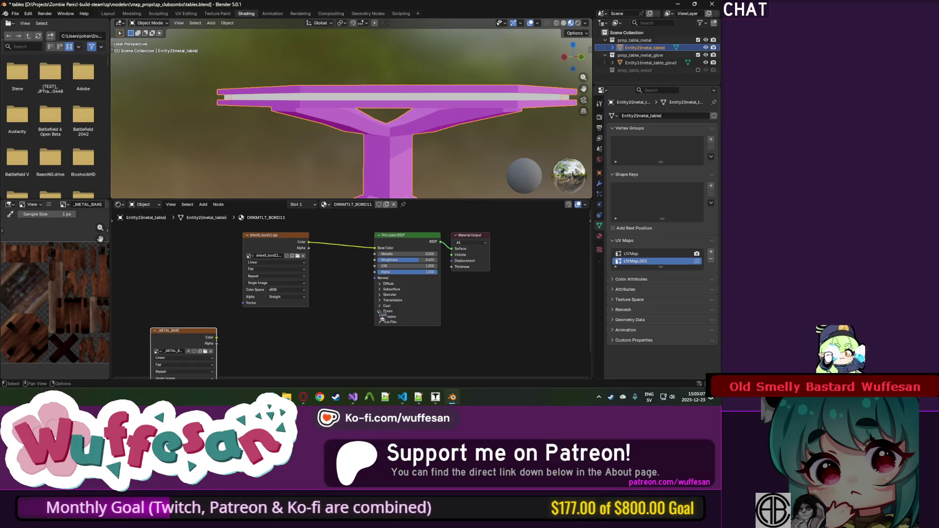
pyautogui.hotkey('alt', 'Tab')
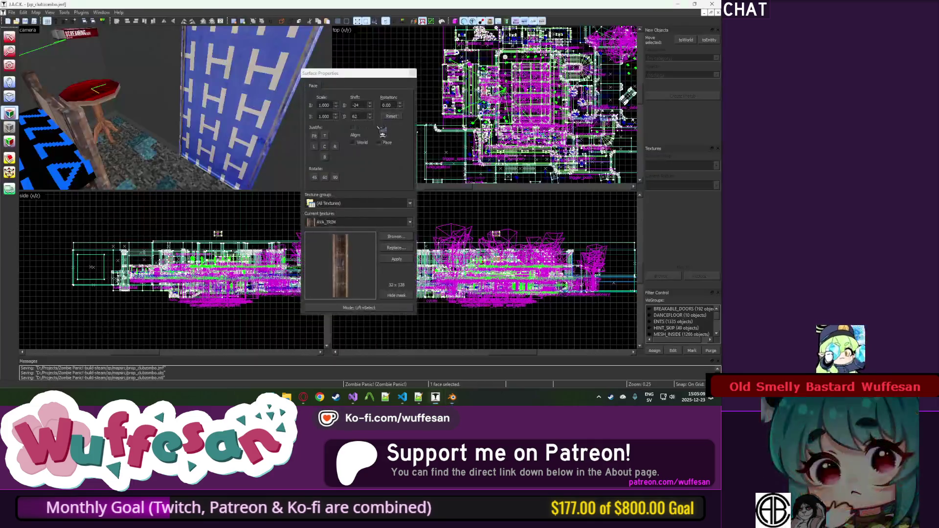
# Fly the 3D camera to the table, select its top face and browse its MOD_GLASS1 texture.
pyautogui.click(175, 108)
pyautogui.press('z')
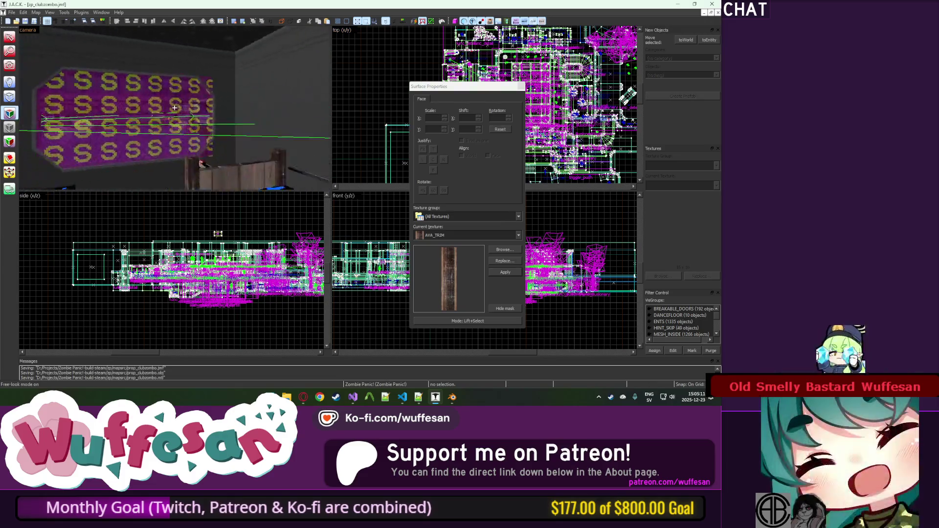
pyautogui.press('w')
pyautogui.press('z')
pyautogui.click(145, 81)
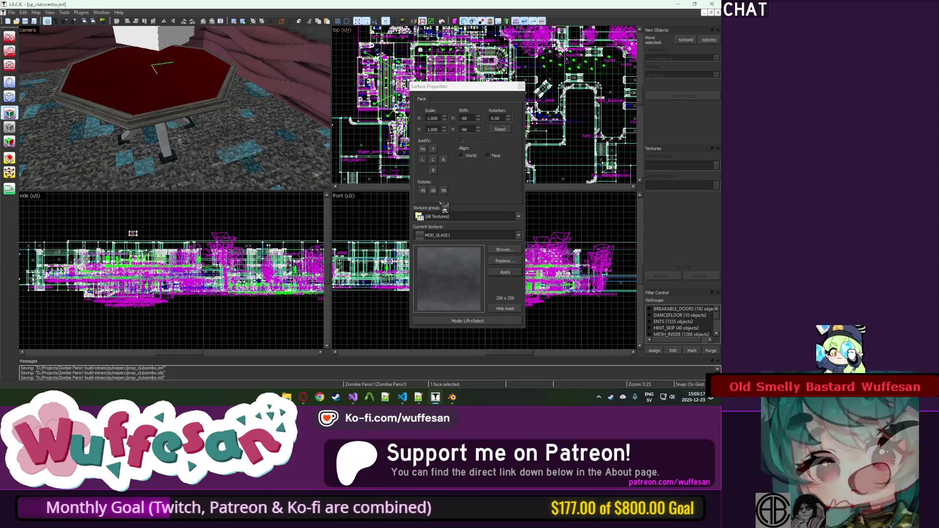
pyautogui.click(504, 250)
pyautogui.press('Escape')
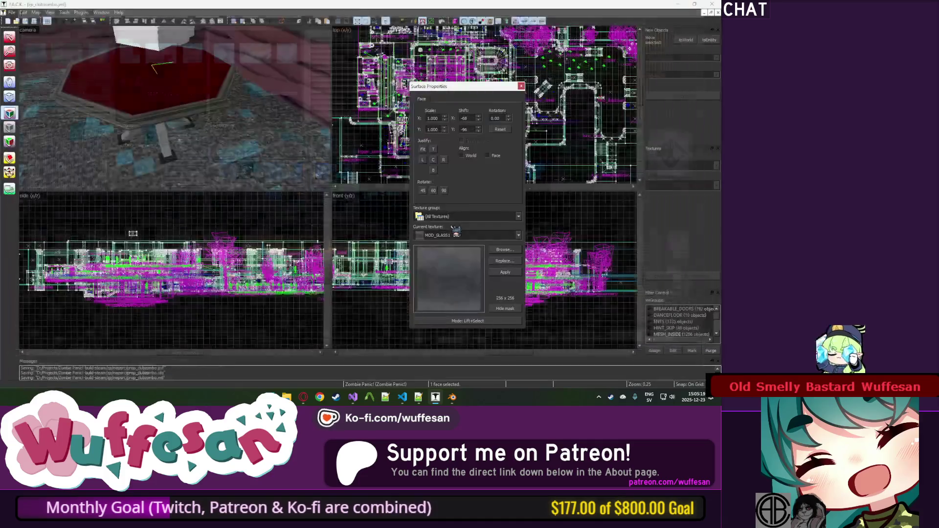
# Go back to zp_dev\materials, open zp_santeria to find mod_glass1.png, then return to zp_clubzombo.
pyautogui.hotkey('alt', 'Tab')
pyautogui.hotkey('alt', 'Left')
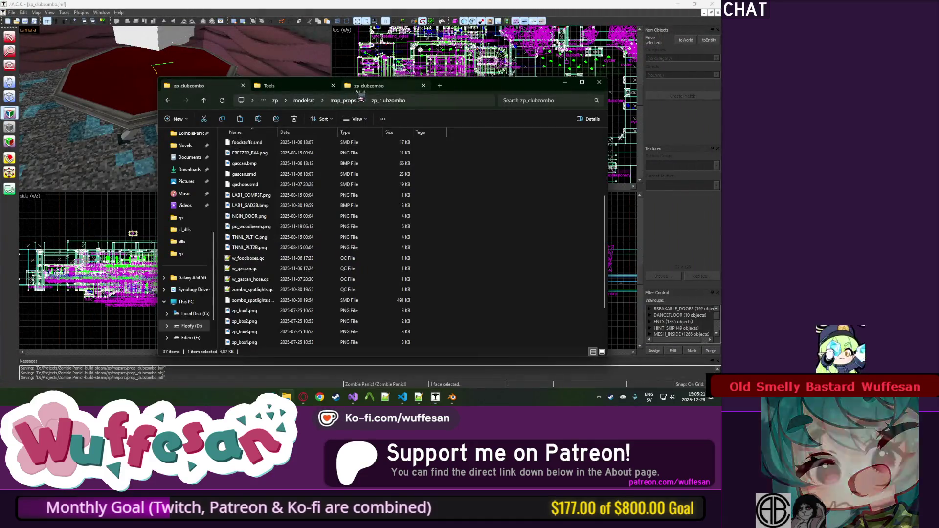
pyautogui.hotkey('alt', 'Left')
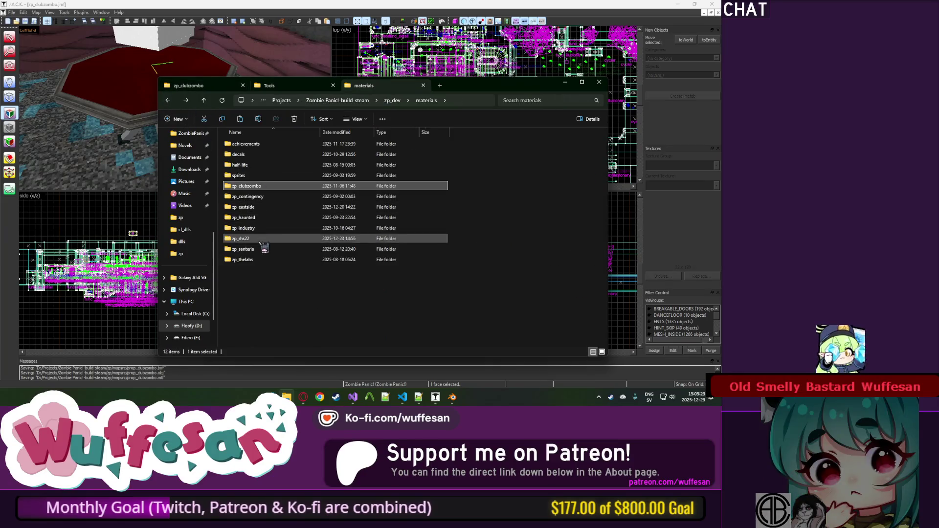
pyautogui.doubleClick(262, 249)
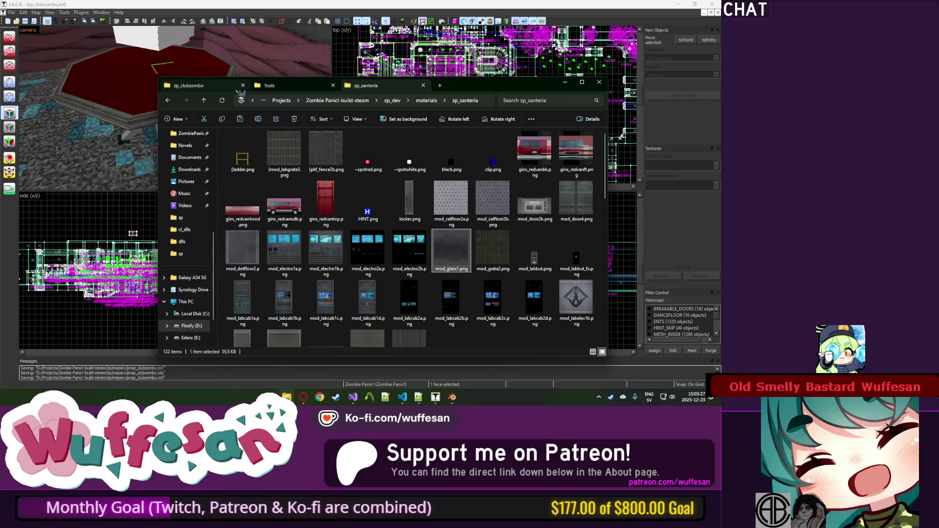
pyautogui.click(237, 89)
pyautogui.hotkey('alt', 'Tab')
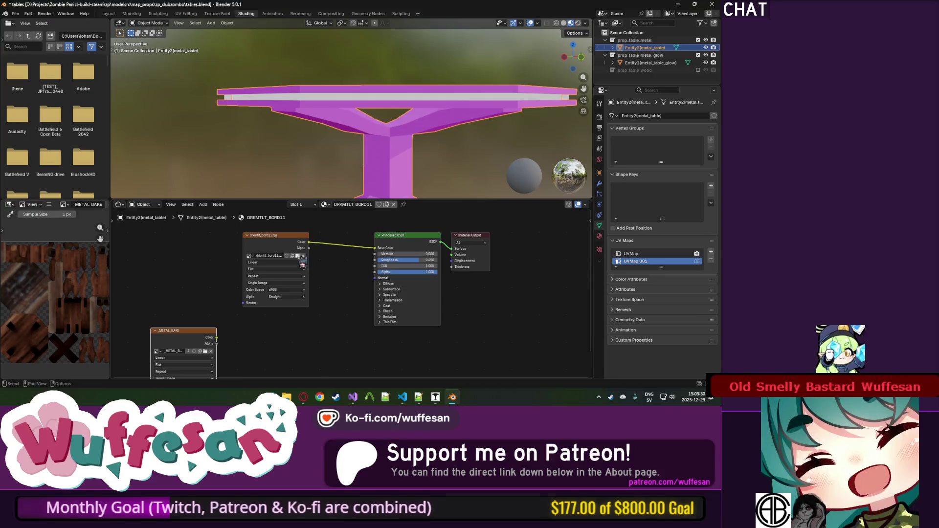
# Load mod_glass1.png from the zp_clubzombo folder, then undo it because the wrong material received it.
pyautogui.click(297, 255)
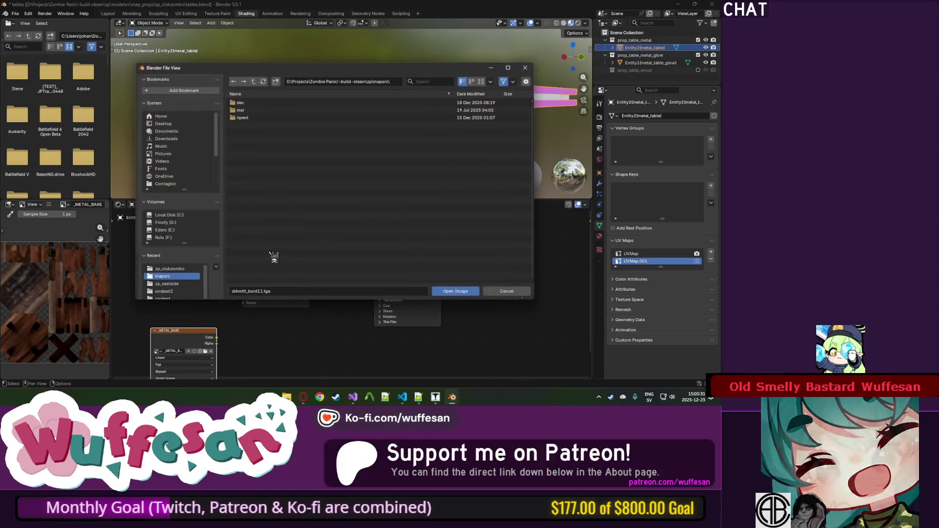
pyautogui.click(171, 269)
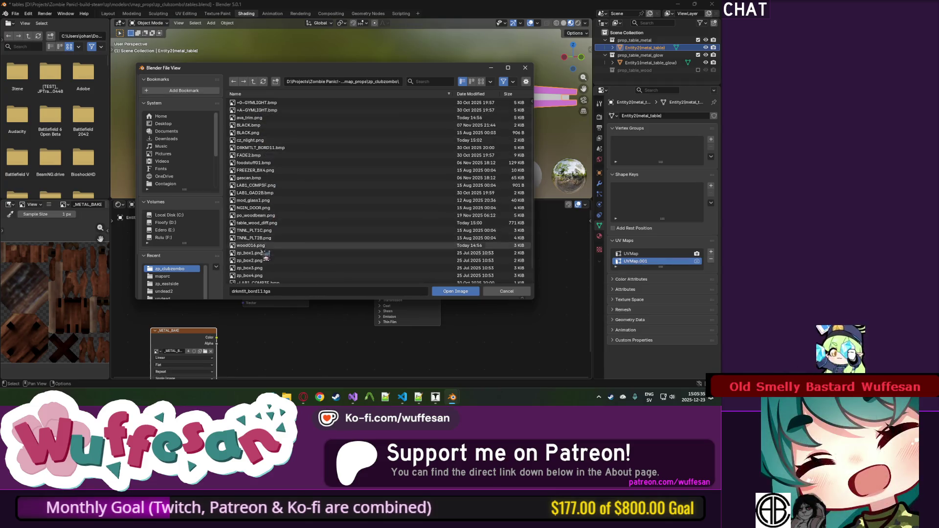
pyautogui.scroll(-1, 283, 210)
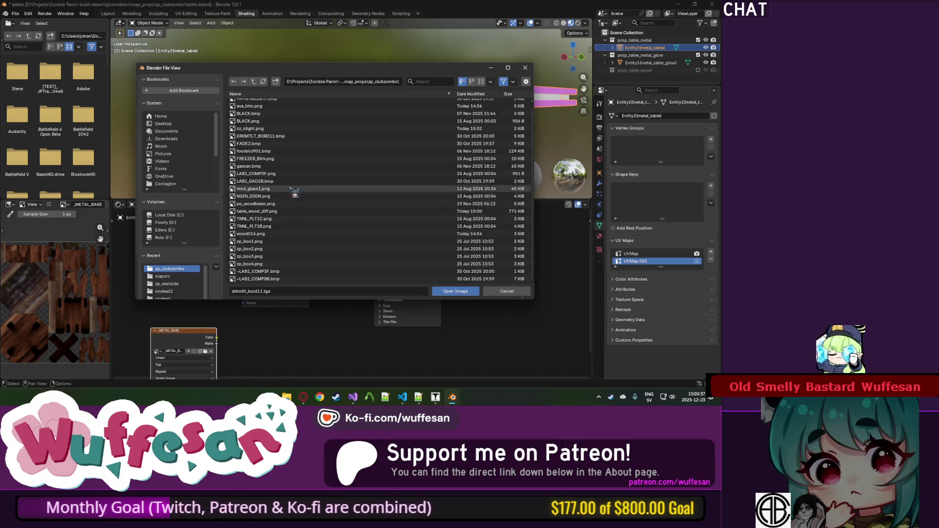
pyautogui.doubleClick(253, 189)
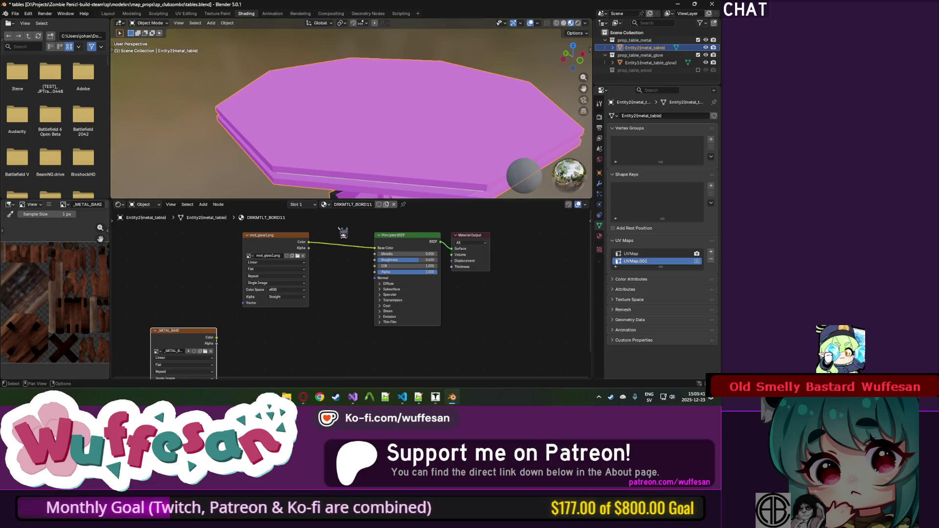
pyautogui.click(280, 249)
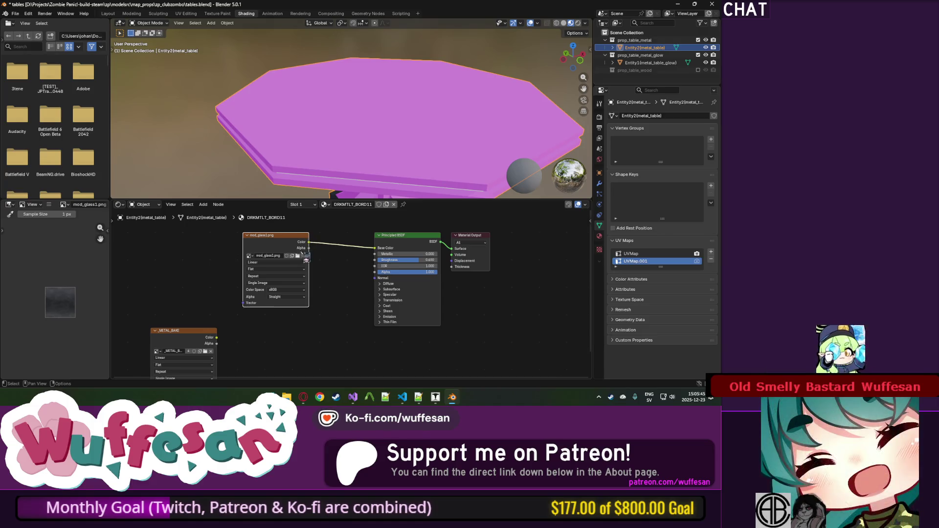
pyautogui.hotkey('ctrl', 'z')
pyautogui.hotkey('ctrl', 'z')
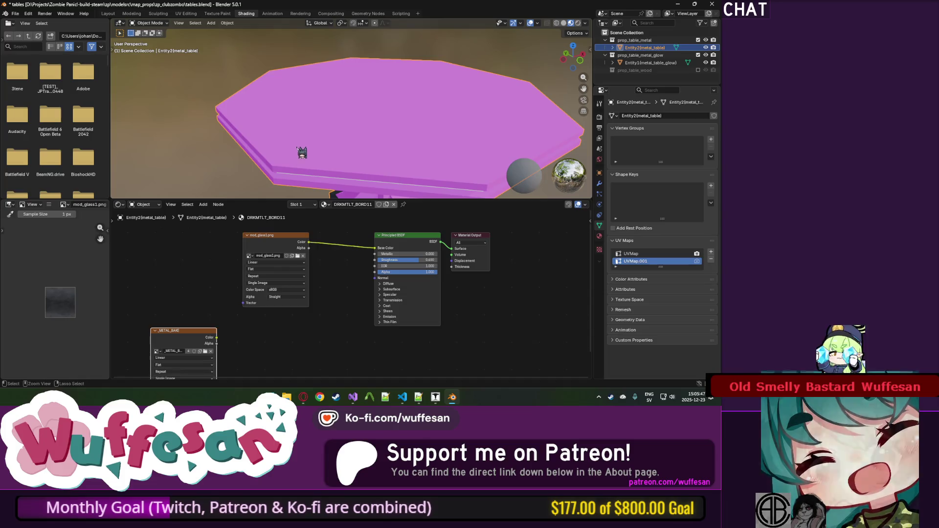
# Switch to the MOD_GLASS1 material and load mod_glass1.png into its image texture.
pyautogui.click(306, 204)
pyautogui.click(295, 242)
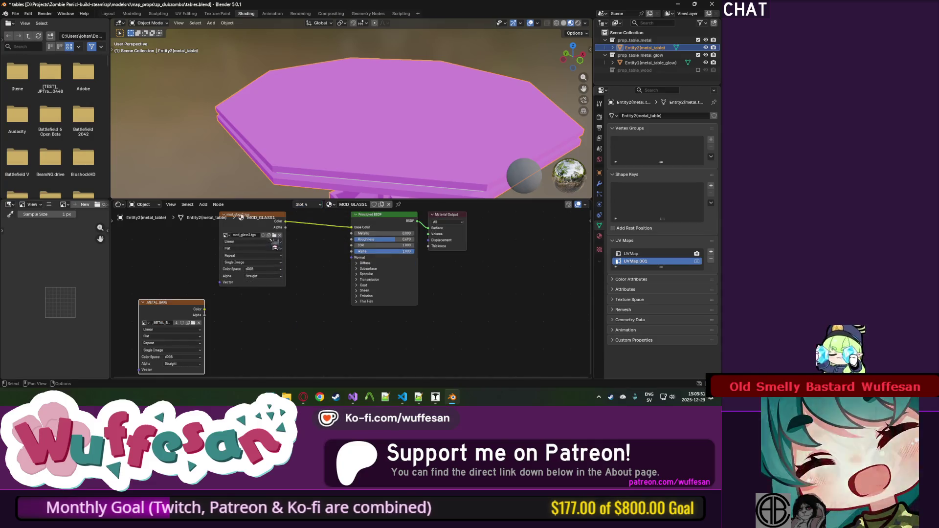
pyautogui.click(274, 235)
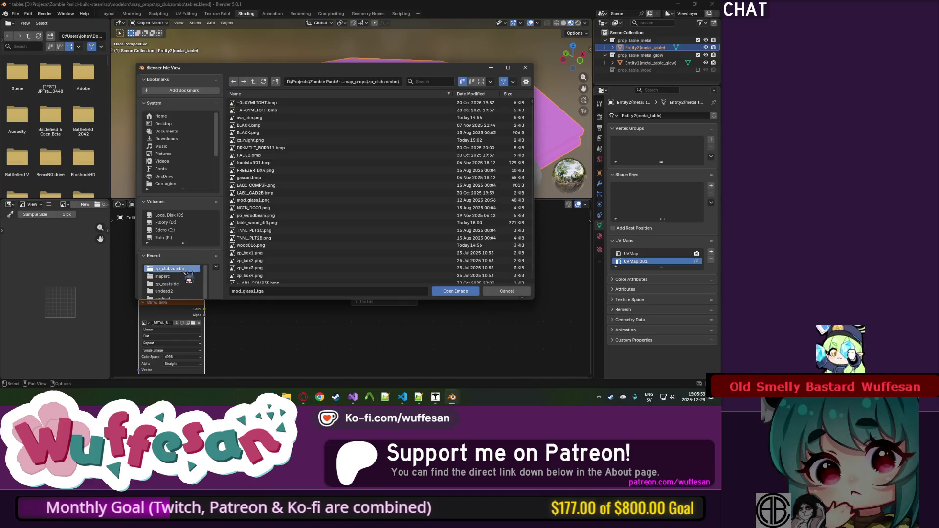
pyautogui.doubleClick(254, 200)
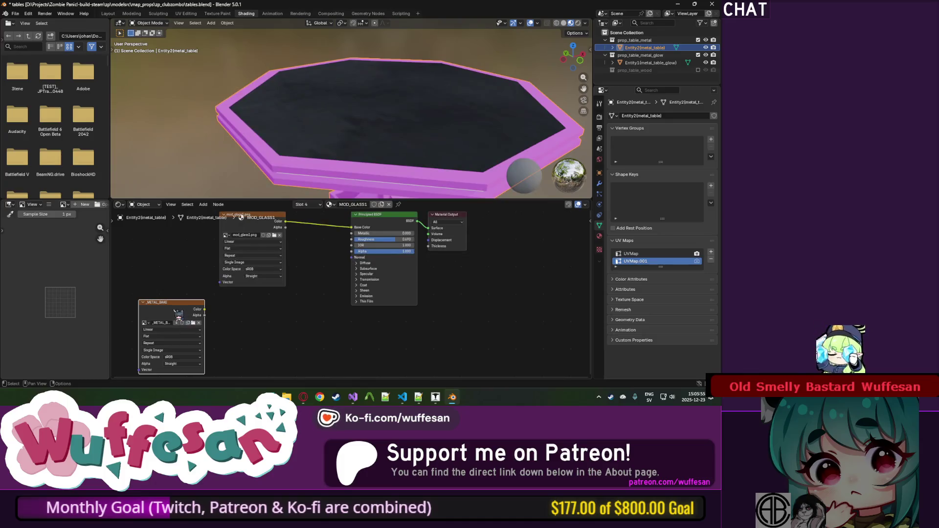
pyautogui.moveTo(366, 132)
pyautogui.mouseDown()
pyautogui.moveTo(352, 142)
pyautogui.moveTo(376, 141)
pyautogui.mouseUp()
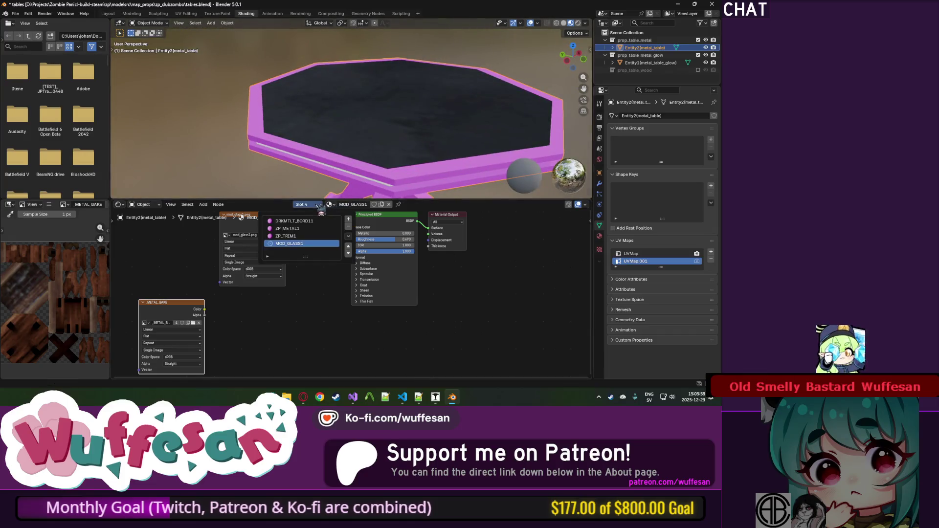
pyautogui.click(301, 236)
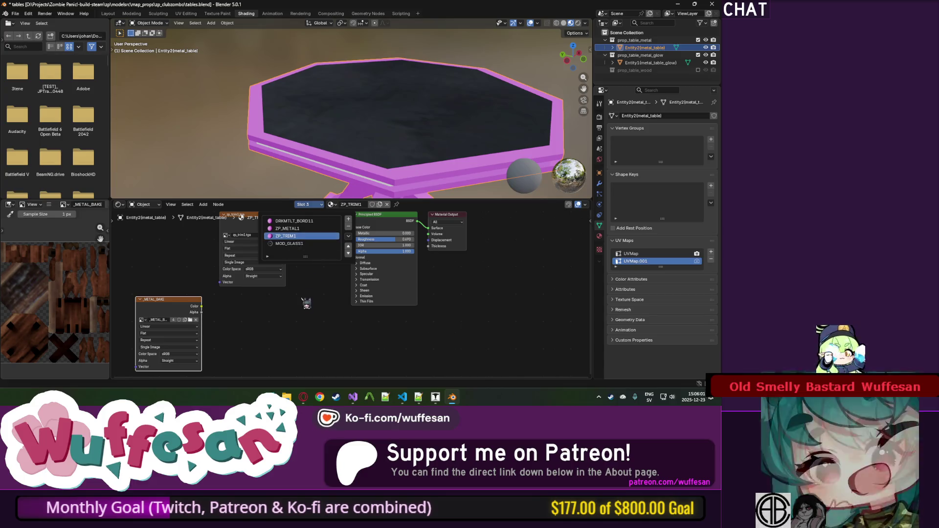
# Save tables.blend and confirm in J.A.C.K. that the table face uses ZP_METAL1.
pyautogui.hotkey('ctrl', 's')
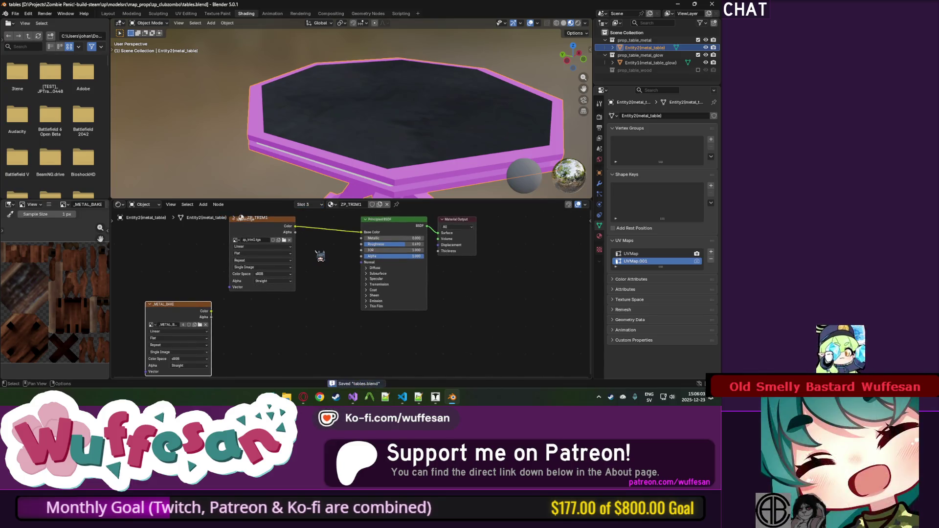
pyautogui.hotkey('alt', 'Tab')
pyautogui.hotkey('alt', 'Tab')
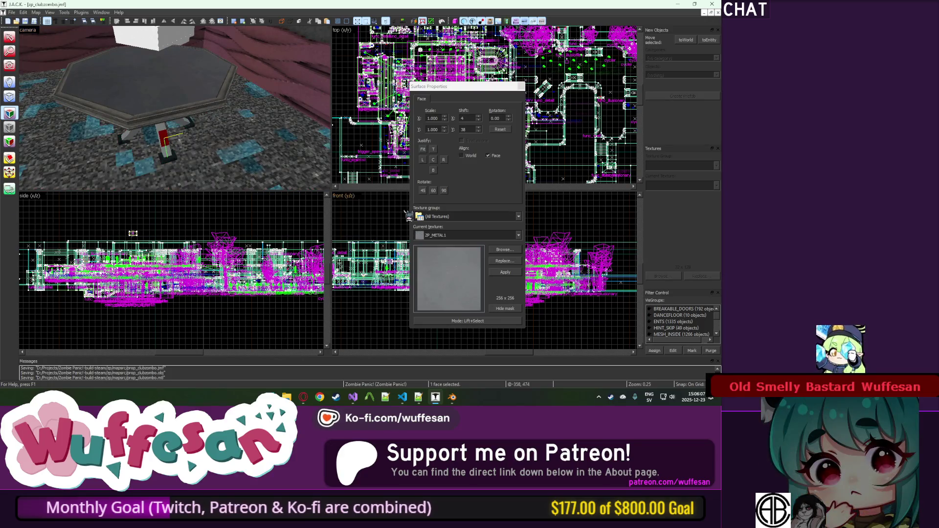
pyautogui.click(504, 250)
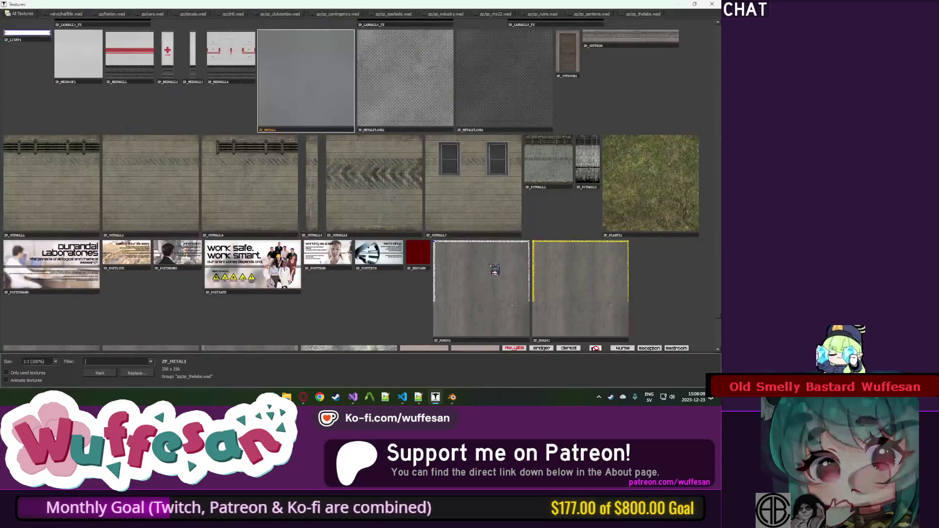
pyautogui.doubleClick(463, 279)
pyautogui.press('Escape')
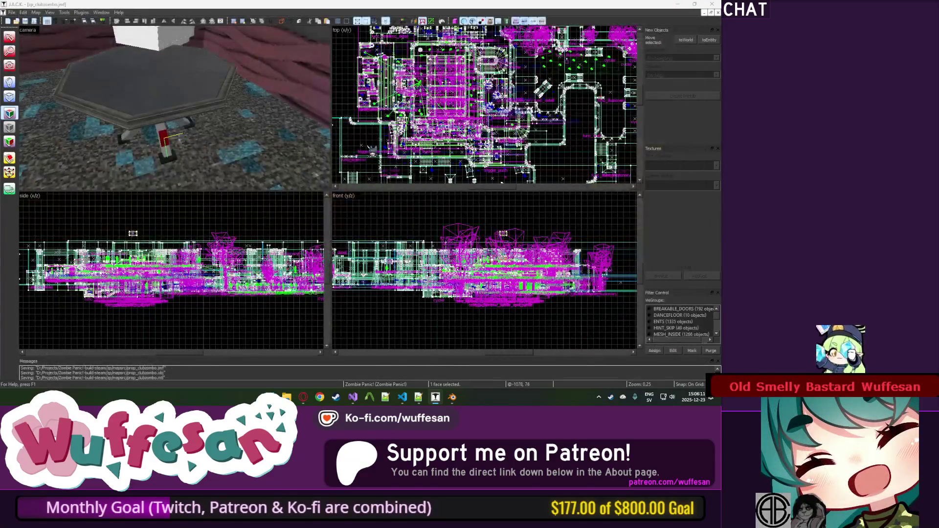
pyautogui.hotkey('alt', 'Tab')
pyautogui.hotkey('alt', 'Tab')
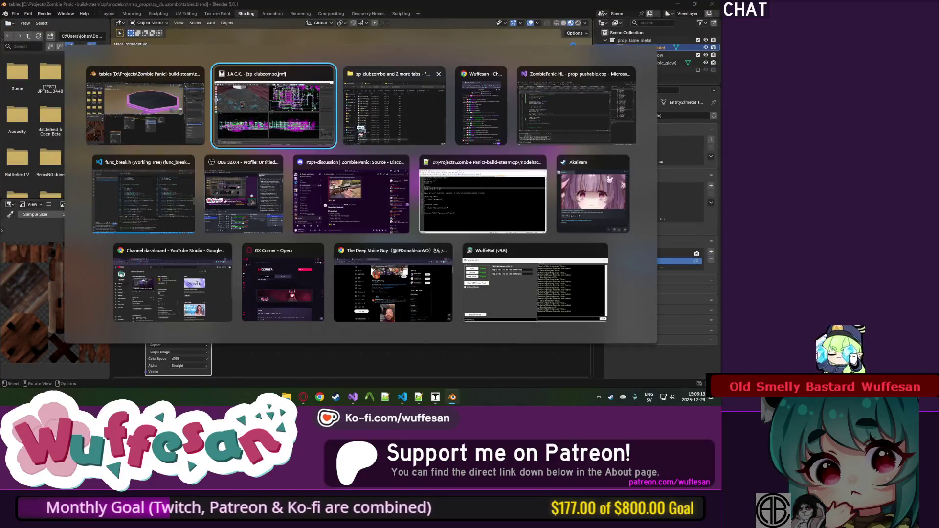
# Browse the zp_santeria texture folder down to the end of its list.
pyautogui.click(376, 87)
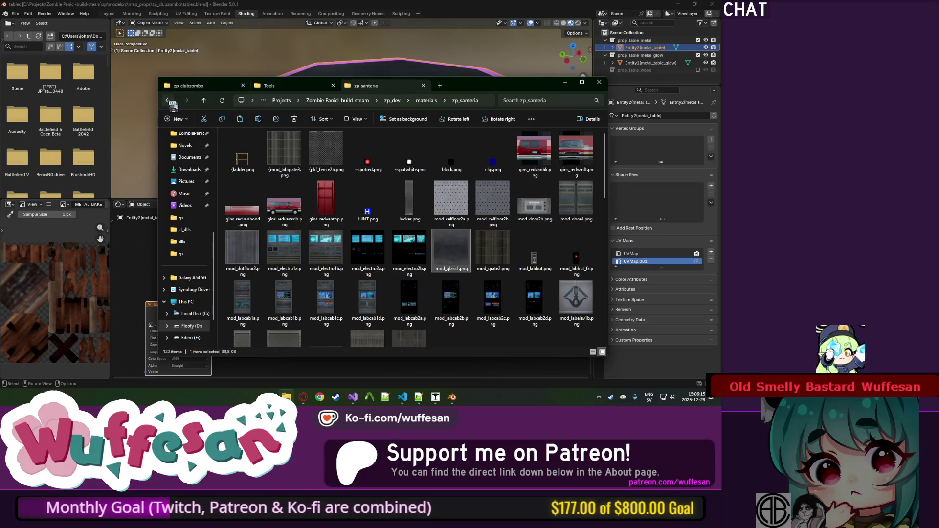
pyautogui.click(392, 229)
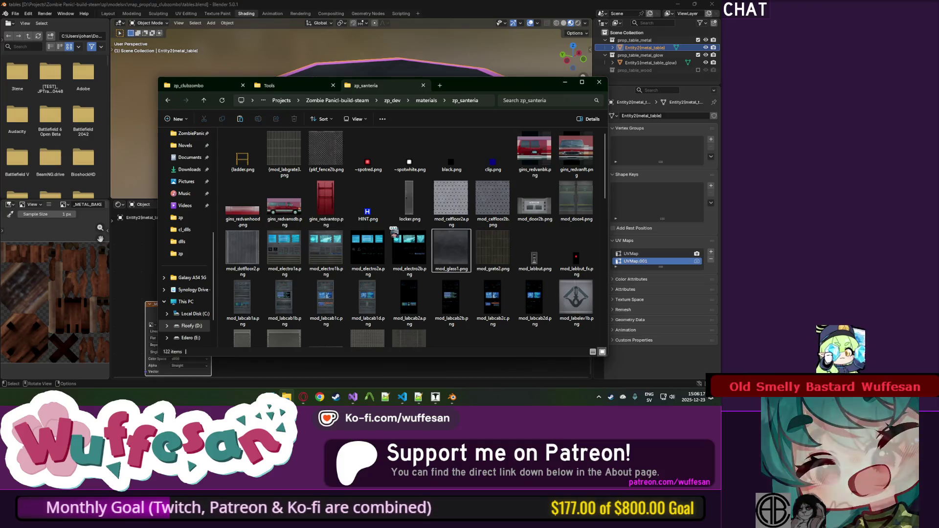
pyautogui.press('z')
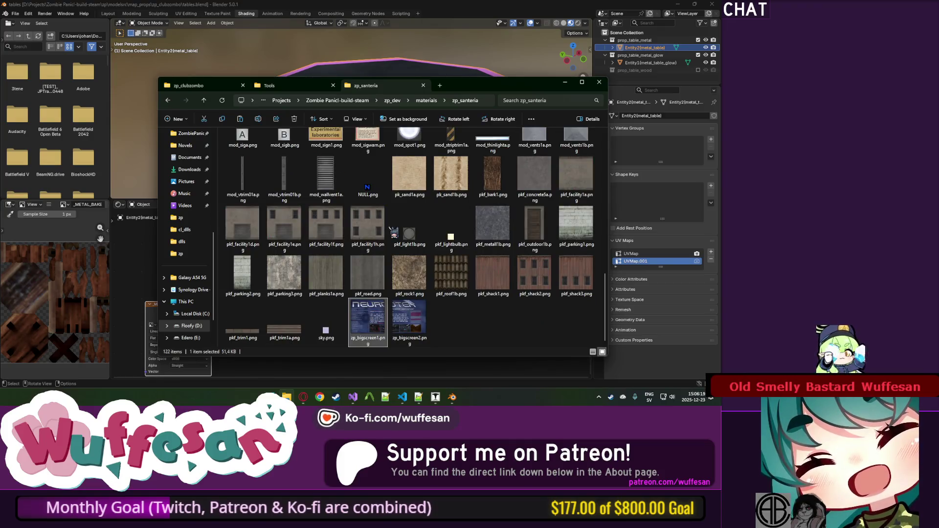
# Open zp_thelabs and look through its textures such as zp_box4.png, ending in zp_clubzombo.
pyautogui.click(171, 101)
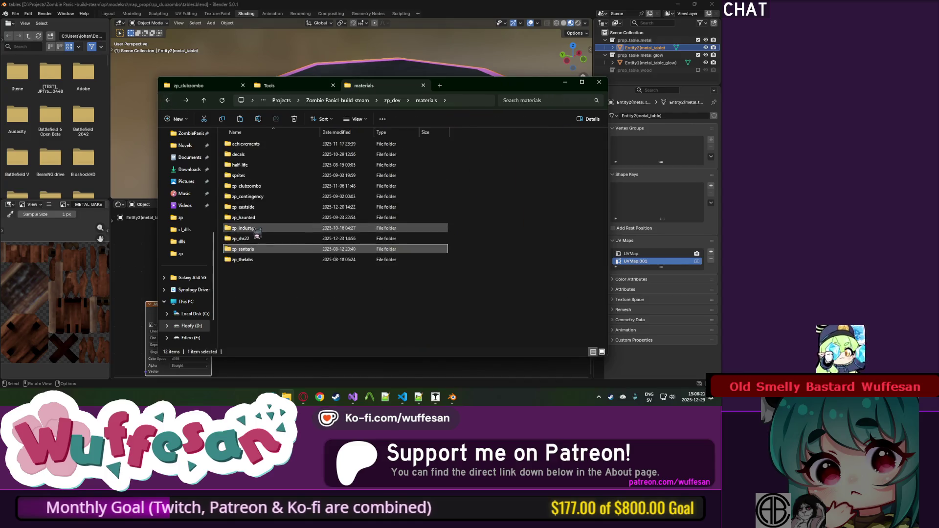
pyautogui.doubleClick(251, 260)
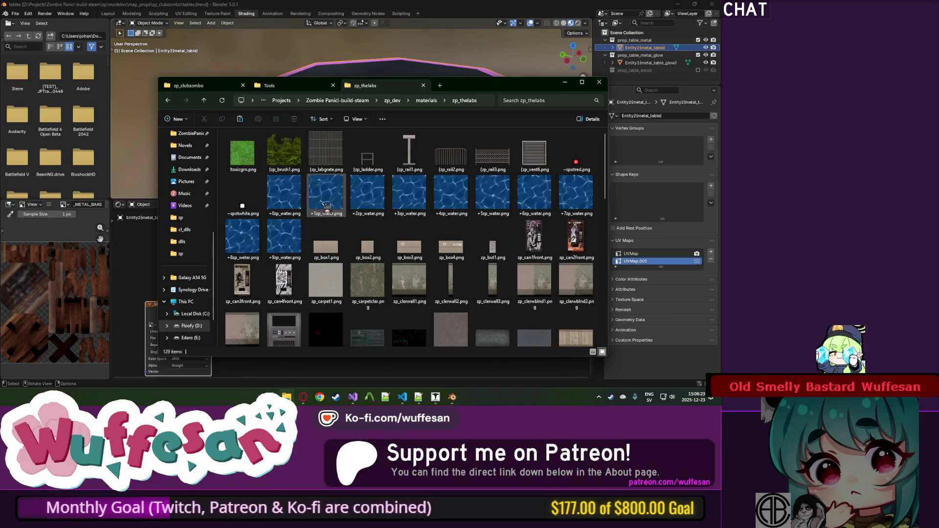
pyautogui.click(402, 210)
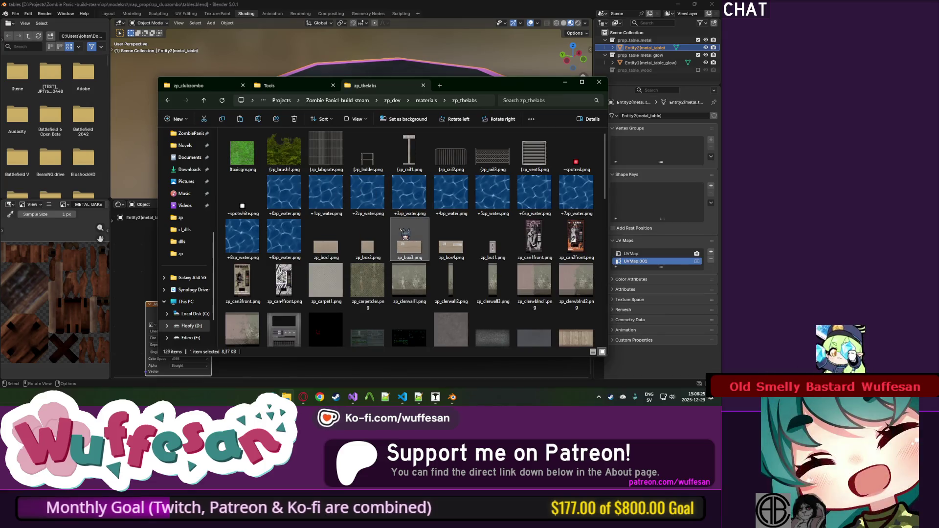
pyautogui.click(451, 242)
pyautogui.write('zp_m')
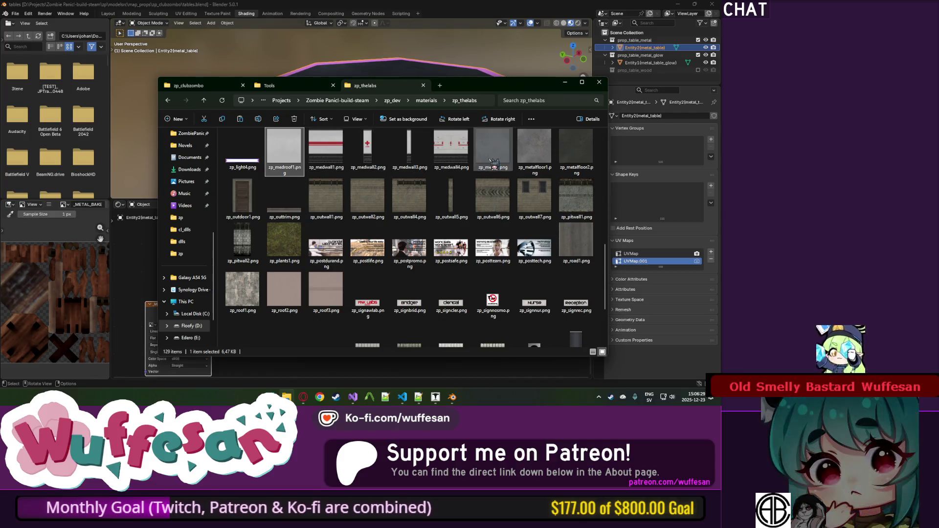
pyautogui.hotkey('ctrl', 'Tab')
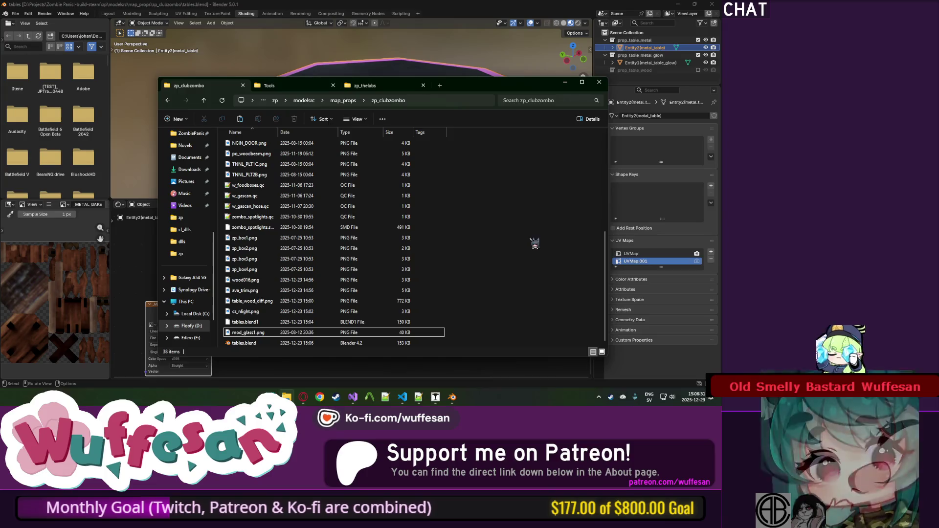
pyautogui.hotkey('alt', 'Tab')
# Switch to the ZP_METAL1 slot and load zp_metal1.png into its image texture node.
pyautogui.click(332, 205)
pyautogui.click(320, 204)
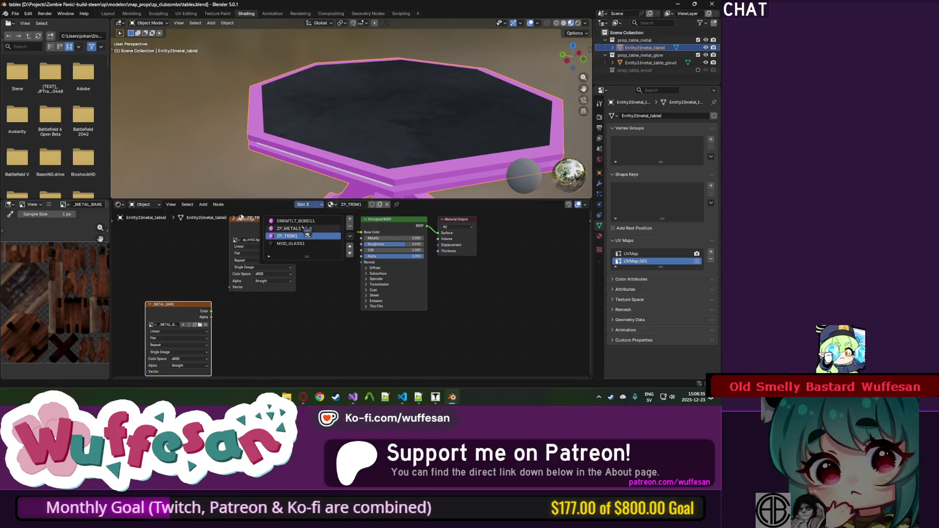
pyautogui.click(289, 229)
pyautogui.click(338, 235)
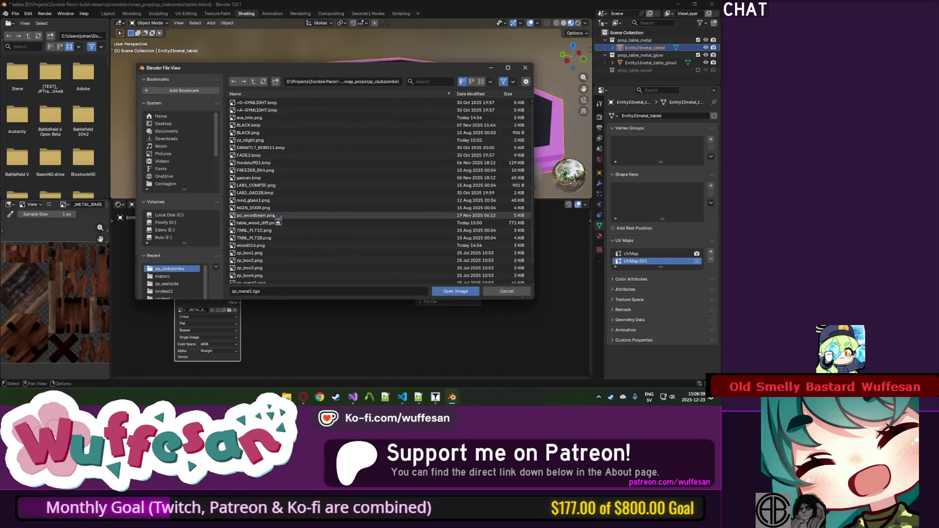
pyautogui.scroll(-2, 274, 235)
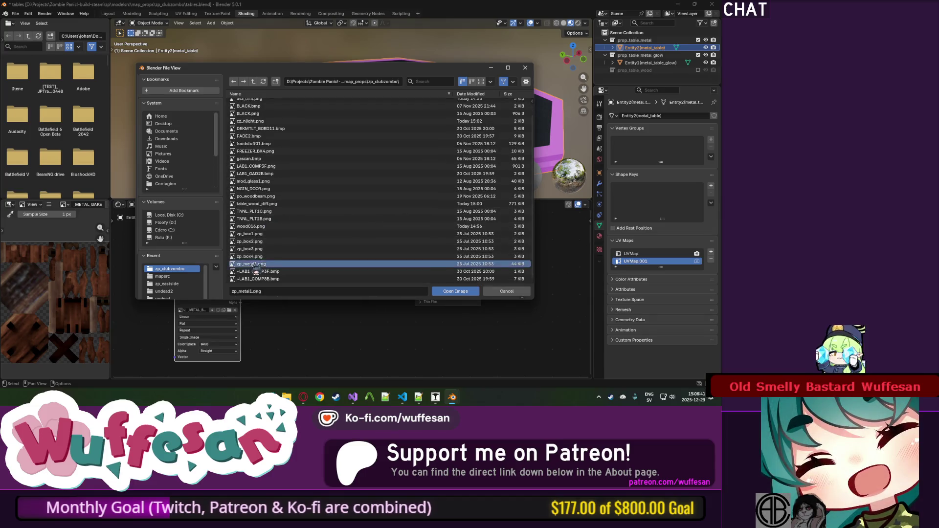
pyautogui.doubleClick(253, 264)
pyautogui.moveTo(371, 156); pyautogui.dragTo(562, 78)
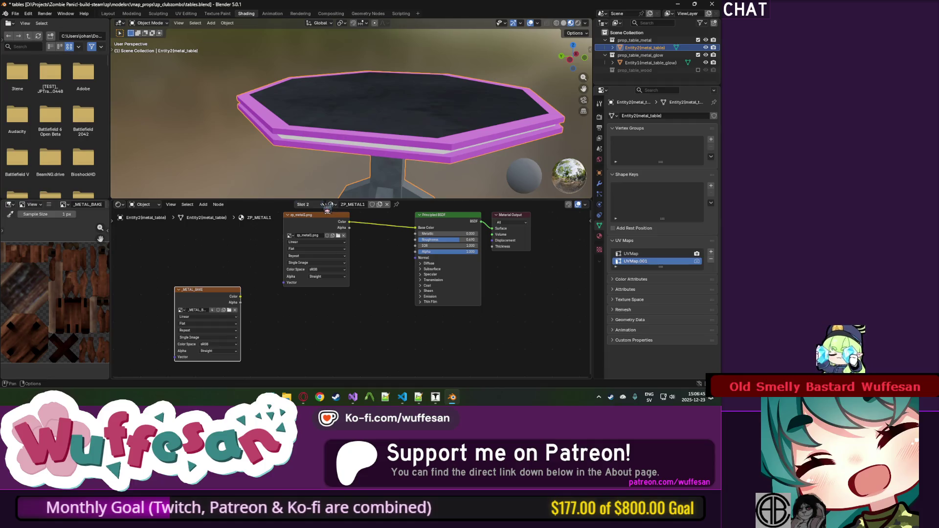
pyautogui.click(310, 236)
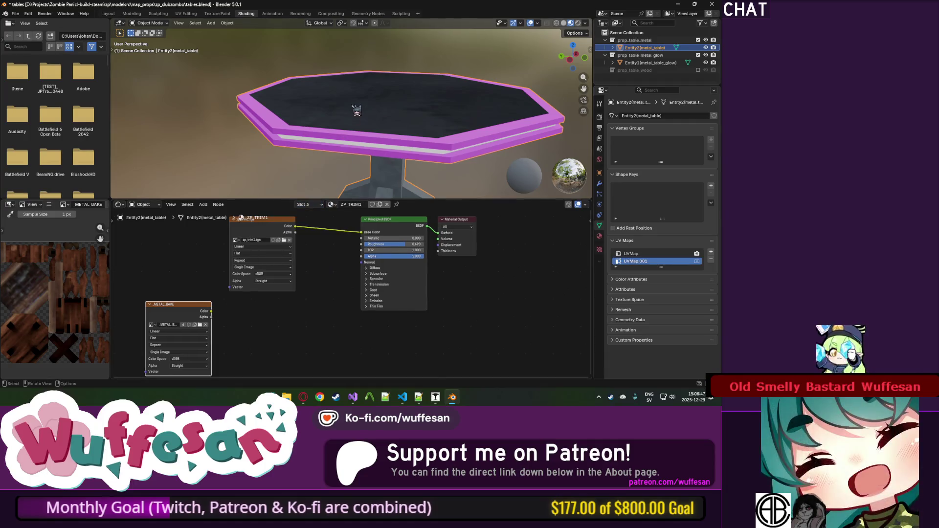
pyautogui.hotkey('alt', 'Tab')
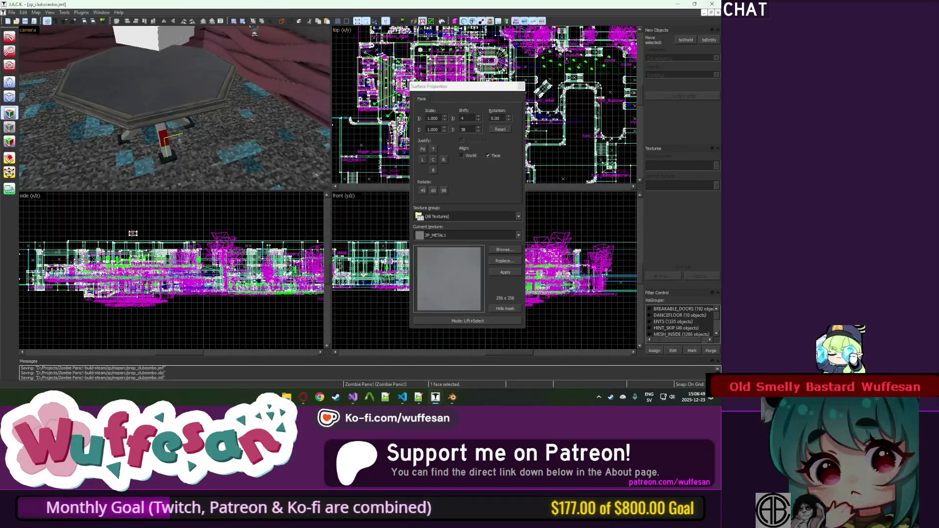
# Fly the camera around the table and inspect its trim, glass and dark metal border faces.
pyautogui.press('z')
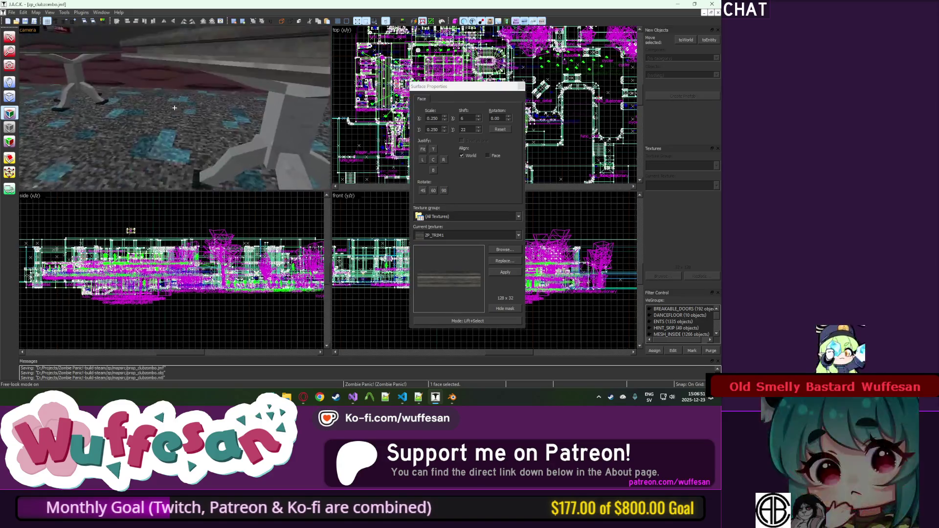
pyautogui.press('s')
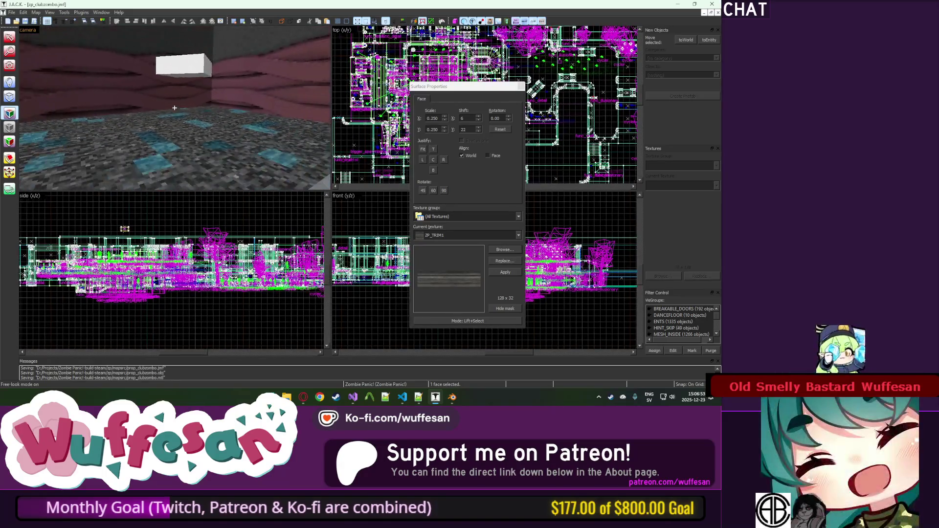
pyautogui.press('w')
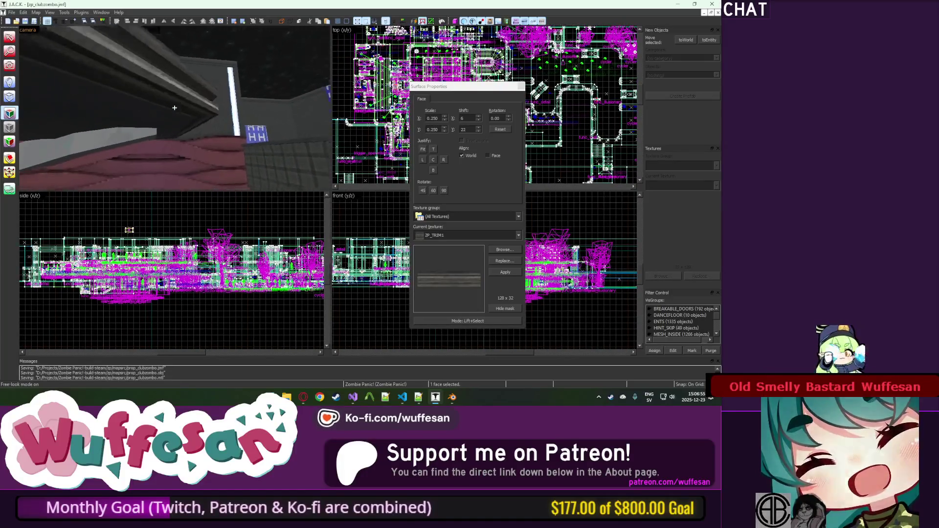
pyautogui.click(175, 107)
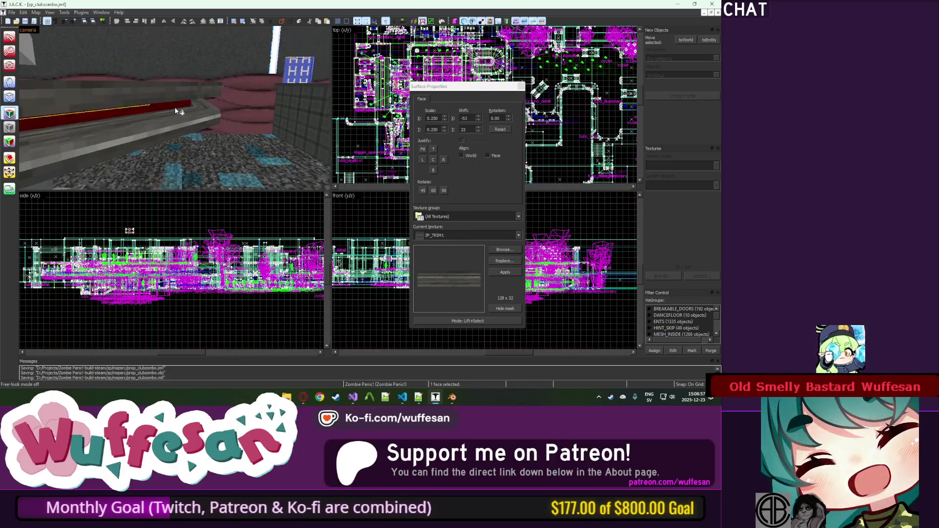
pyautogui.press('z')
pyautogui.scroll(3, 179, 128)
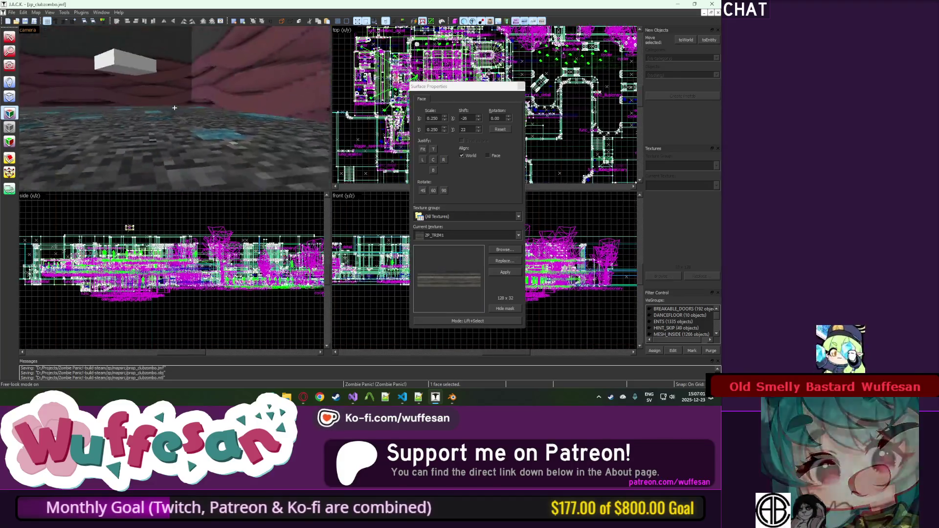
pyautogui.press('z')
pyautogui.click(154, 113)
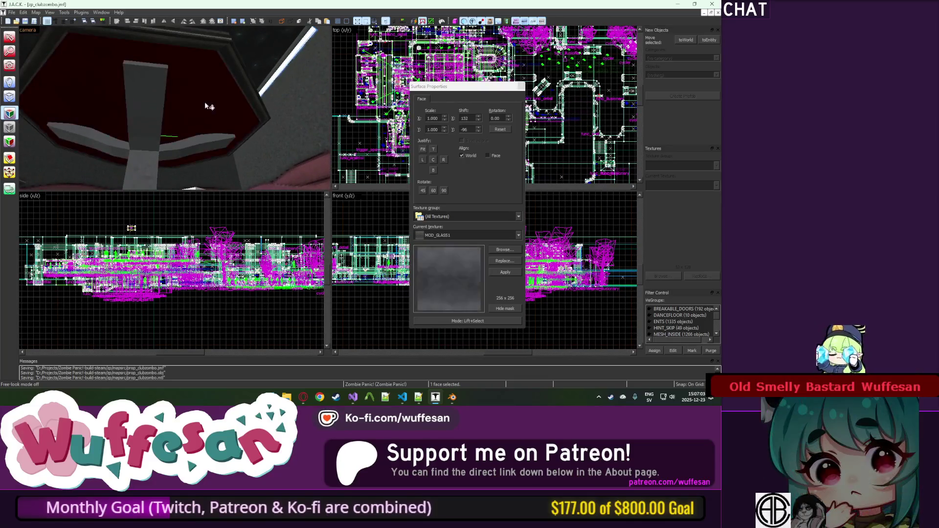
pyautogui.click(235, 134)
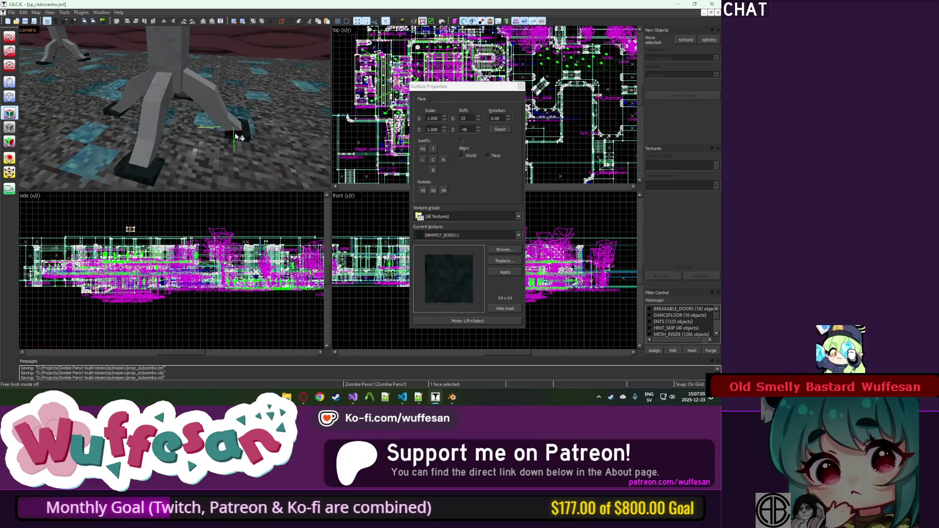
# Select the ZP_TRIM1 trim face and find its texture in zp_thelabs.wad in the texture collection.
pyautogui.press('z')
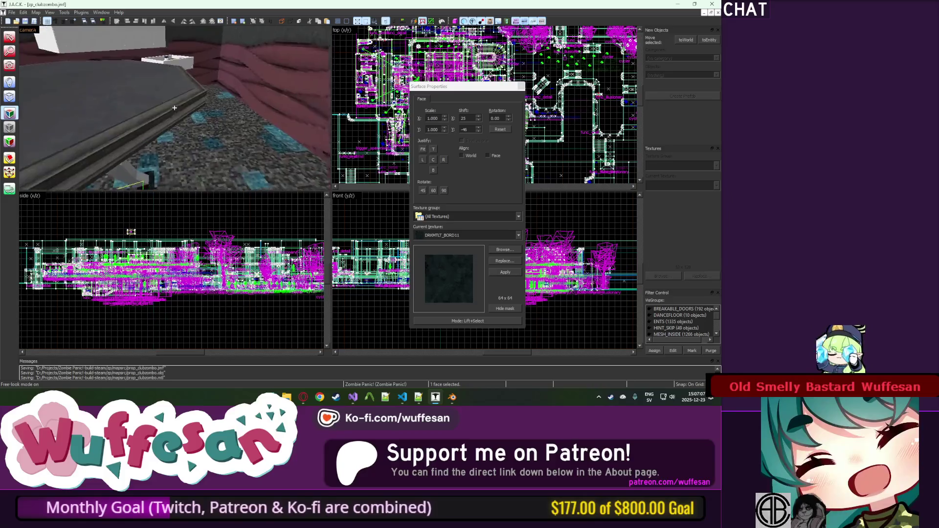
pyautogui.press('z')
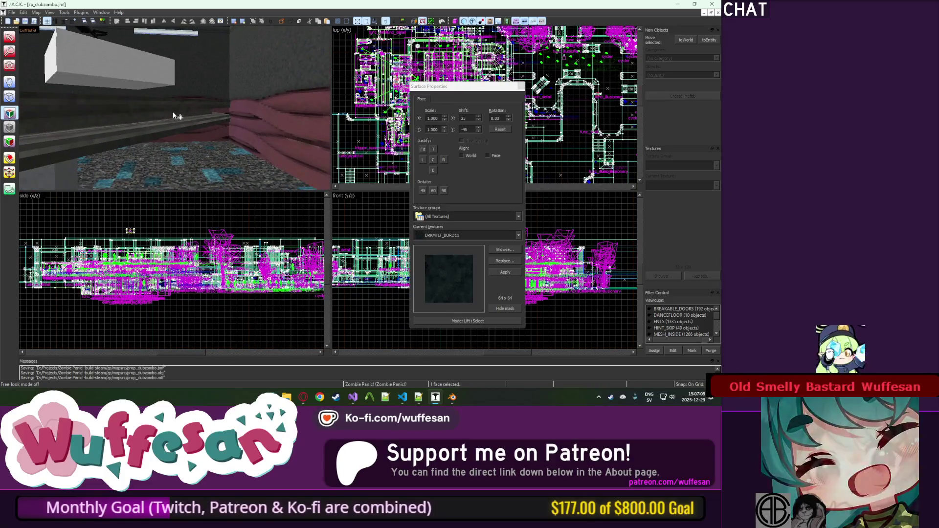
pyautogui.click(172, 112)
pyautogui.click(505, 250)
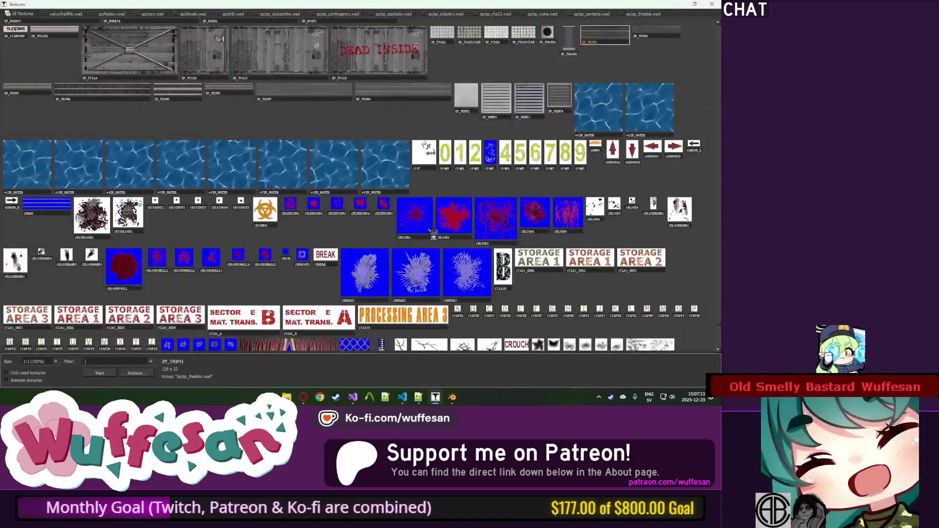
pyautogui.press('Escape')
pyautogui.hotkey('alt', 'Tab')
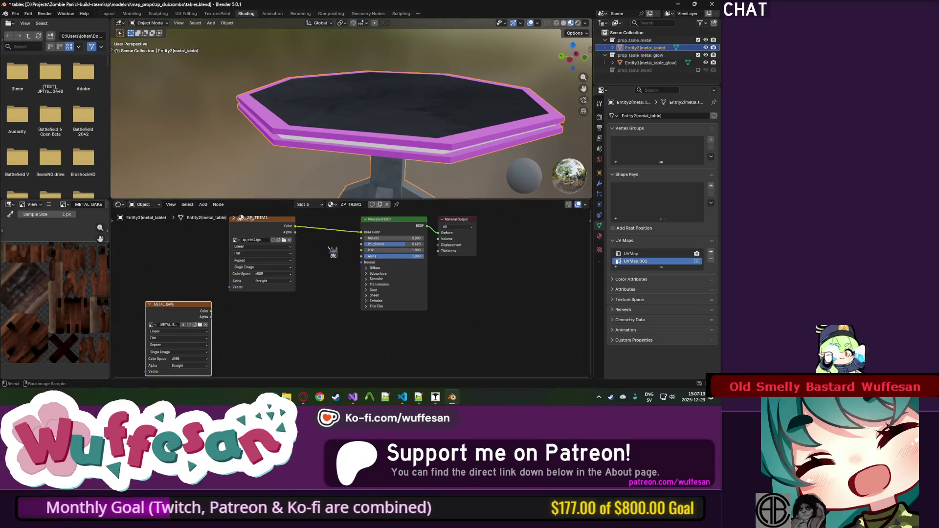
# Copy zp_trim1.png from the zp_thelabs materials folder into the zp_clubzombo folder.
pyautogui.hotkey('alt', 'Tab')
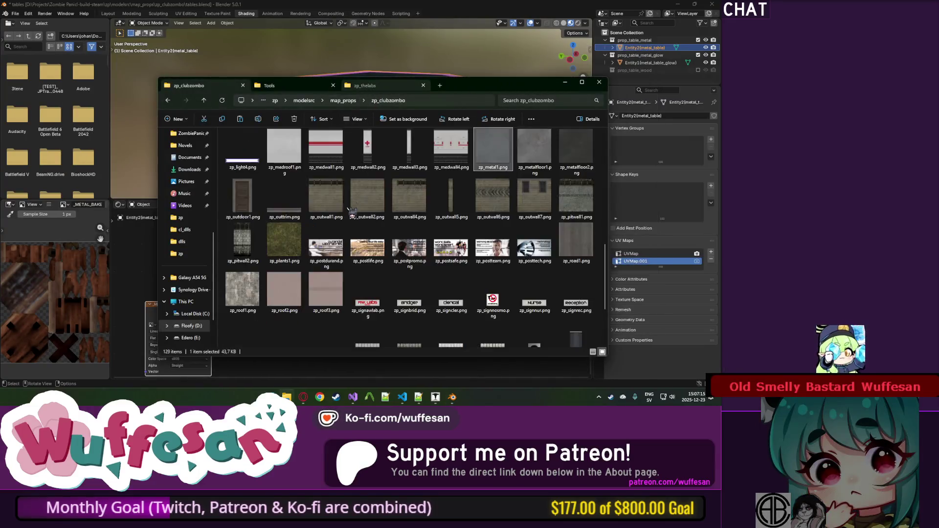
pyautogui.click(344, 207)
pyautogui.hotkey('ctrl', 'Tab')
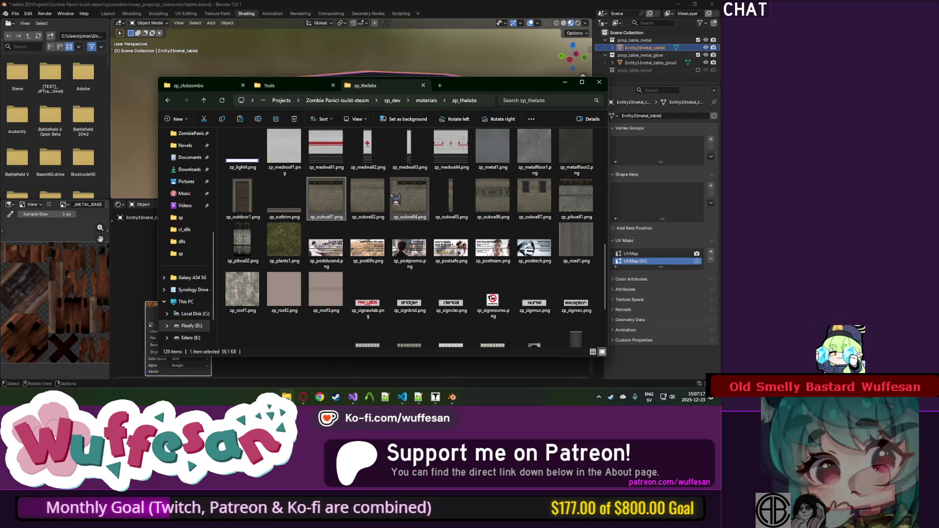
pyautogui.press('Down')
pyautogui.press('Down')
pyautogui.press('Down')
pyautogui.press('Right')
pyautogui.press('Down')
pyautogui.press('Left')
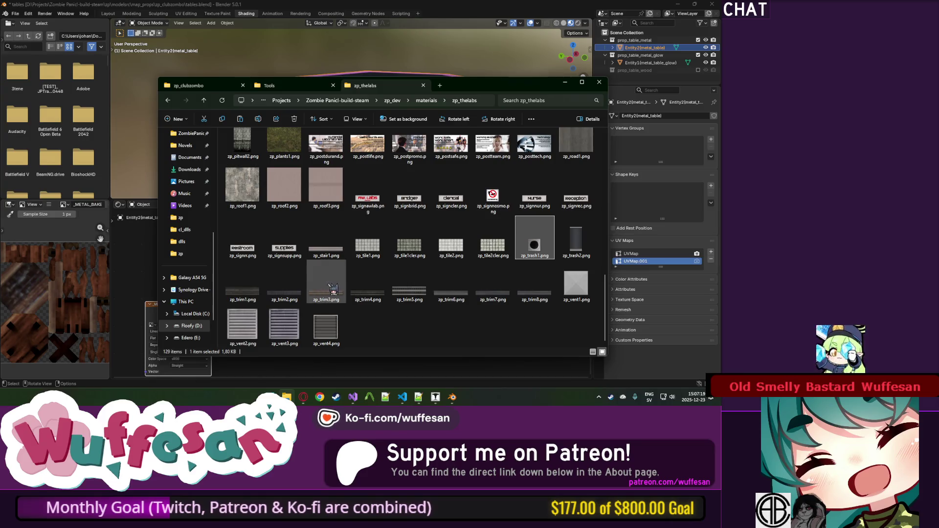
pyautogui.press('Left')
pyautogui.press('Left')
pyautogui.moveTo(276, 220)
pyautogui.mouseDown()
pyautogui.moveTo(254, 95)
pyautogui.moveTo(220, 86)
pyautogui.moveTo(446, 231)
pyautogui.moveTo(422, 223)
pyautogui.moveTo(462, 182)
pyautogui.mouseUp()
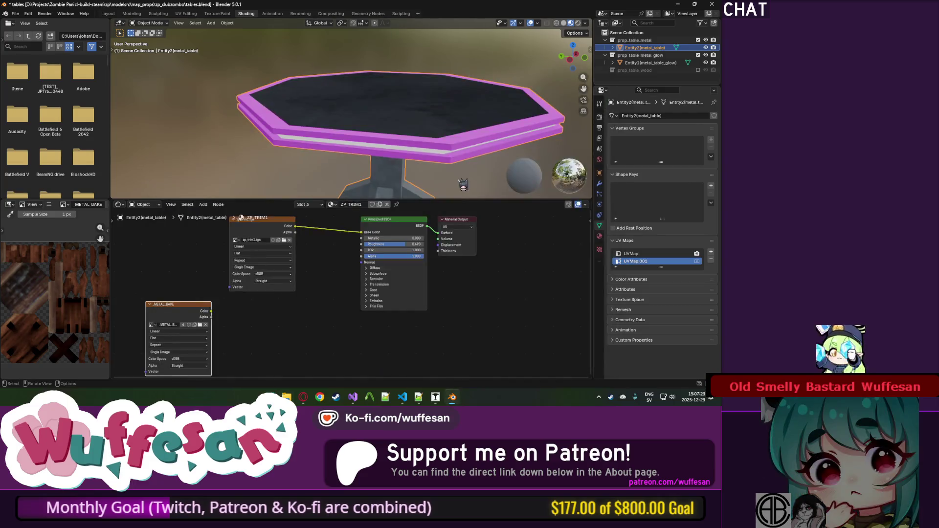
# Load zp_trim1.png from zp_clubzombo into the ZP_TRIM1 material's image texture.
pyautogui.click(285, 239)
pyautogui.click(162, 268)
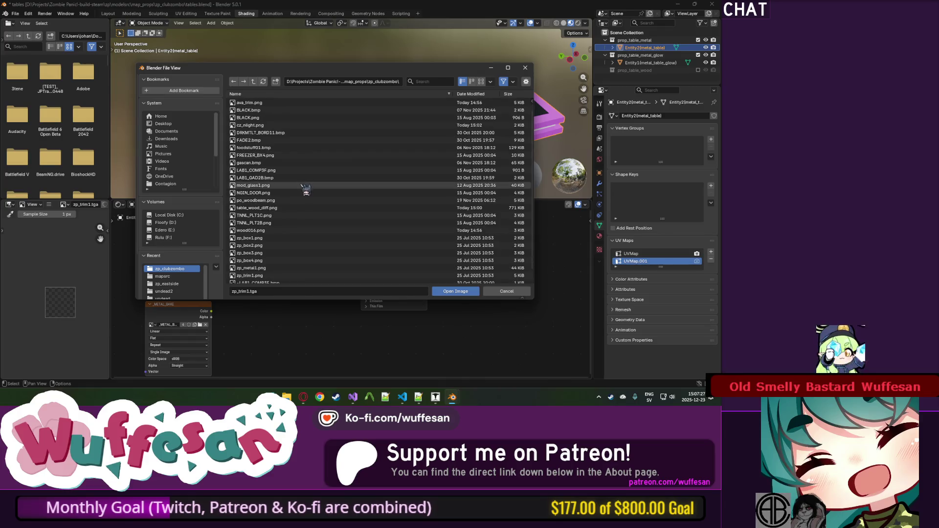
pyautogui.click(270, 283)
pyautogui.doubleClick(270, 283)
pyautogui.click(193, 315)
# Load DRKMTLT_BORD11.bmp into the DRKMTLT_BORD11 material and save tables.blend.
pyautogui.click(322, 205)
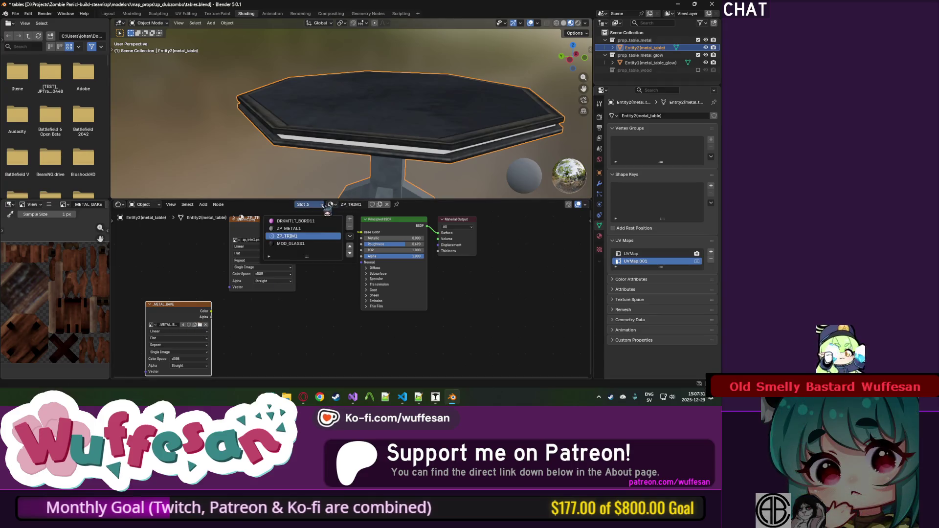
pyautogui.click(303, 243)
pyautogui.click(308, 236)
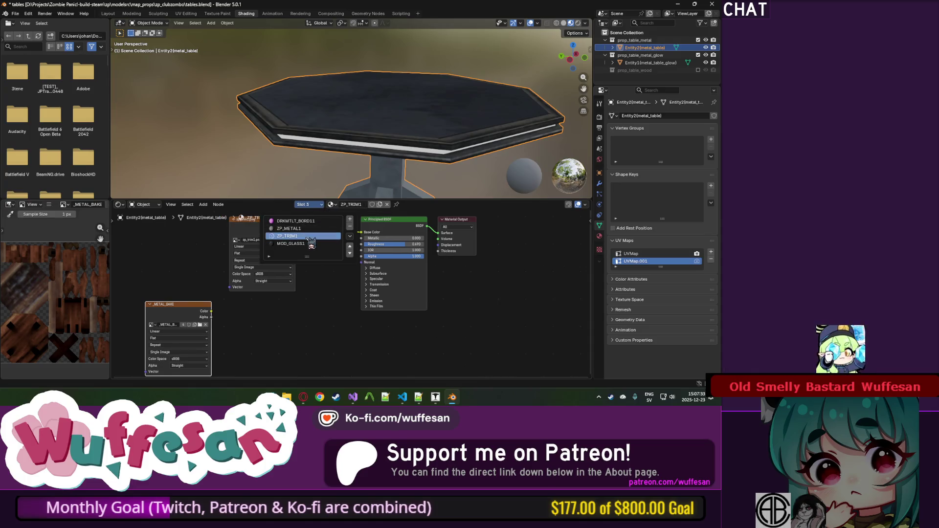
pyautogui.click(308, 229)
pyautogui.click(308, 221)
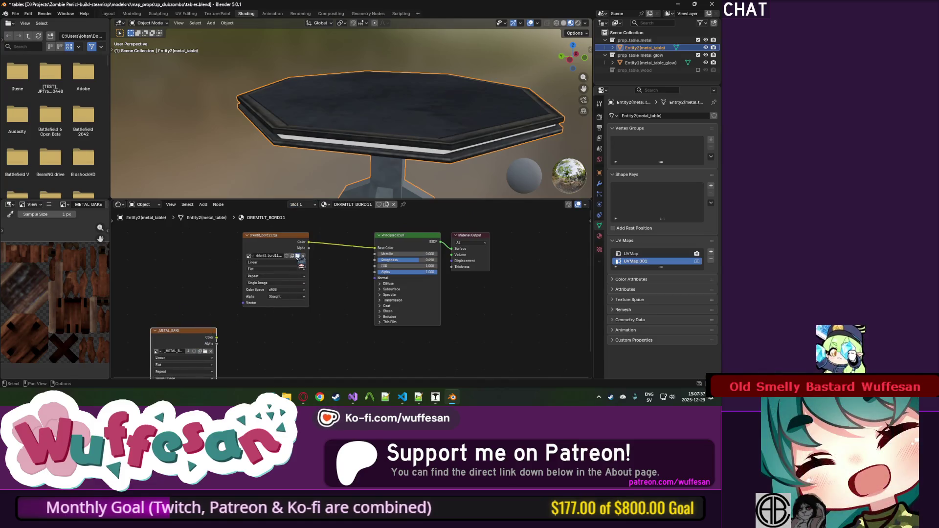
pyautogui.click(297, 255)
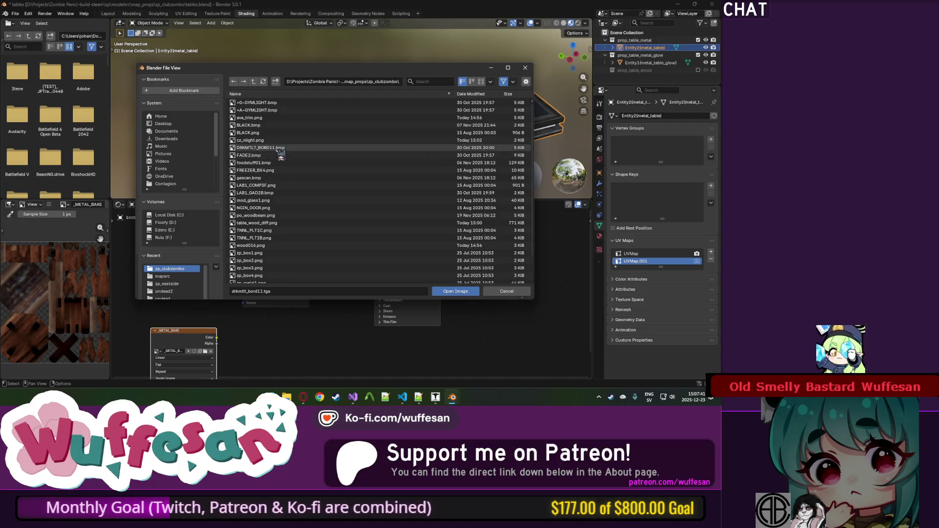
pyautogui.doubleClick(277, 148)
pyautogui.moveTo(281, 155)
pyautogui.mouseDown()
pyautogui.moveTo(357, 140)
pyautogui.moveTo(357, 151)
pyautogui.moveTo(386, 136)
pyautogui.moveTo(374, 113)
pyautogui.mouseUp()
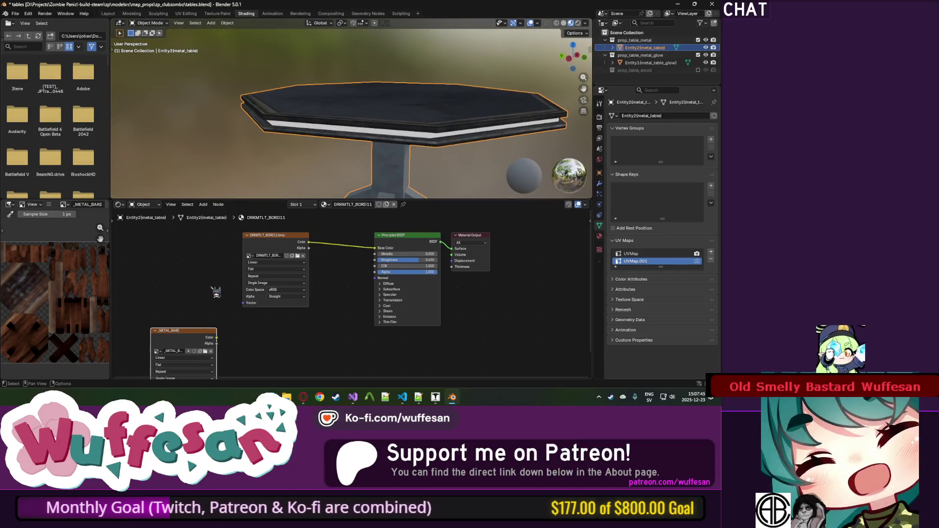
pyautogui.scroll(-3, 228, 267)
pyautogui.hotkey('ctrl', 's')
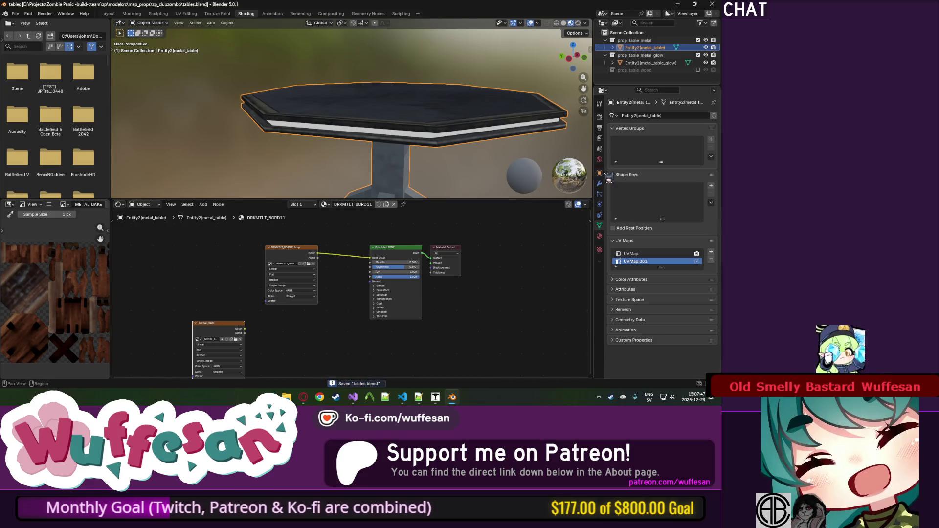
# Run Bake from Render Properties into the active _METAL_BAKE image and wait for the octagonal top.
pyautogui.click(599, 117)
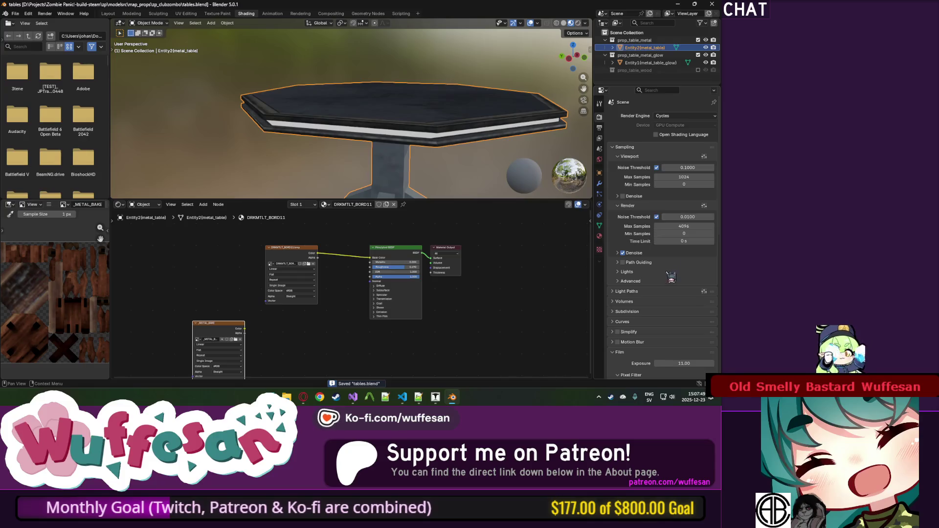
pyautogui.scroll(-8, 672, 273)
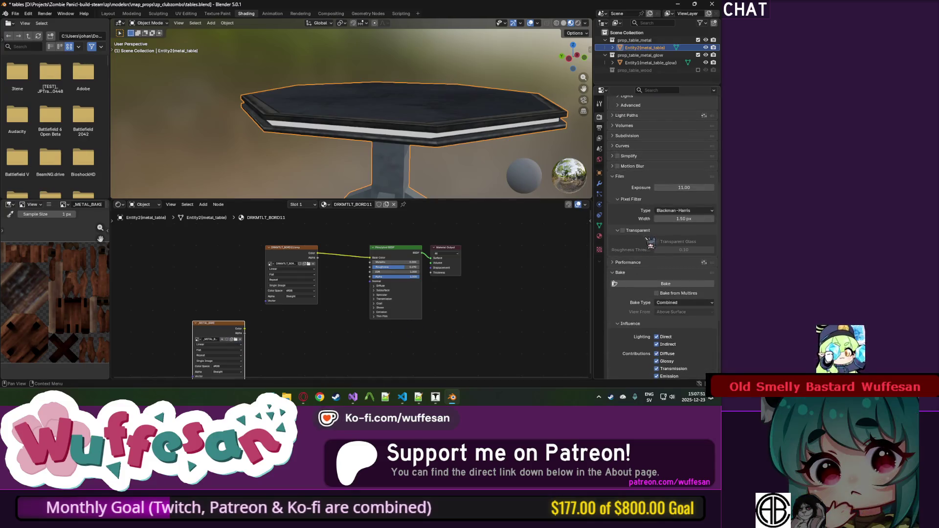
pyautogui.scroll(-4, 654, 224)
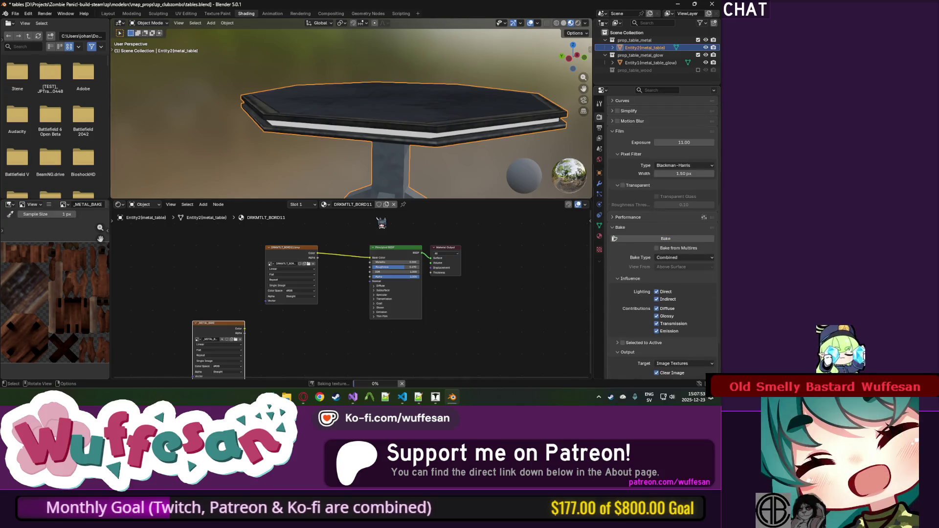
pyautogui.scroll(-3, 65, 285)
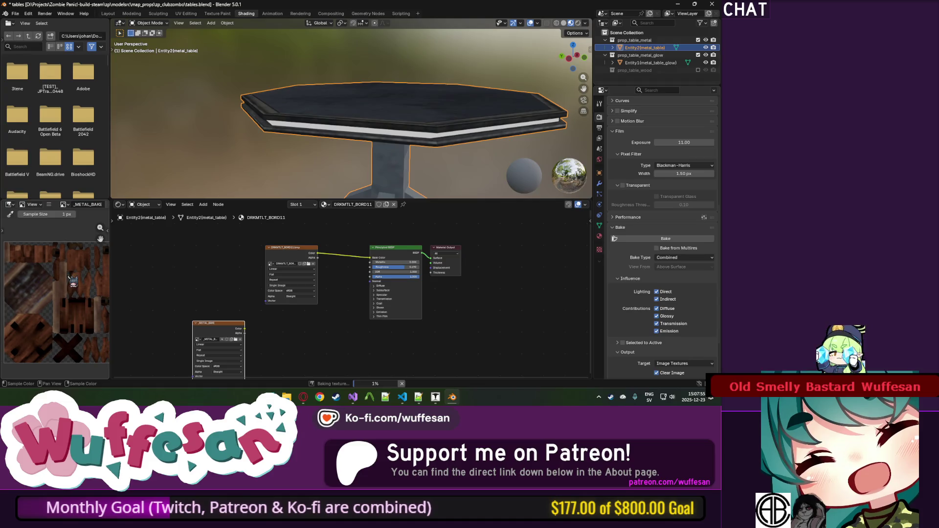
pyautogui.moveTo(58, 274); pyautogui.dragTo(71, 282)
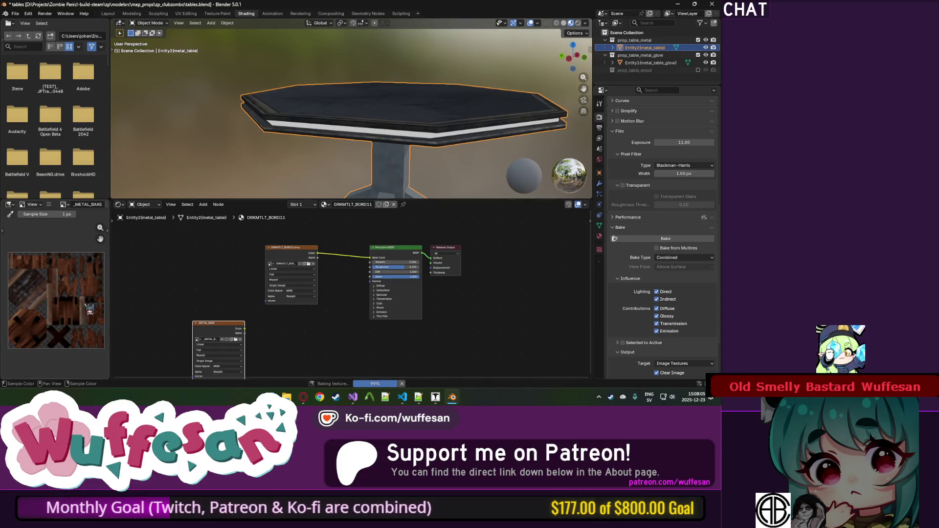
pyautogui.scroll(3, 40, 300)
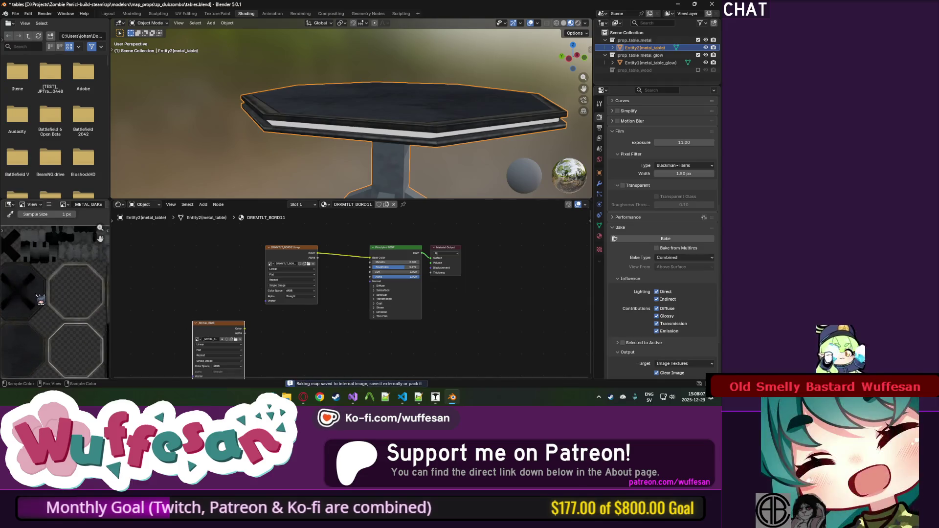
pyautogui.scroll(-3, 46, 298)
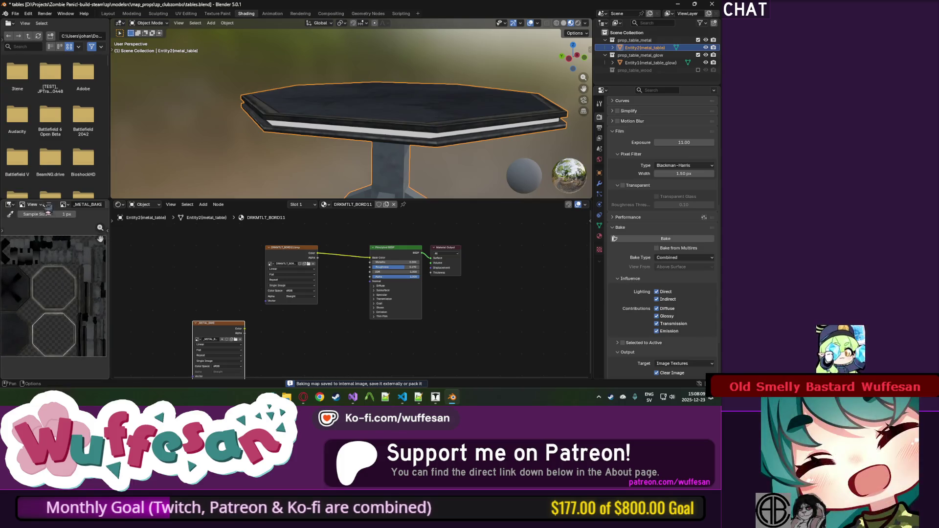
# Save the baked image as table_metal_diff.png, then save tables.blend.
pyautogui.click(48, 205)
pyautogui.moveTo(64, 220)
pyautogui.click(133, 296)
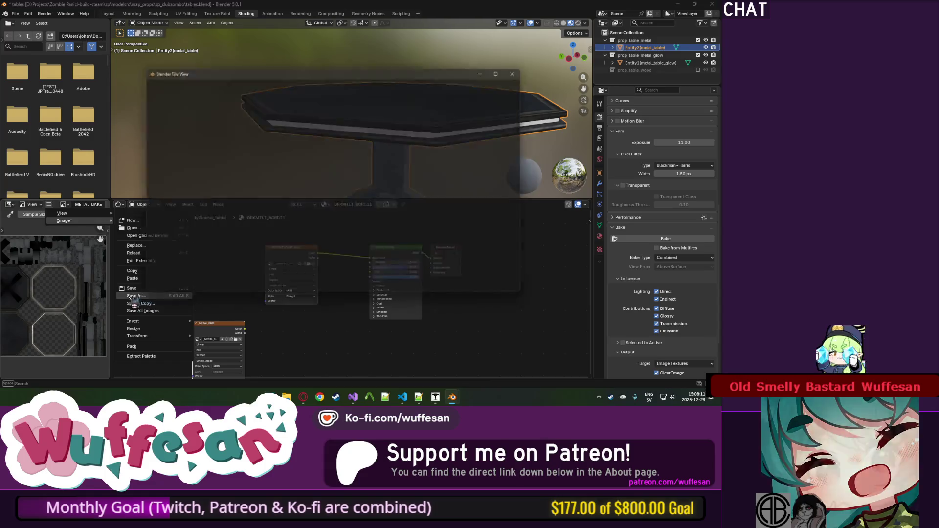
pyautogui.click(272, 291)
pyautogui.write('table_metal_diff.png')
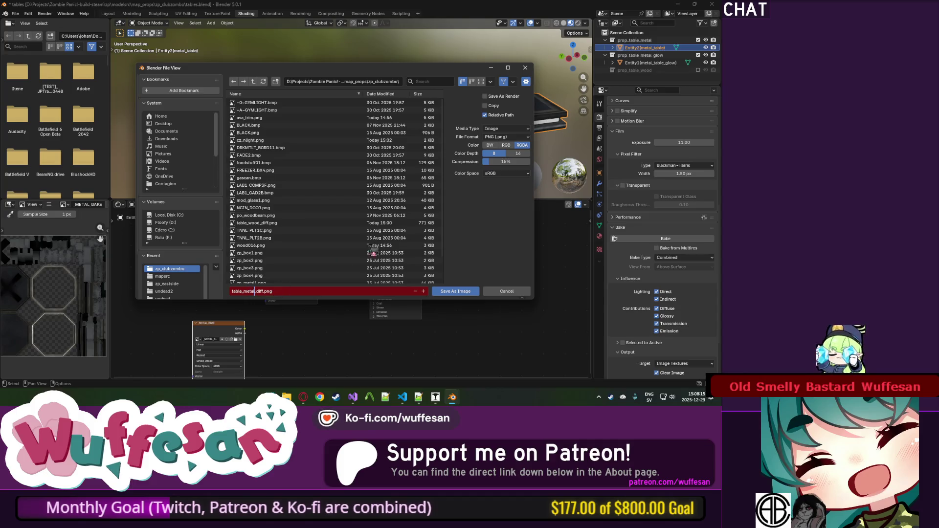
pyautogui.click(471, 292)
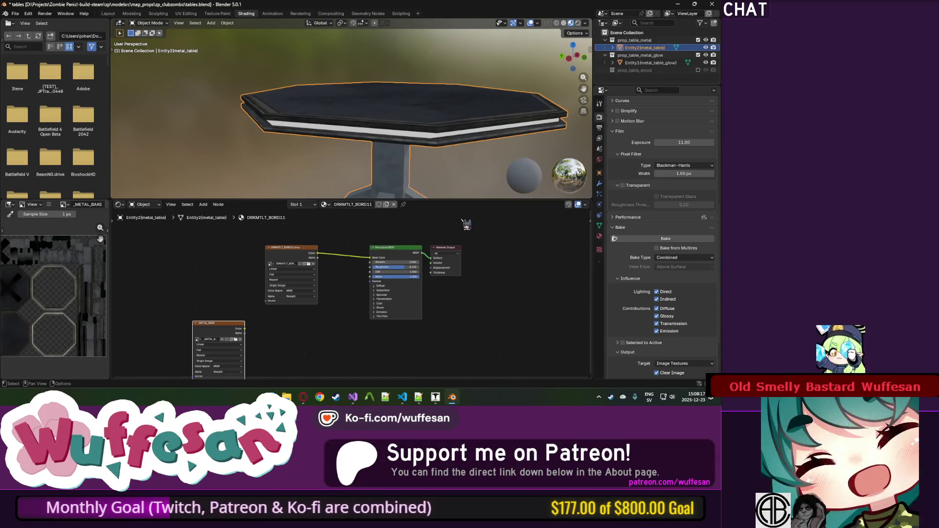
pyautogui.moveTo(331, 145)
pyautogui.mouseDown()
pyautogui.moveTo(363, 131)
pyautogui.moveTo(331, 136)
pyautogui.moveTo(337, 115)
pyautogui.moveTo(367, 124)
pyautogui.mouseUp()
pyautogui.hotkey('ctrl', 's')
pyautogui.moveTo(452, 120)
pyautogui.mouseDown()
pyautogui.moveTo(430, 125)
pyautogui.moveTo(451, 130)
pyautogui.moveTo(395, 128)
pyautogui.moveTo(413, 106)
pyautogui.moveTo(410, 90)
pyautogui.moveTo(407, 122)
pyautogui.moveTo(316, 142)
pyautogui.moveTo(294, 134)
pyautogui.mouseUp()
pyautogui.hscroll(2, 322, 294)
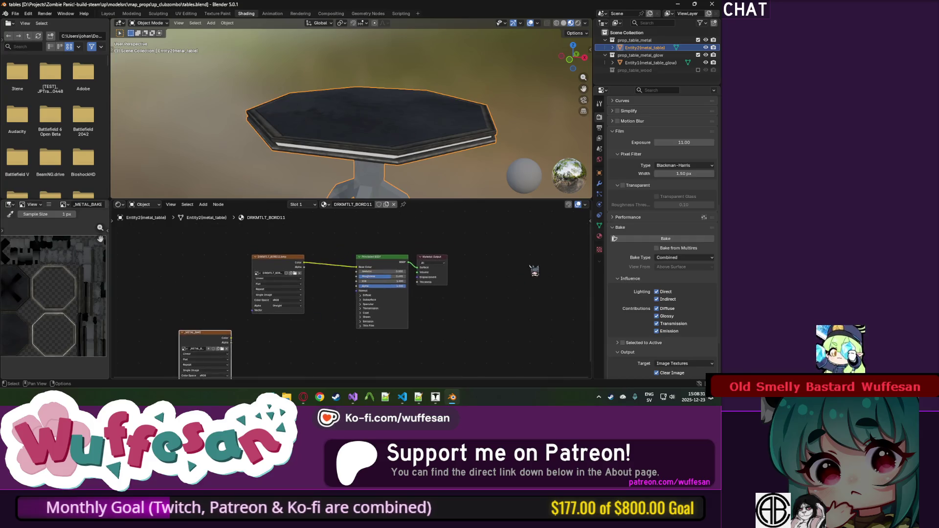
# Make UVMap.001 the render UV map and remove the table's extra material slots.
pyautogui.click(599, 225)
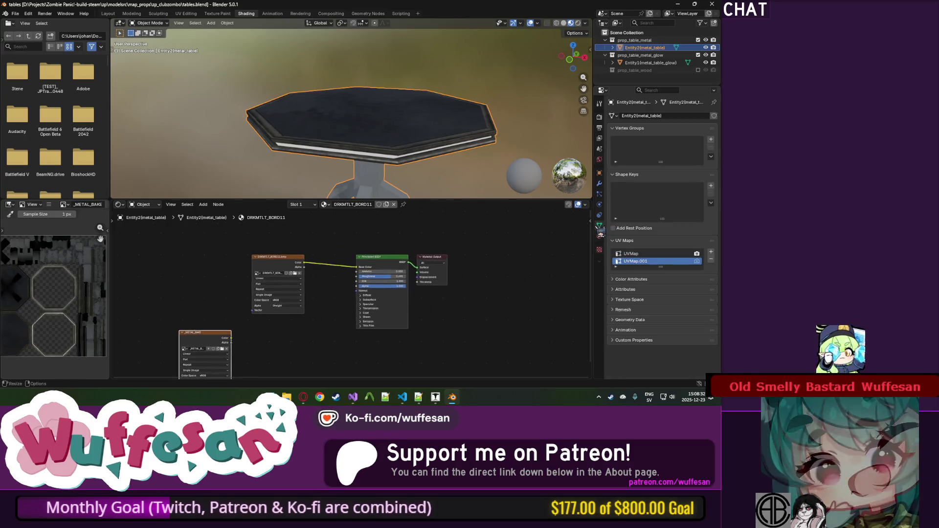
pyautogui.click(697, 261)
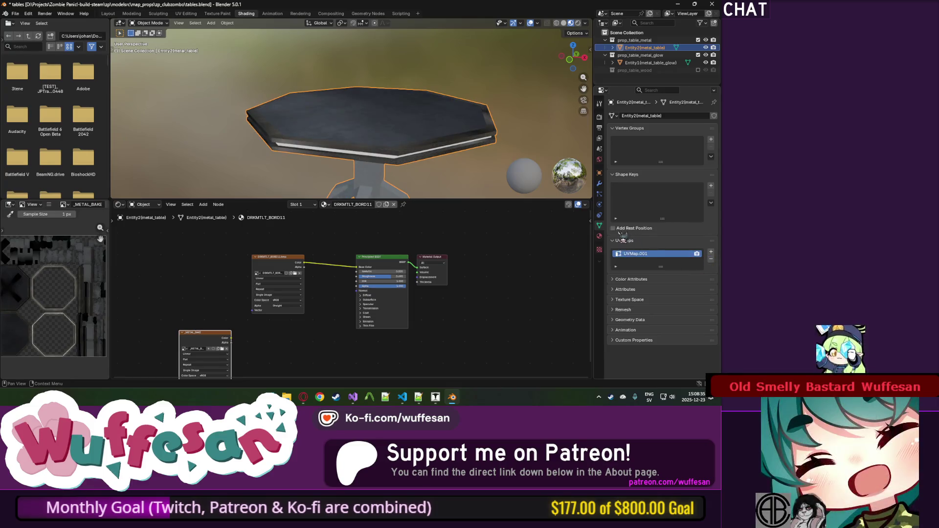
pyautogui.click(599, 236)
pyautogui.click(713, 132)
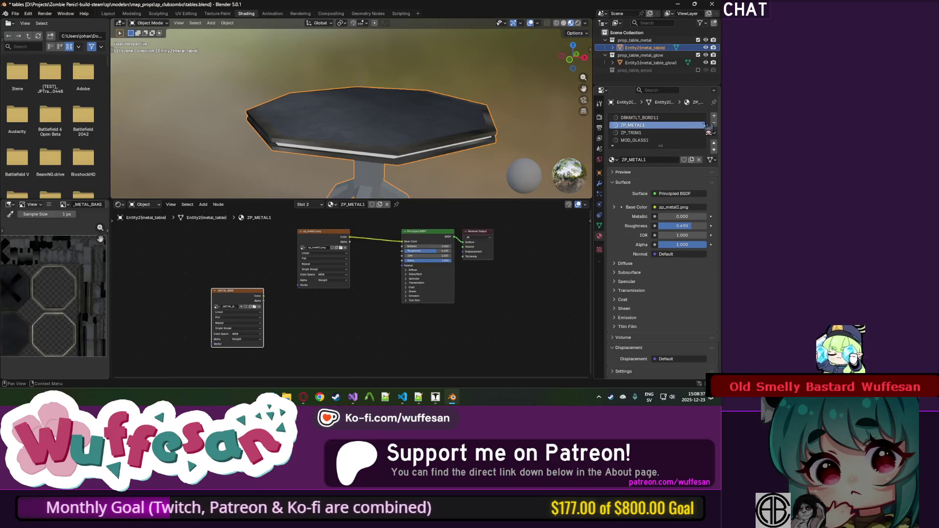
pyautogui.click(658, 152)
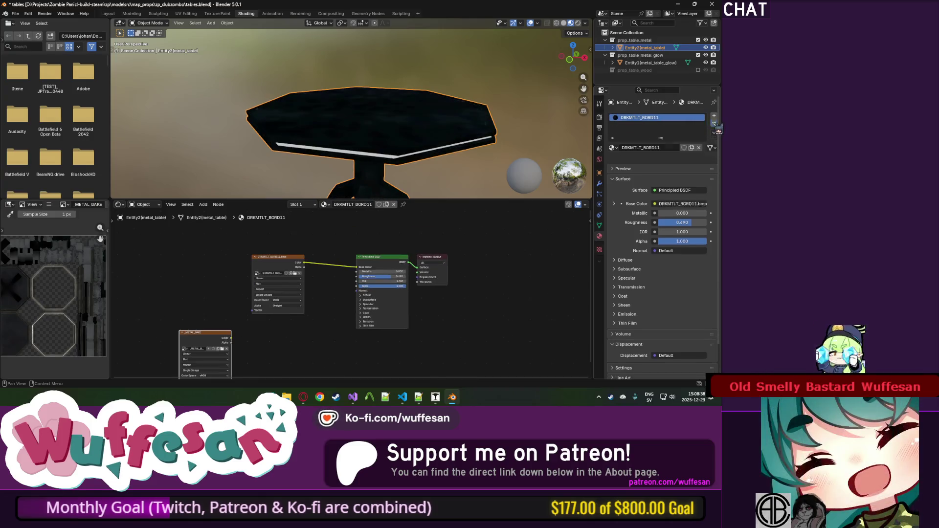
# Re-include the wood table collection and inspect the glow part's CZ_NLIGHT.bmp material name, unchanged.
pyautogui.click(626, 64)
pyautogui.click(698, 70)
pyautogui.click(651, 78)
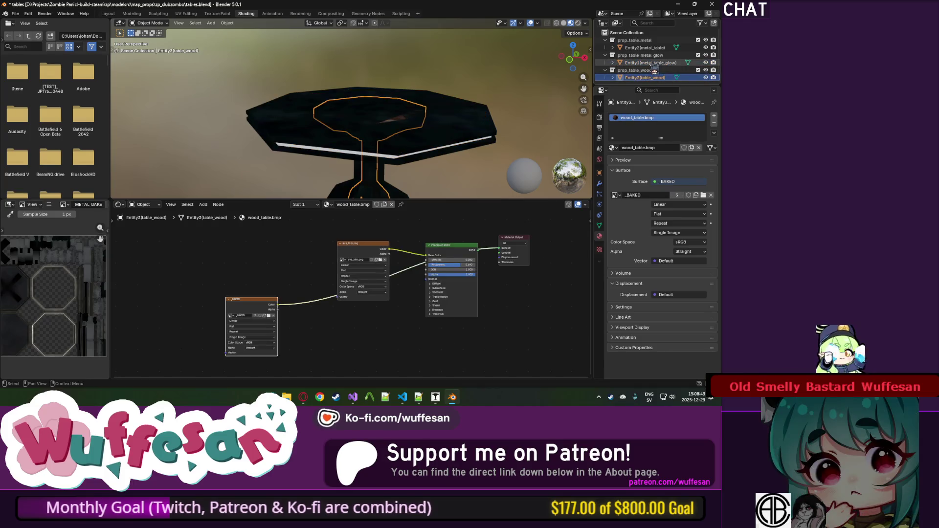
pyautogui.click(650, 63)
pyautogui.click(638, 147)
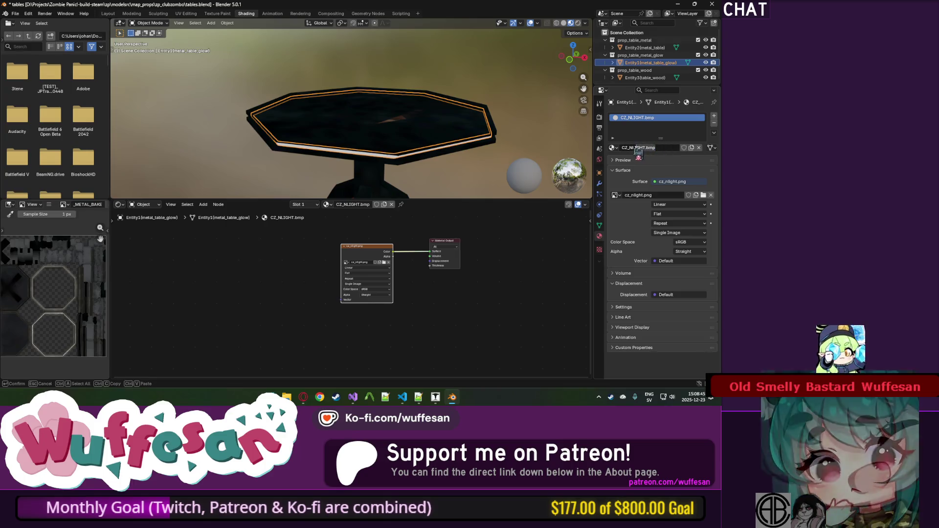
pyautogui.press('Home')
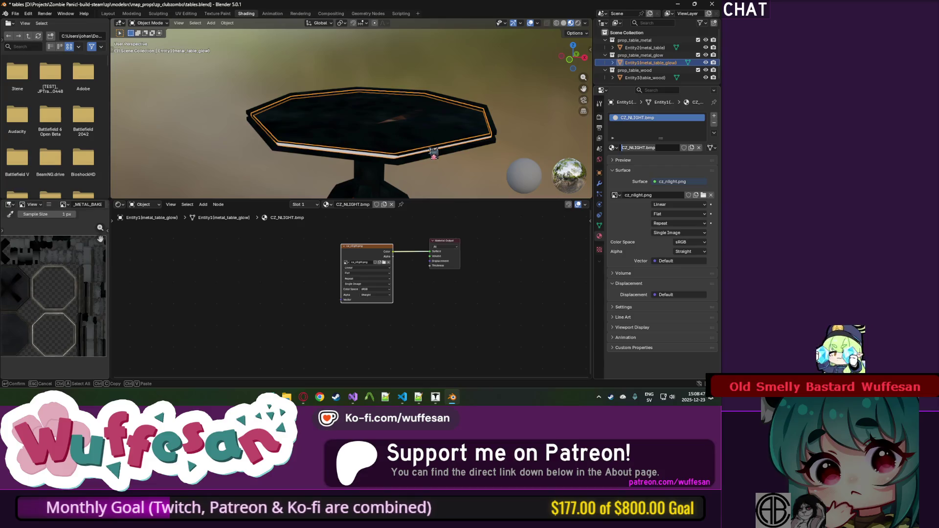
pyautogui.press('Return')
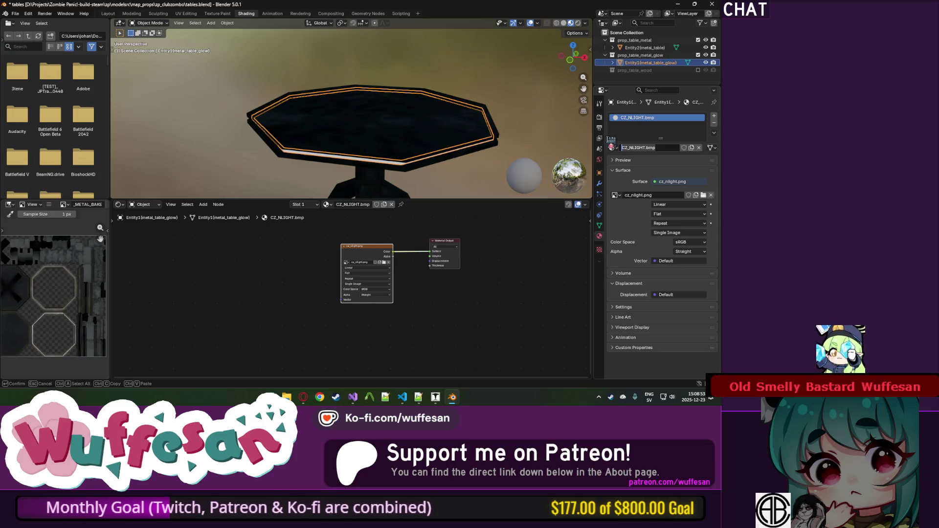
pyautogui.doubleClick(650, 148)
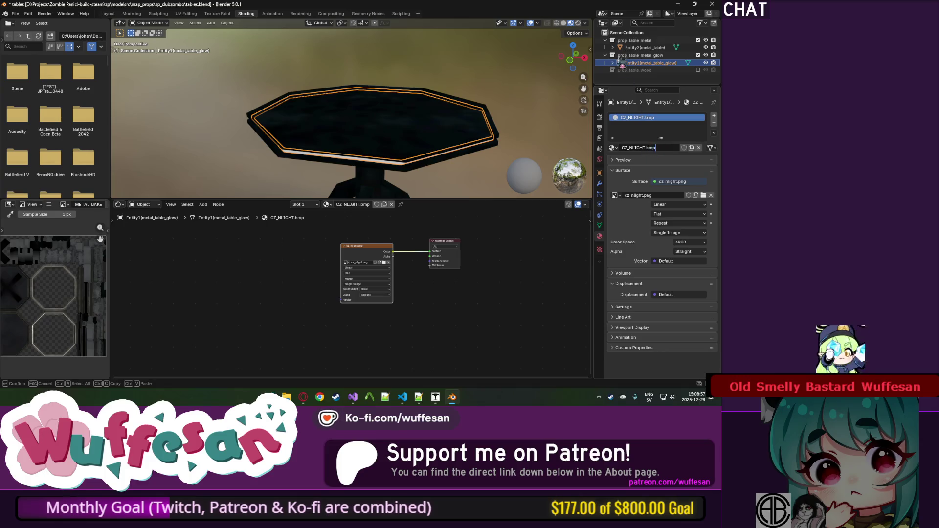
# Check the metal table's material and exclude the prop_table_wood collection again.
pyautogui.click(638, 48)
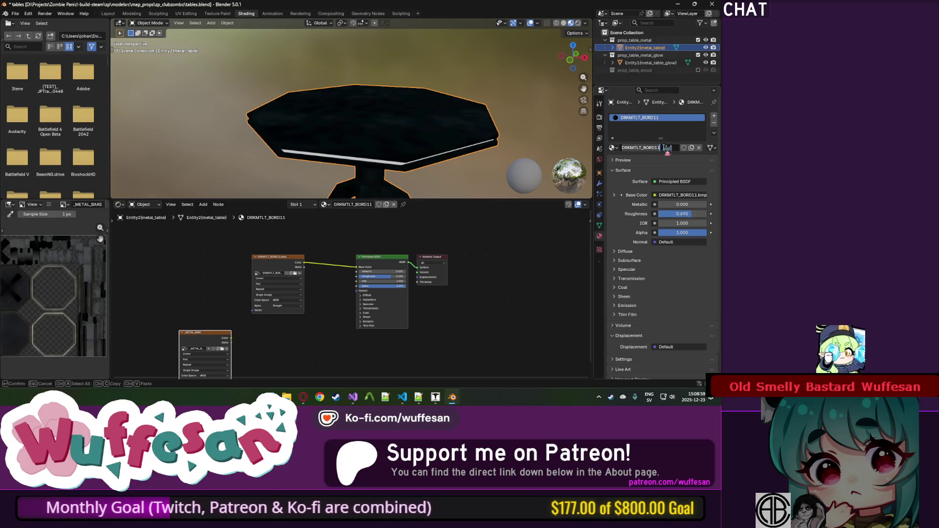
pyautogui.click(655, 71)
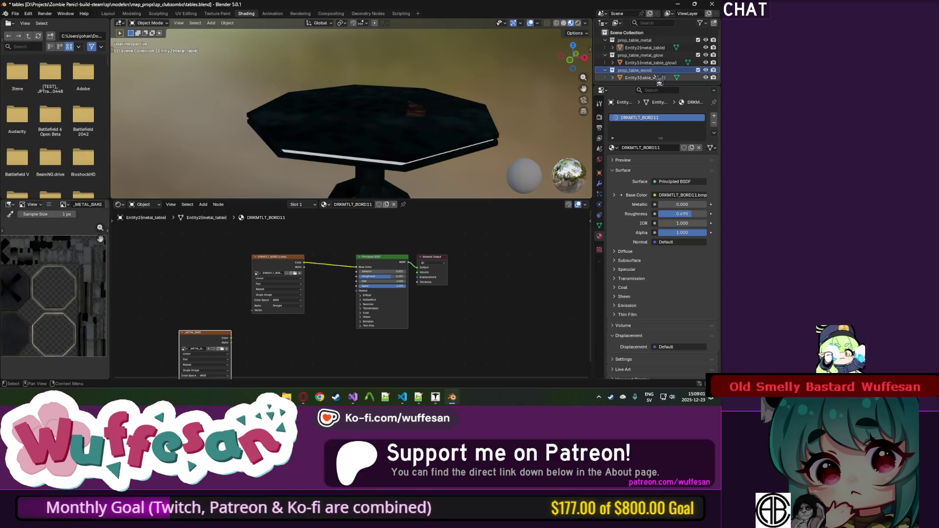
pyautogui.click(659, 78)
pyautogui.click(698, 70)
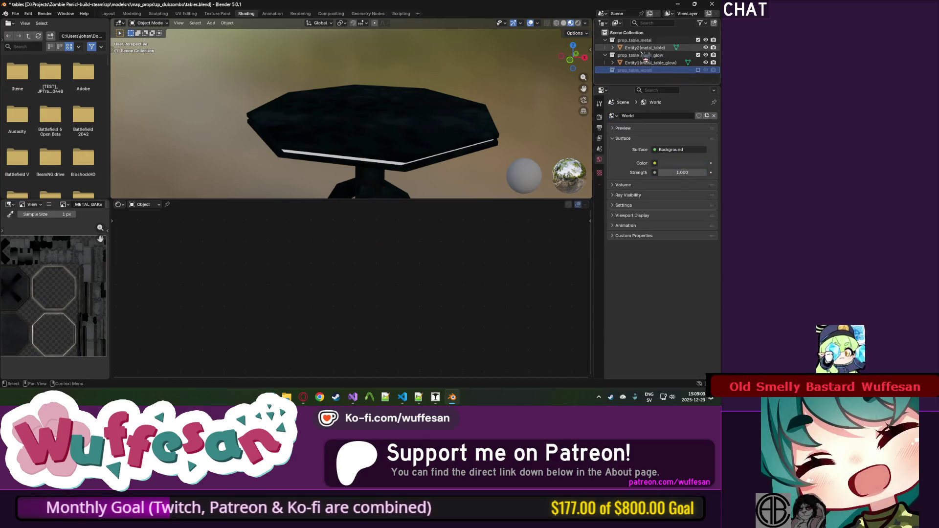
# Rename the metal table's material to metal_table.bmp and the glow trim's to metal_table_glow.
pyautogui.click(698, 70)
pyautogui.click(655, 78)
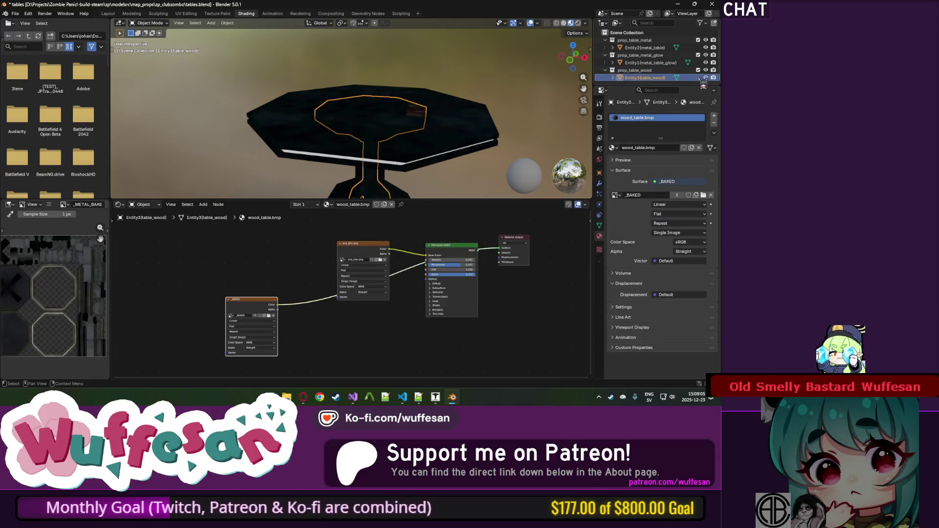
pyautogui.click(698, 70)
pyautogui.click(644, 48)
pyautogui.click(667, 147)
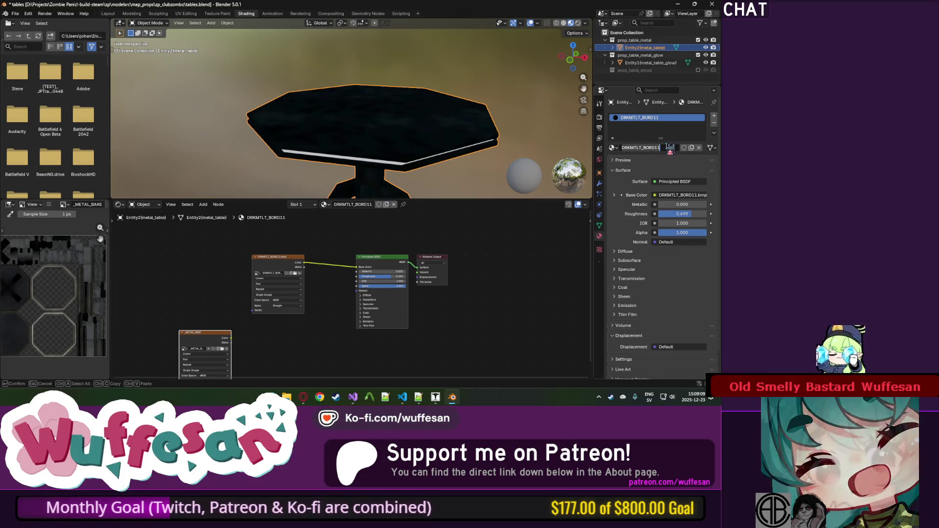
pyautogui.write('metal_table.bmp')
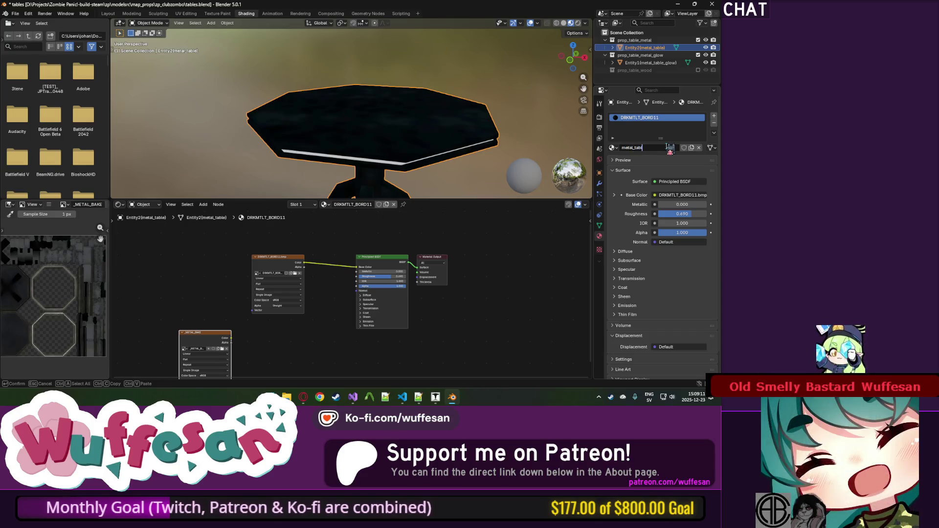
pyautogui.click(628, 62)
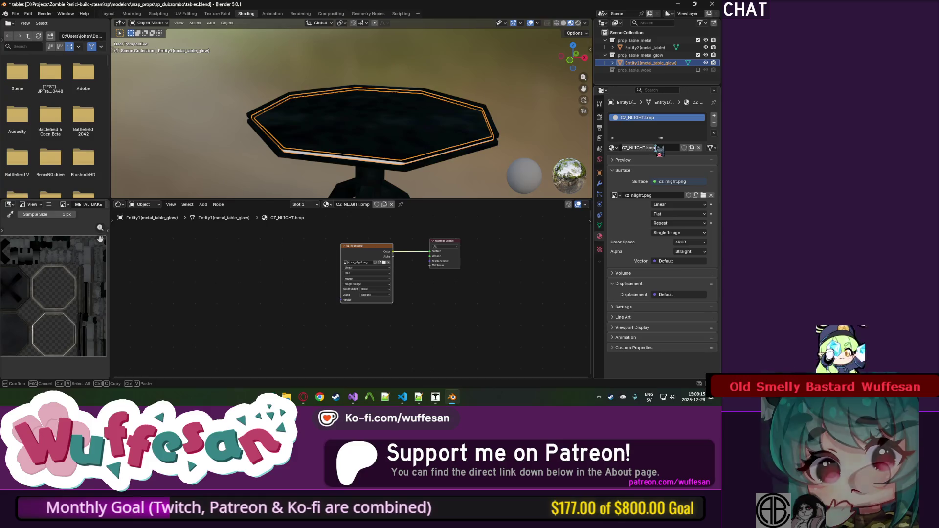
pyautogui.write('metal_table_glow')
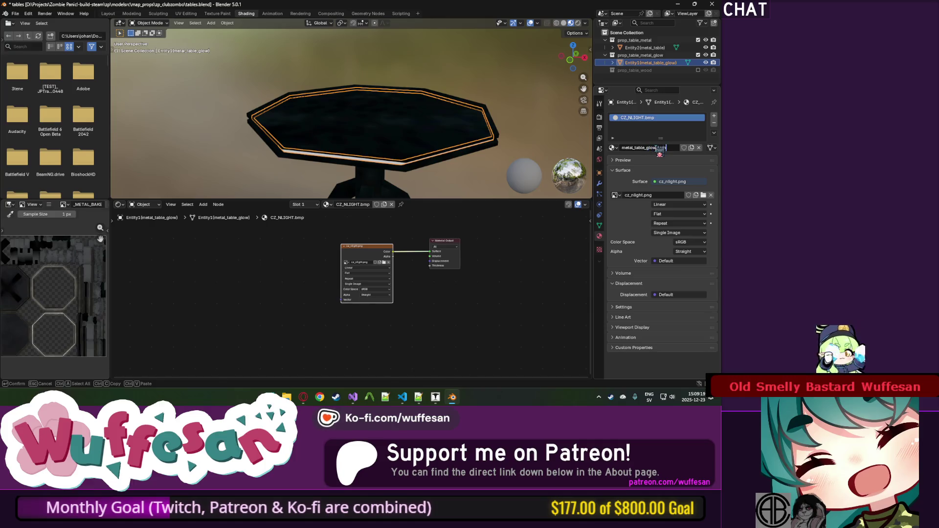
# Wire the _METAL_BAKE Color output into Material Output Surface and delete the unused nodes.
pyautogui.click(645, 48)
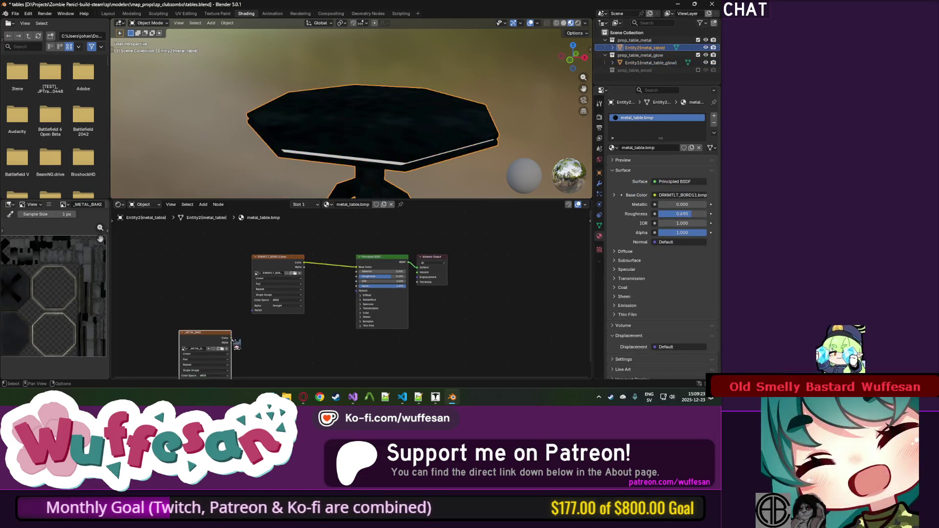
pyautogui.moveTo(418, 270); pyautogui.dragTo(418, 268)
pyautogui.press('Delete')
# Delete the unused shader and image nodes, wire the baked texture to the output, and save.
pyautogui.click(274, 257)
pyautogui.press('Delete')
pyautogui.moveTo(205, 333); pyautogui.dragTo(379, 261)
pyautogui.moveTo(386, 186)
pyautogui.mouseDown()
pyautogui.moveTo(399, 127)
pyautogui.moveTo(470, 130)
pyautogui.moveTo(465, 90)
pyautogui.moveTo(400, 130)
pyautogui.moveTo(336, 149)
pyautogui.moveTo(369, 167)
pyautogui.moveTo(386, 162)
pyautogui.mouseUp()
pyautogui.hotkey('ctrl', 's')
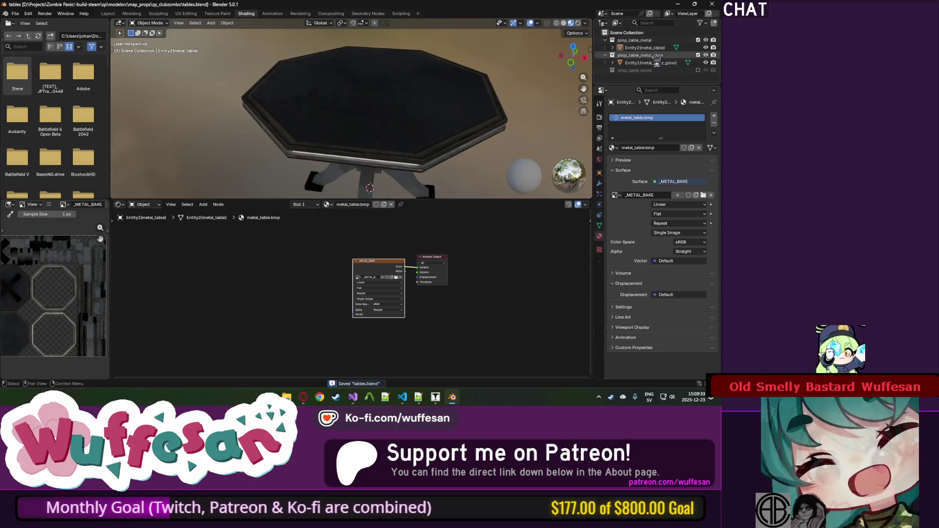
# Set the Source Engine Export path to the blend file's folder (//).
pyautogui.click(602, 117)
pyautogui.click(601, 128)
pyautogui.click(600, 149)
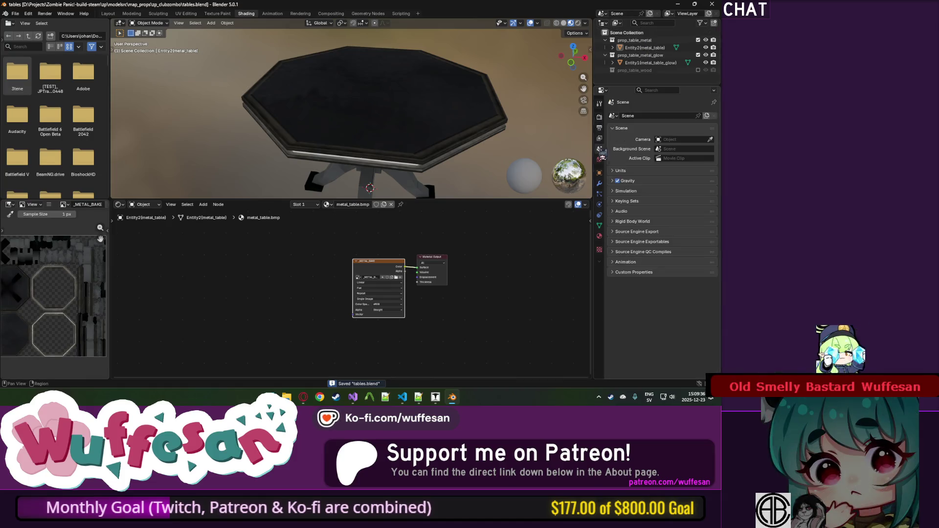
pyautogui.click(676, 232)
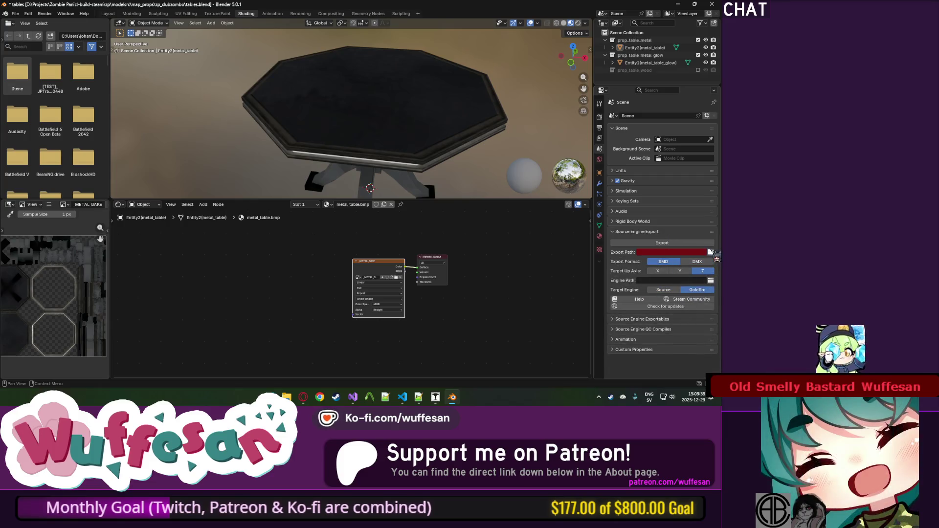
pyautogui.click(712, 254)
pyautogui.click(467, 292)
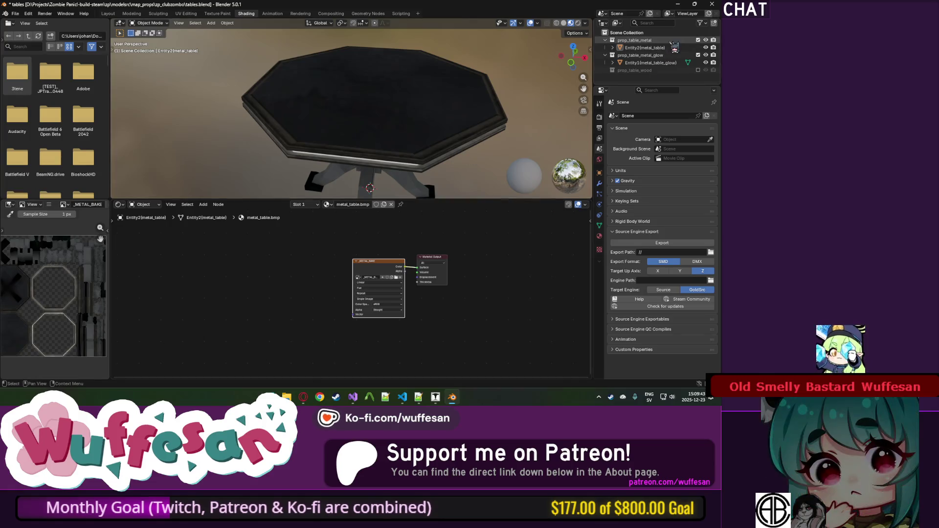
# Export the whole scene collection as three SMD files and switch to the export folder.
pyautogui.rightClick(663, 42)
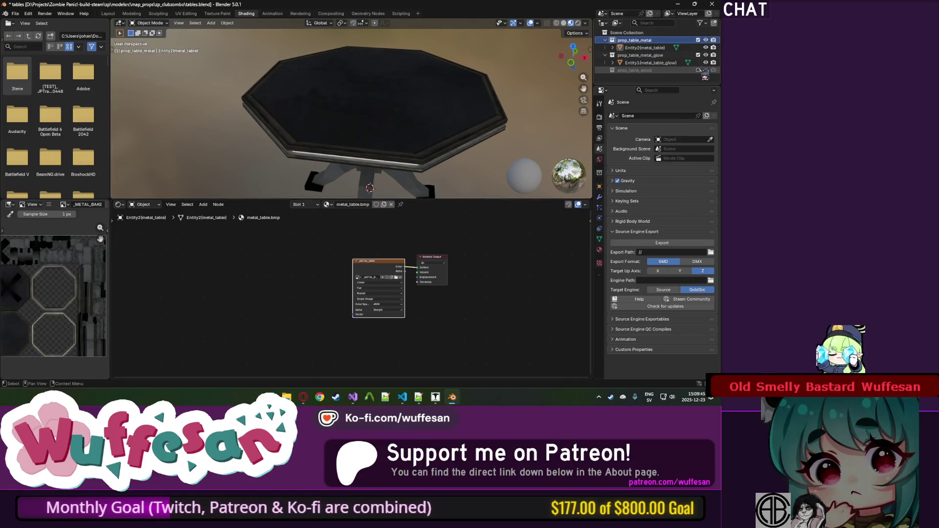
pyautogui.click(646, 77)
pyautogui.click(636, 32)
pyautogui.rightClick(637, 35)
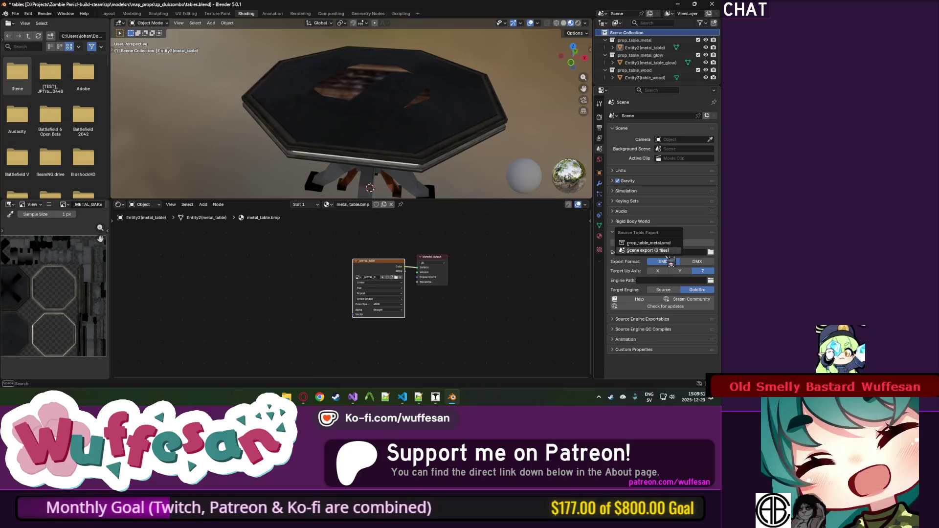
pyautogui.click(665, 250)
pyautogui.hotkey('alt', 'Tab')
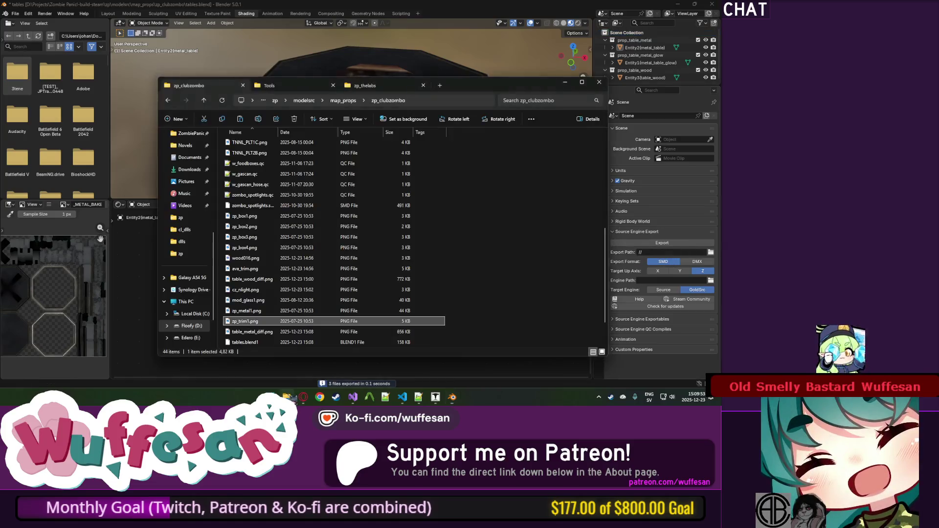
# Duplicate zombo_spotlights.qc in the zp_clubzombo folder.
pyautogui.scroll(4, 327, 260)
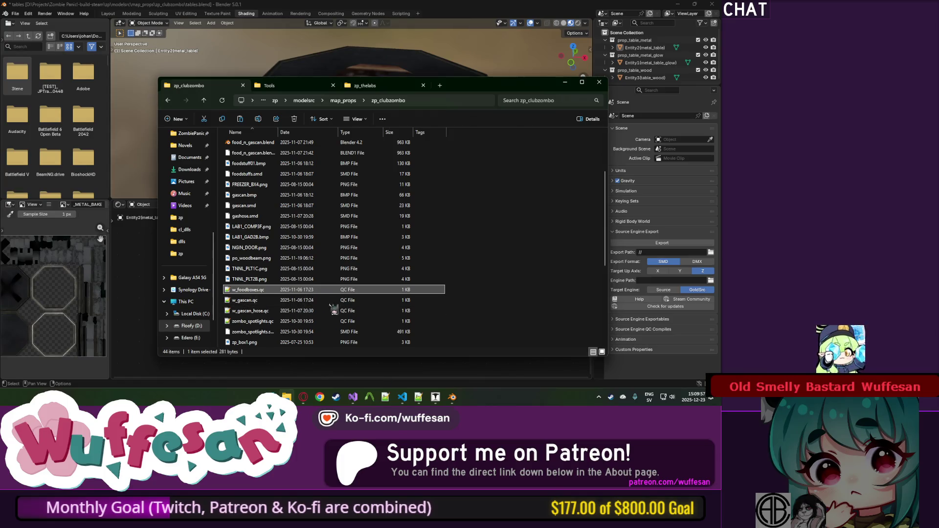
pyautogui.scroll(-1, 445, 259)
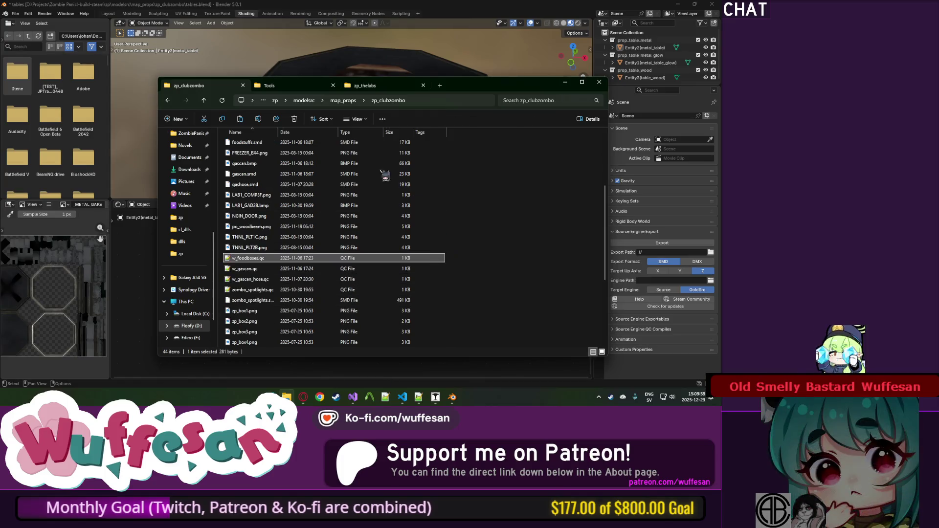
pyautogui.click(290, 288)
pyautogui.hotkey('ctrl', 'c')
pyautogui.hotkey('ctrl', 'v')
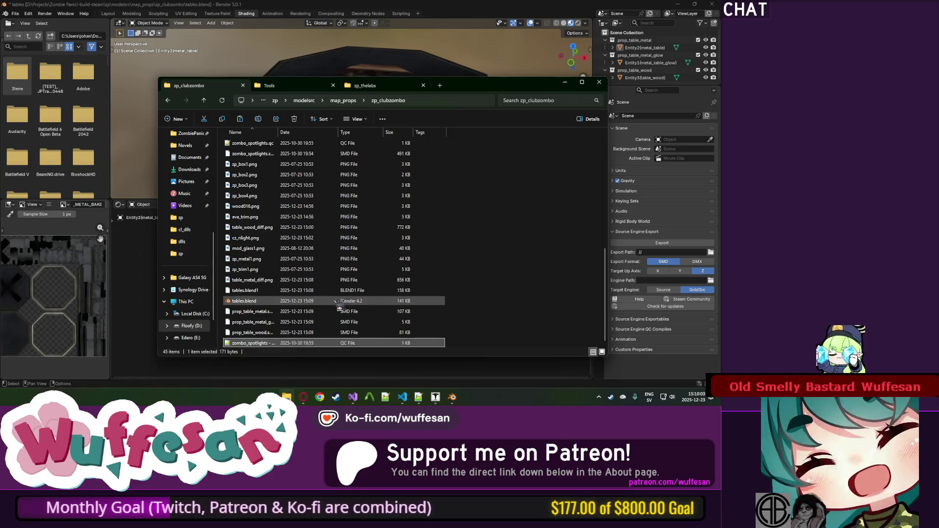
# Rename the copy prop_table_wood.qc and open it in Notepad++.
pyautogui.doubleClick(277, 133)
pyautogui.press('F2')
pyautogui.write('prop_table_wood.qc')
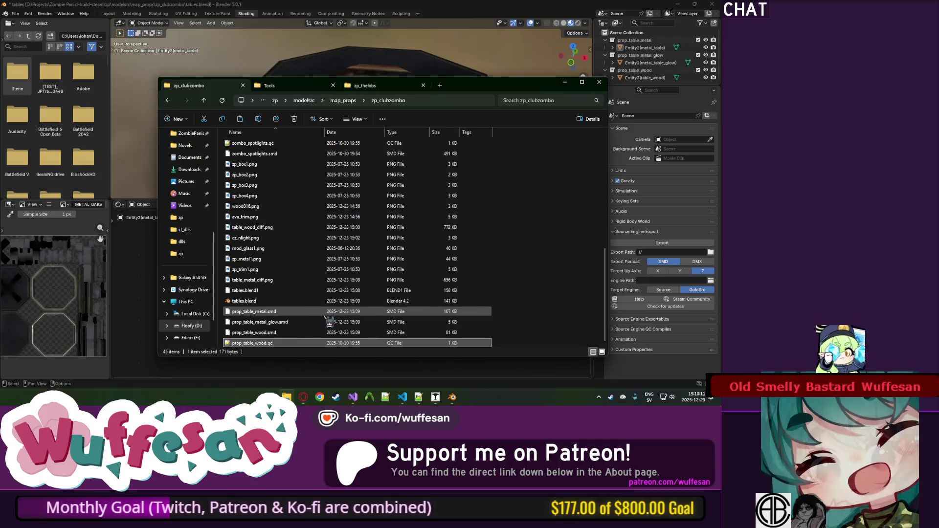
pyautogui.click(283, 333)
pyautogui.press('F2')
pyautogui.doubleClick(270, 343)
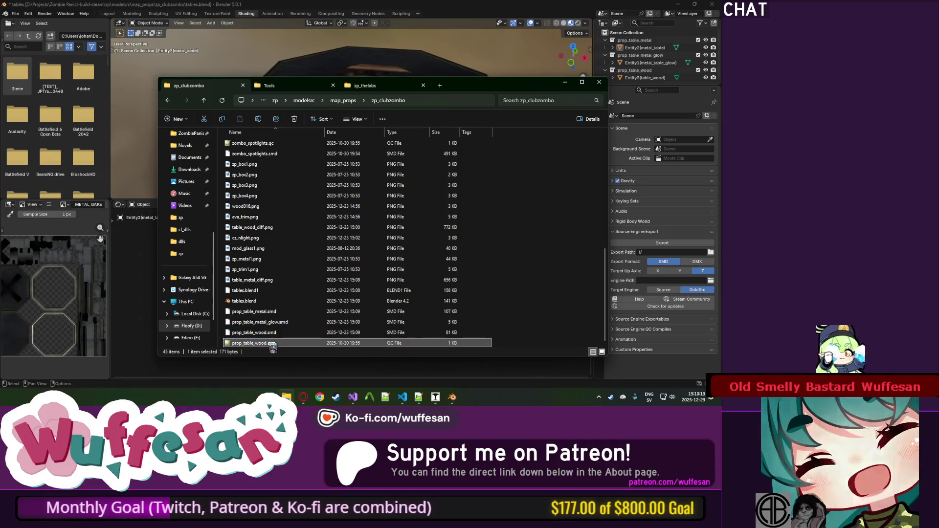
pyautogui.click(136, 133)
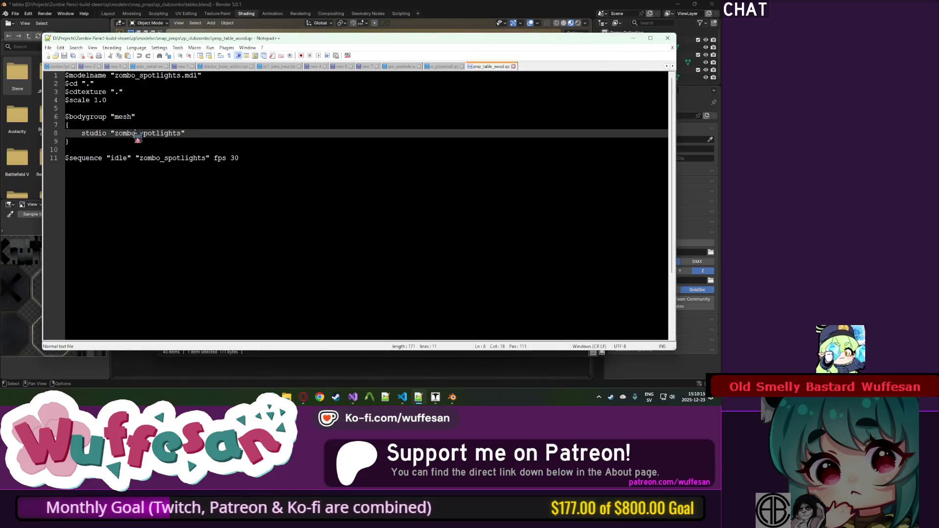
# Replace zombo_spotlights with prop_table_wood on lines 1, 8 and 11.
pyautogui.hotkey('ctrl', 'v')
pyautogui.click(186, 158)
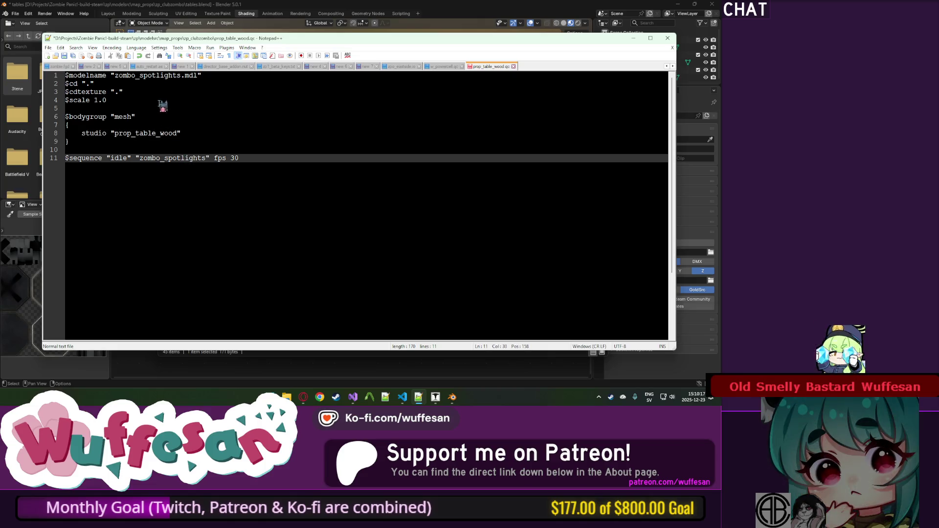
pyautogui.click(160, 76)
pyautogui.hotkey('ctrl', 'v')
pyautogui.doubleClick(171, 157)
pyautogui.hotkey('ctrl', 'v')
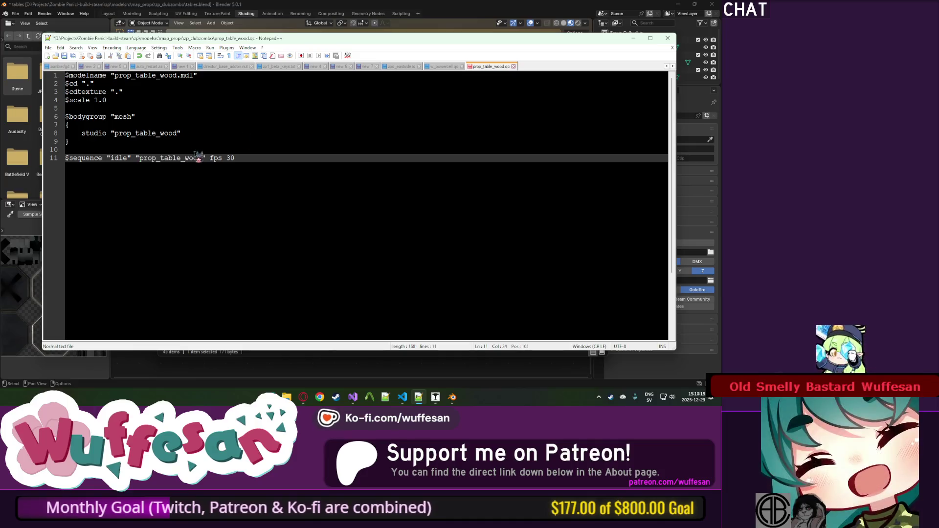
# Copy the $cbox and $bbox lines from w_powercell.qc into prop_table_wood.qc.
pyautogui.click(453, 67)
pyautogui.click(102, 144)
pyautogui.moveTo(148, 133); pyautogui.dragTo(158, 120)
pyautogui.hotkey('ctrl', 'c')
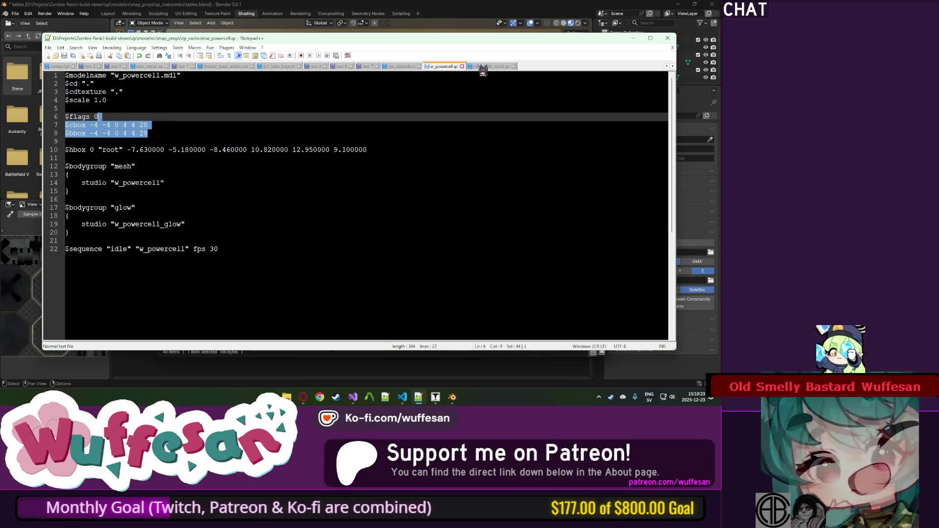
pyautogui.click(491, 66)
pyautogui.click(153, 108)
pyautogui.hotkey('ctrl', 'v')
pyautogui.press('Return')
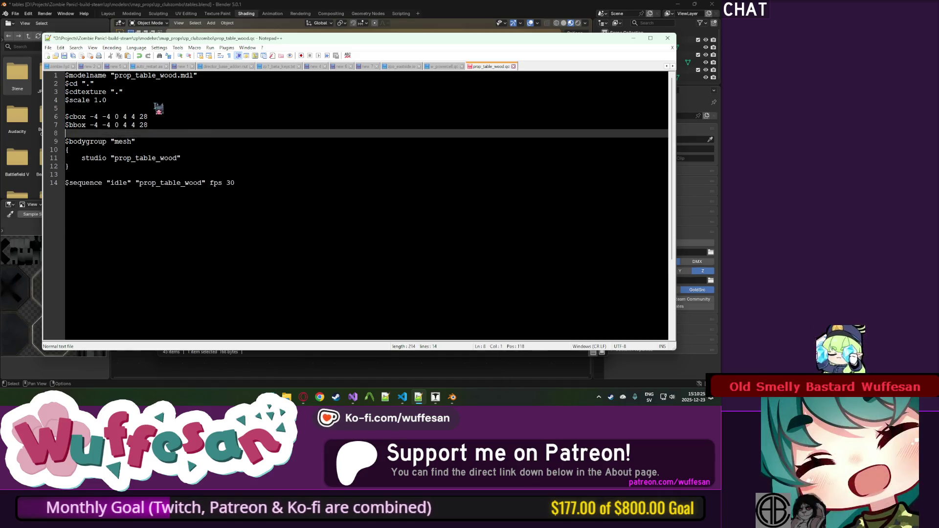
# Set the $cbox and $bbox values to 0.
pyautogui.click(150, 125)
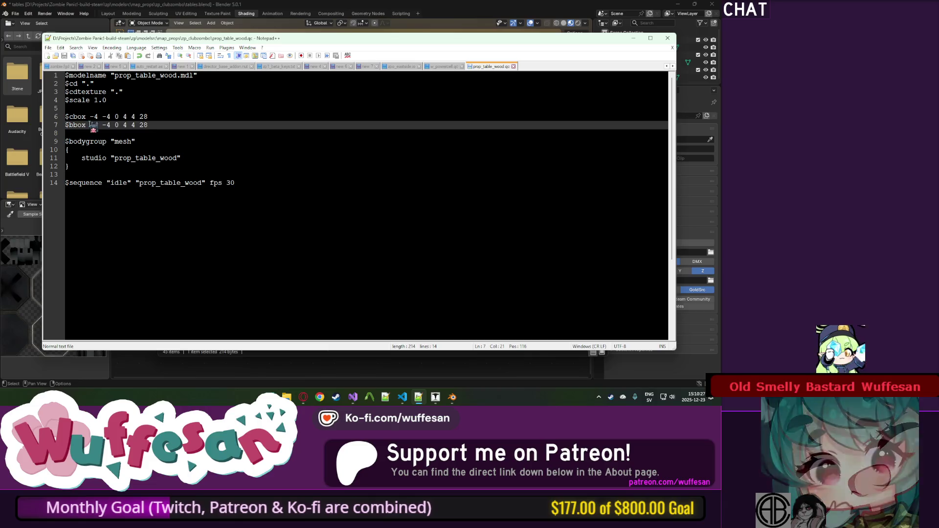
pyautogui.write('0')
pyautogui.doubleClick(144, 117)
pyautogui.write('0')
pyautogui.doubleClick(132, 117)
pyautogui.write('0')
pyautogui.doubleClick(133, 124)
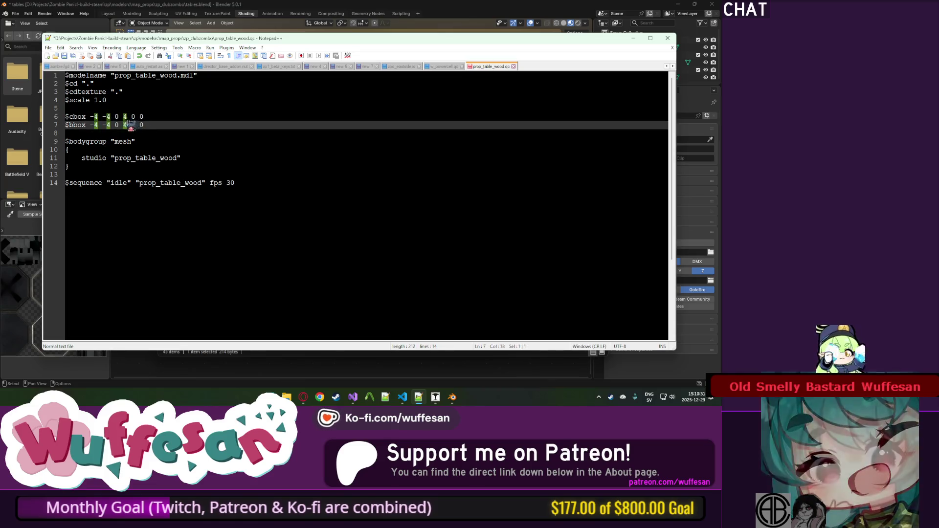
pyautogui.doubleClick(125, 116)
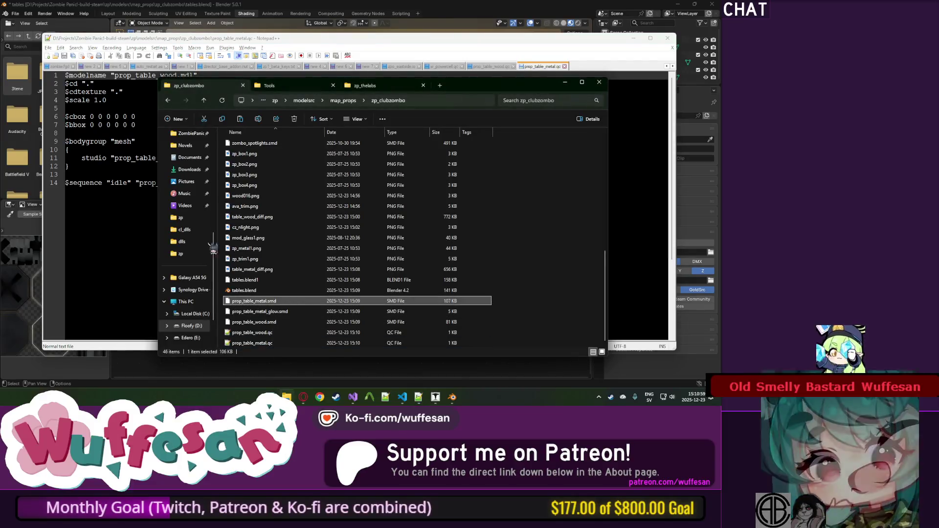
# Change the model name and studio reference in prop_table_metal.qc from wood to metal.
pyautogui.click(118, 126)
pyautogui.doubleClick(168, 75)
pyautogui.write('metal')
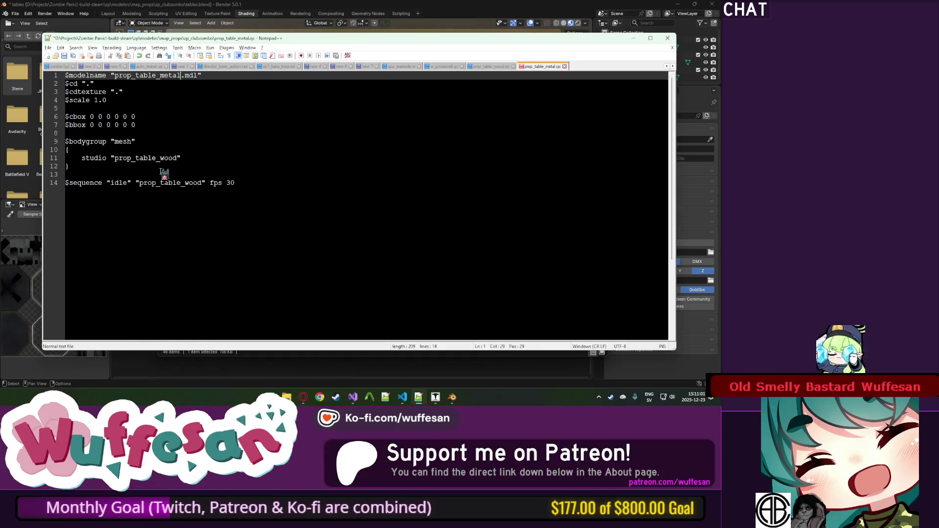
pyautogui.click(156, 158)
pyautogui.doubleClick(162, 182)
pyautogui.hotkey('ctrl', 'v')
pyautogui.hotkey('alt', 'Tab')
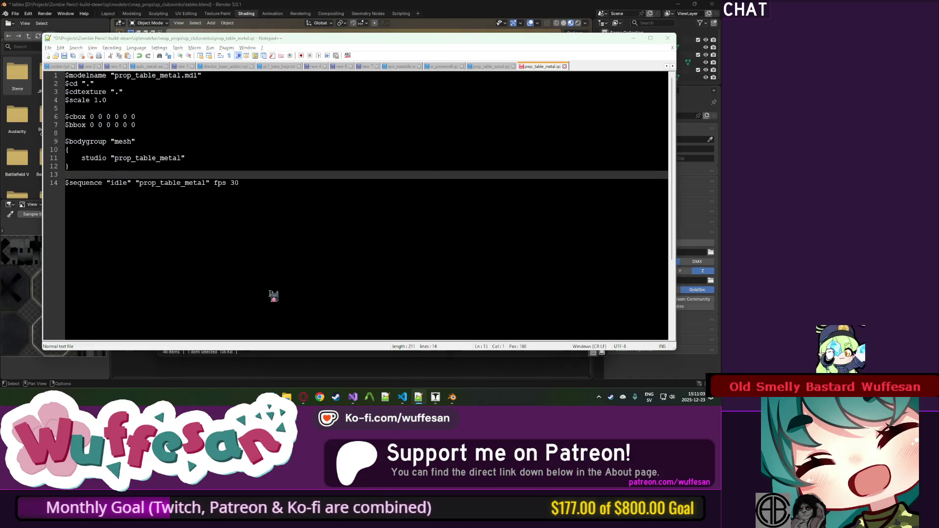
# Duplicate the mesh bodygroup as a 'glow' bodygroup using prop_table_metal_glow.
pyautogui.press('Down')
pyautogui.press('F2')
pyautogui.click(106, 211)
pyautogui.moveTo(66, 142); pyautogui.dragTo(66, 175)
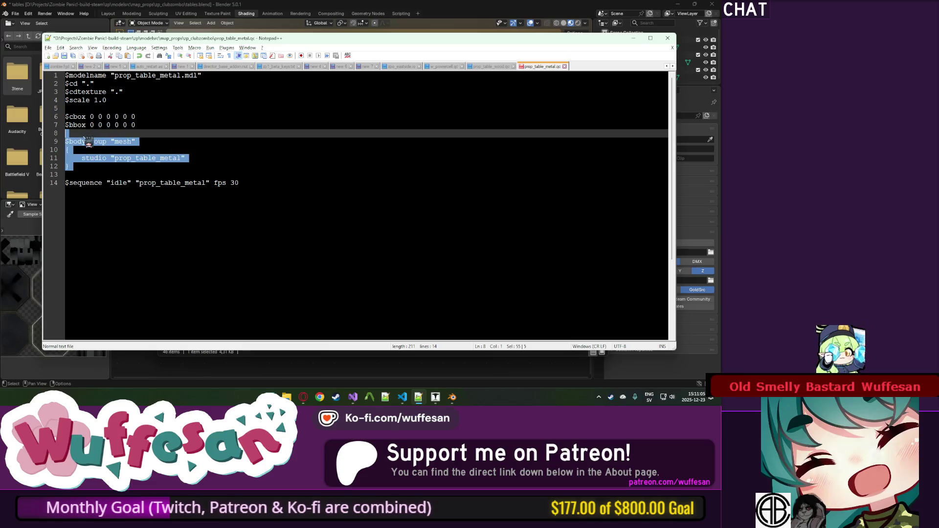
pyautogui.hotkey('ctrl', 'd')
pyautogui.doubleClick(134, 199)
pyautogui.hotkey('ctrl', 'v')
pyautogui.doubleClick(122, 182)
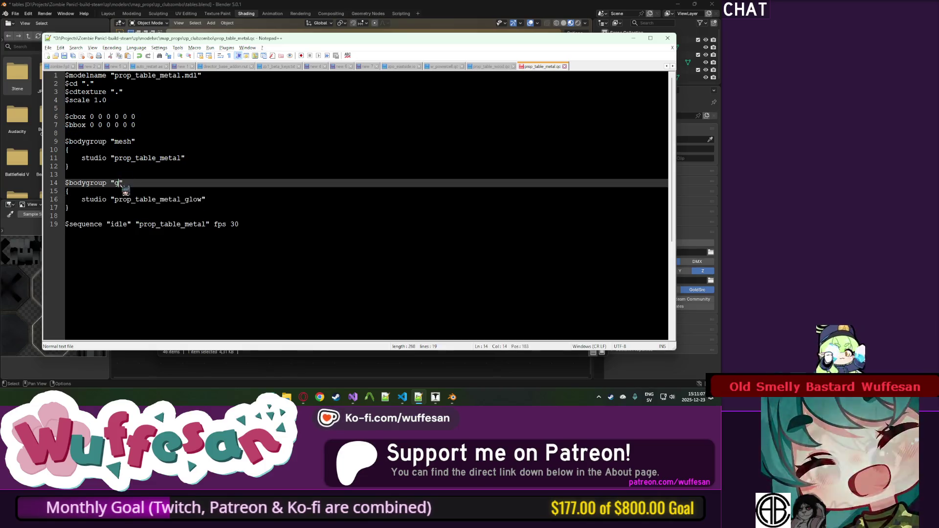
pyautogui.write('glow')
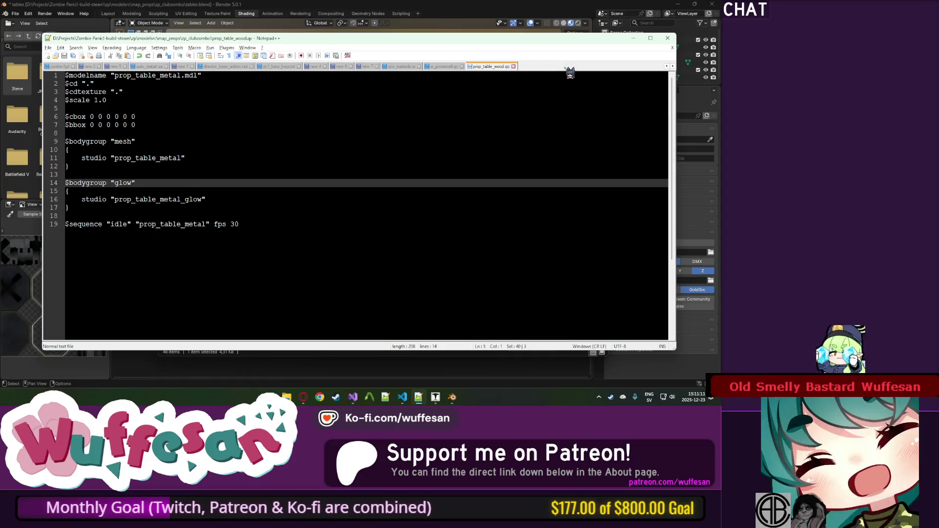
# Close the metal QC and w_powercell.qc tabs, minimize Notepad++, and return to Blender.
pyautogui.click(565, 67)
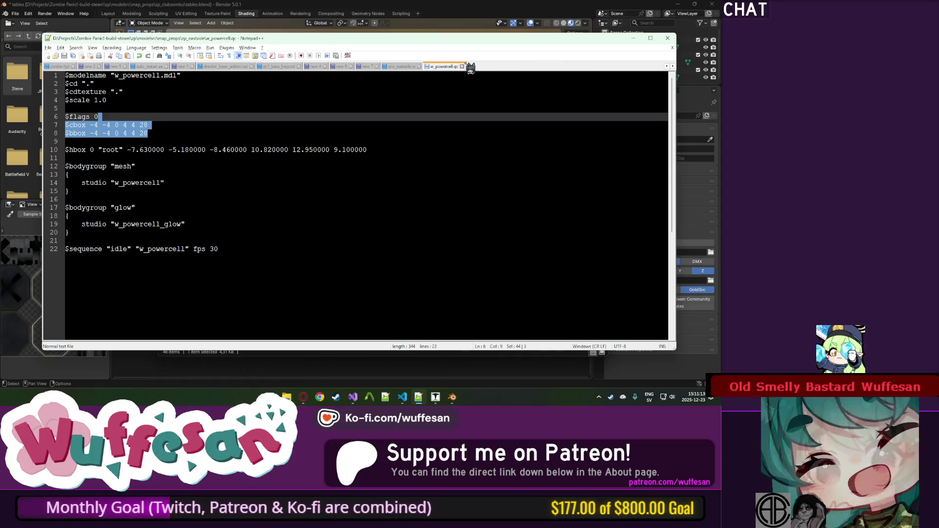
pyautogui.click(462, 66)
pyautogui.click(635, 39)
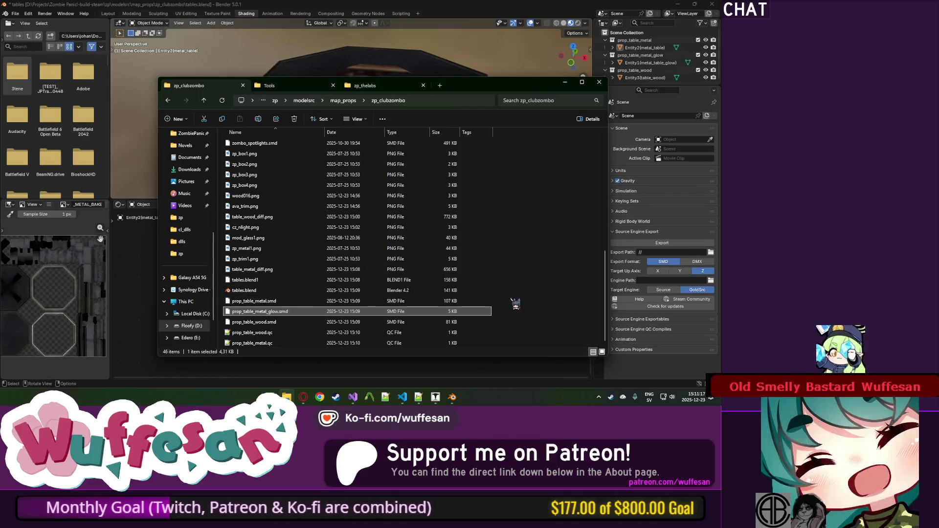
pyautogui.press('super')
pyautogui.click(592, 10)
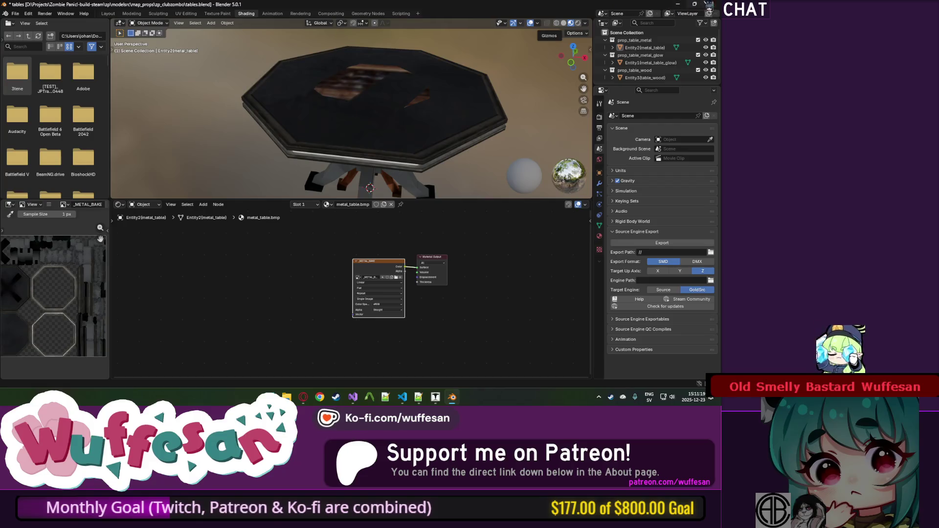
# Close Blender and launch Photoshop from the Start menu.
pyautogui.click(339, 209)
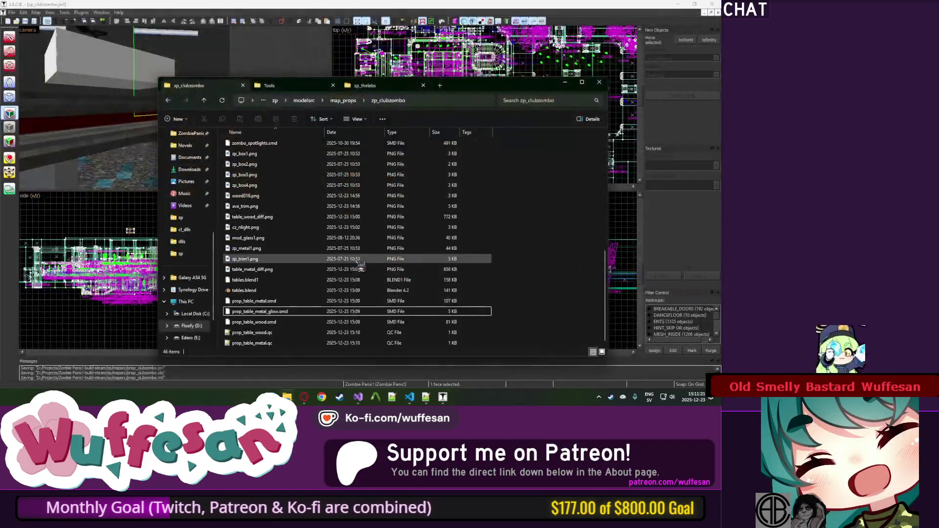
pyautogui.press('super')
pyautogui.click(458, 245)
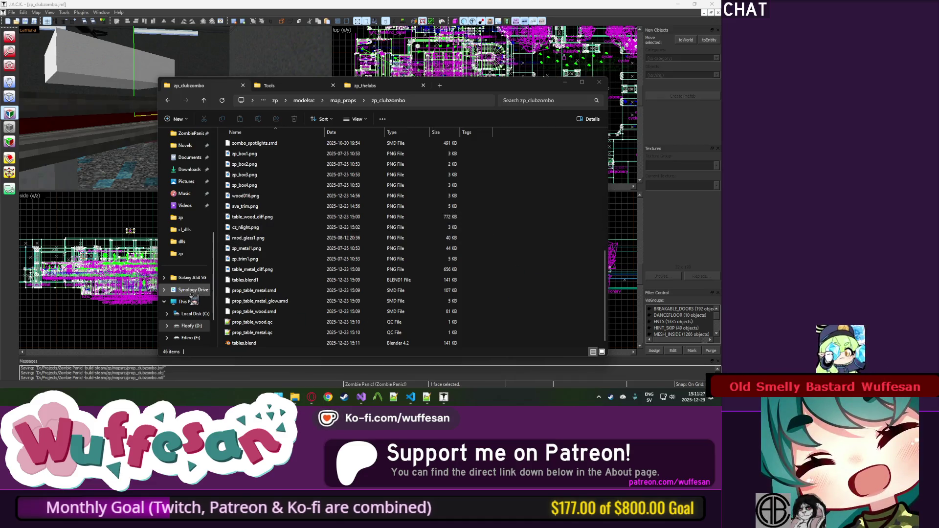
# Locate prop_table_metal.smd and prop_table_wood.smd in the zp_clubzombo file list.
pyautogui.click(290, 291)
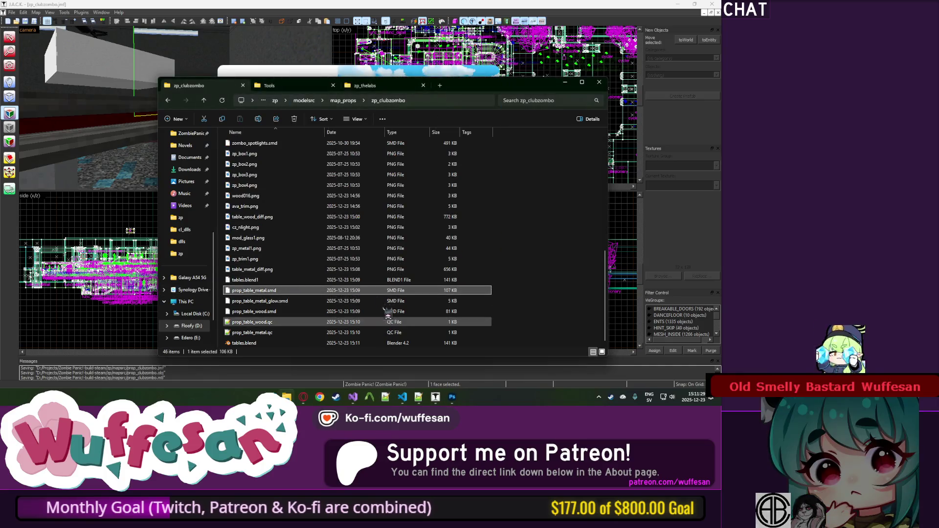
pyautogui.click(276, 310)
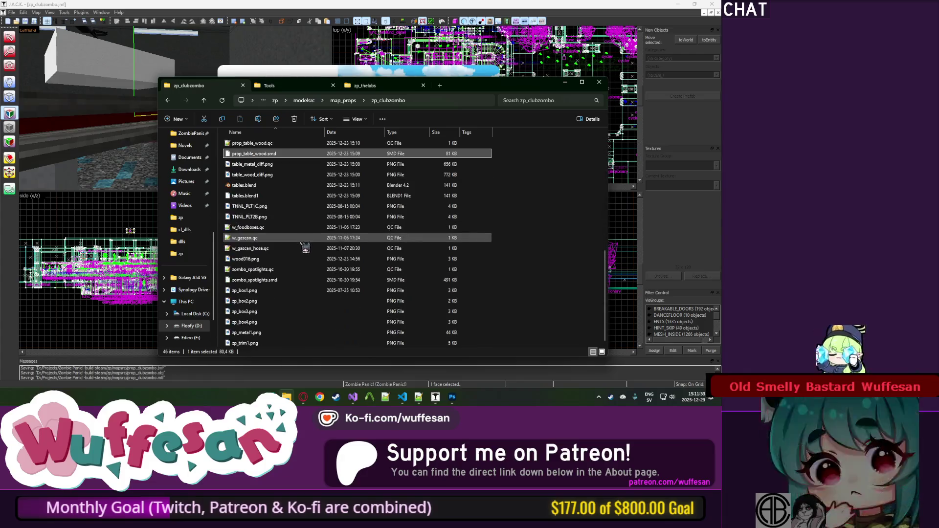
pyautogui.scroll(3, 305, 248)
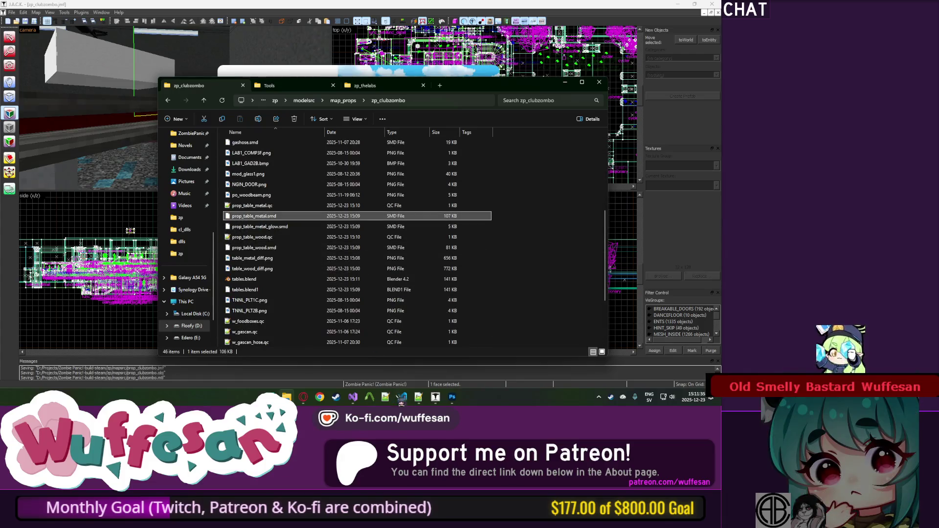
pyautogui.click(418, 397)
pyautogui.hotkey('alt', 'Tab')
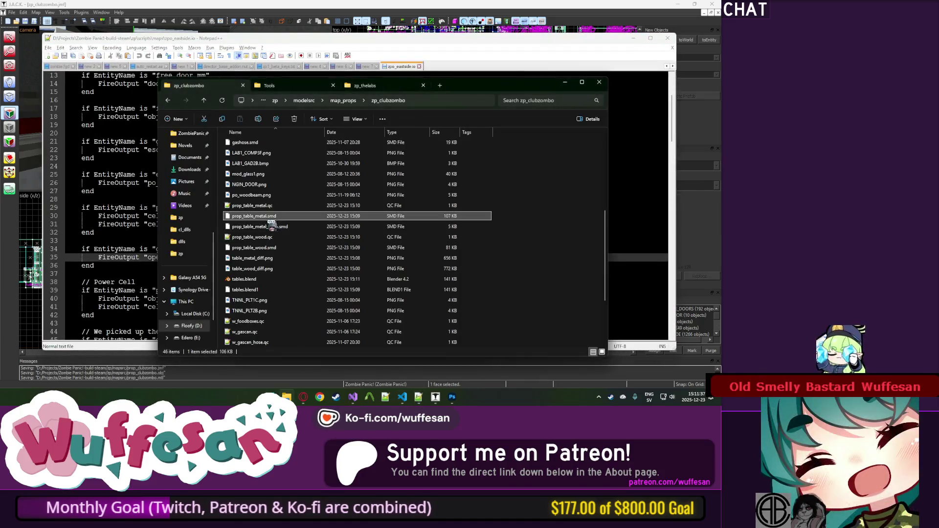
# Open prop_table_wood.smd, prop_table_metal_glow.smd and prop_table_metal.smd in Notepad++, then close the metal tab.
pyautogui.click(261, 247)
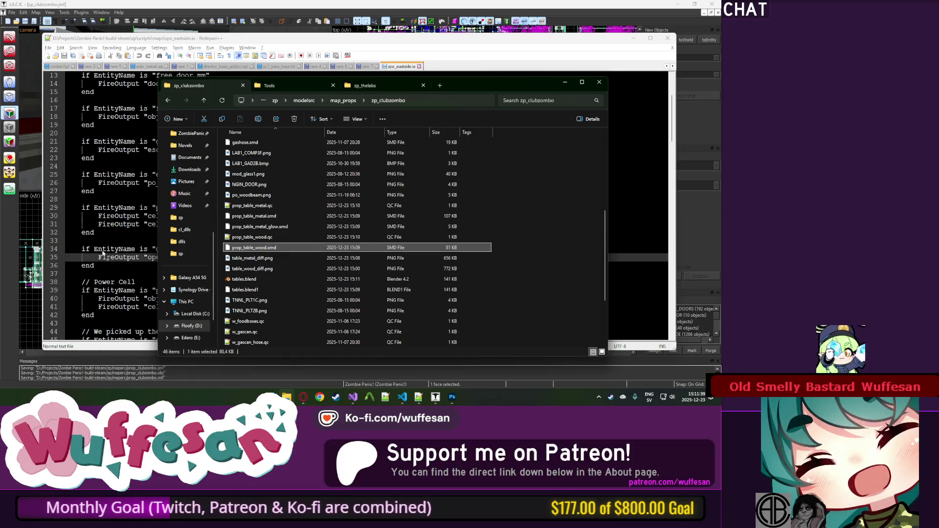
pyautogui.moveTo(107, 253); pyautogui.dragTo(106, 253)
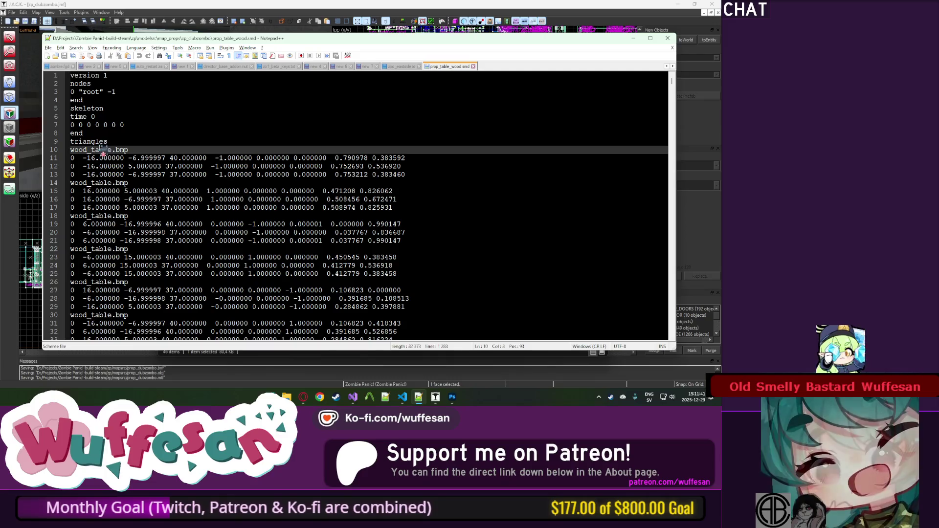
pyautogui.hotkey('alt', 'Tab')
pyautogui.moveTo(266, 226); pyautogui.dragTo(238, 224)
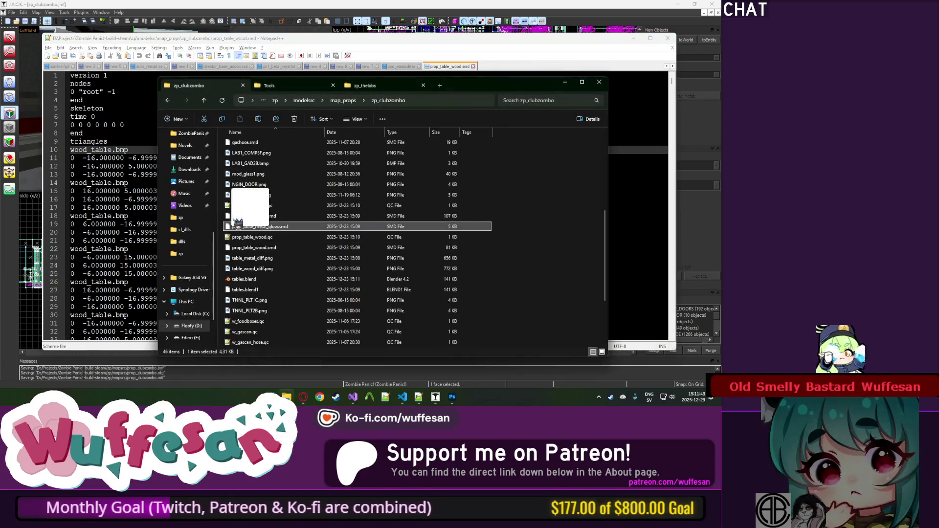
pyautogui.moveTo(138, 215); pyautogui.dragTo(137, 213)
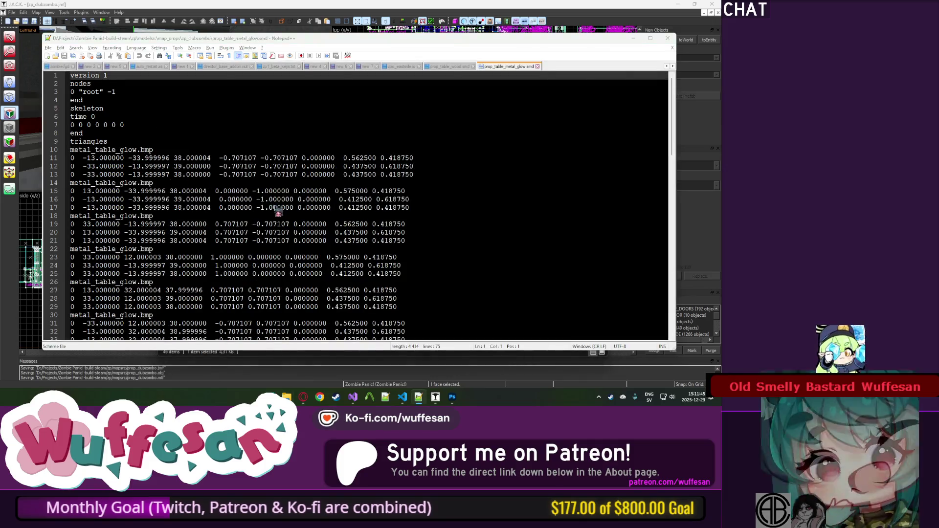
pyautogui.hotkey('alt', 'Tab')
pyautogui.moveTo(255, 216); pyautogui.dragTo(155, 203)
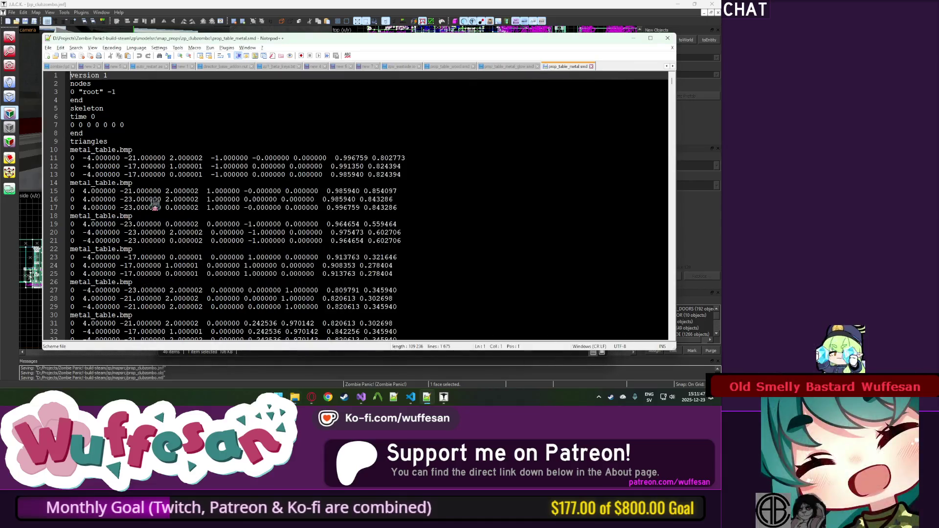
pyautogui.middleClick(565, 68)
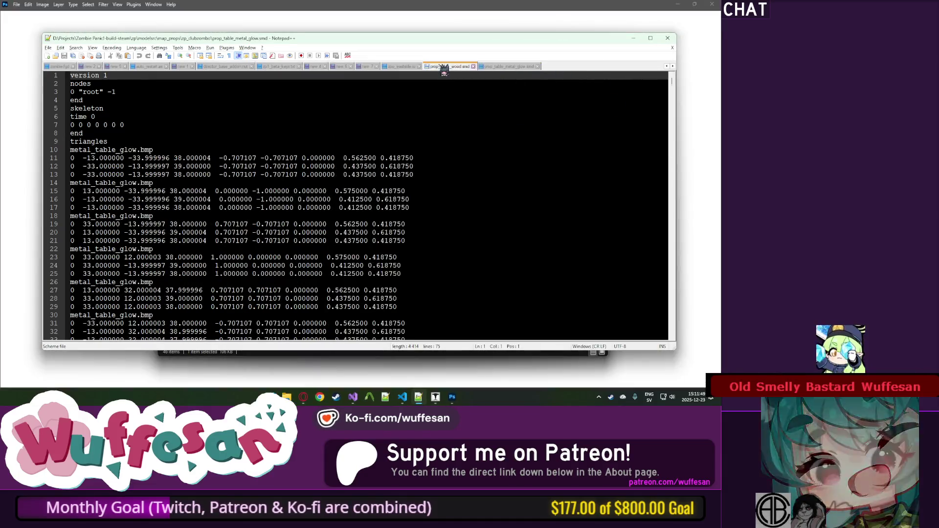
# Check prop_table_wood.smd's texture reference, then minimize Notepad++.
pyautogui.click(442, 67)
pyautogui.click(467, 68)
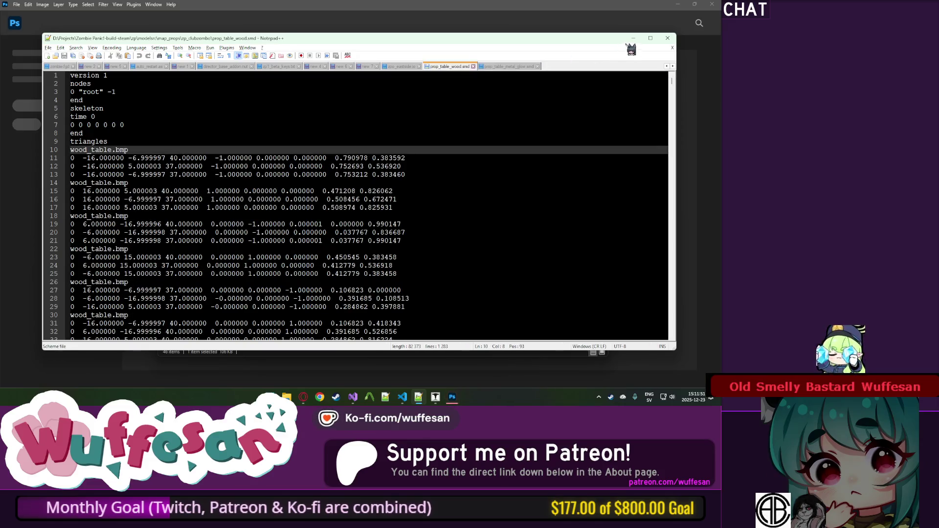
pyautogui.click(634, 38)
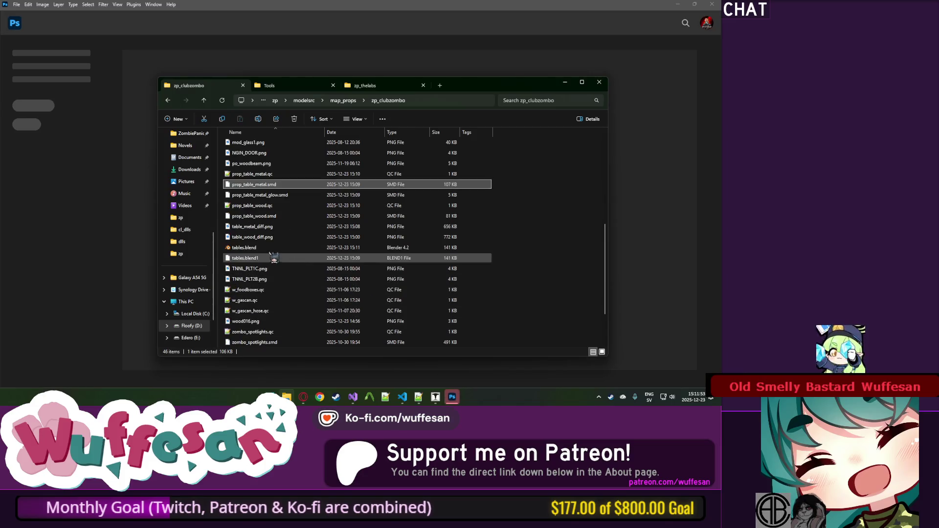
# Open table_wood_diff.png, add a black-filled layer beneath the wood, and bring up Image Size.
pyautogui.moveTo(258, 241); pyautogui.dragTo(127, 213)
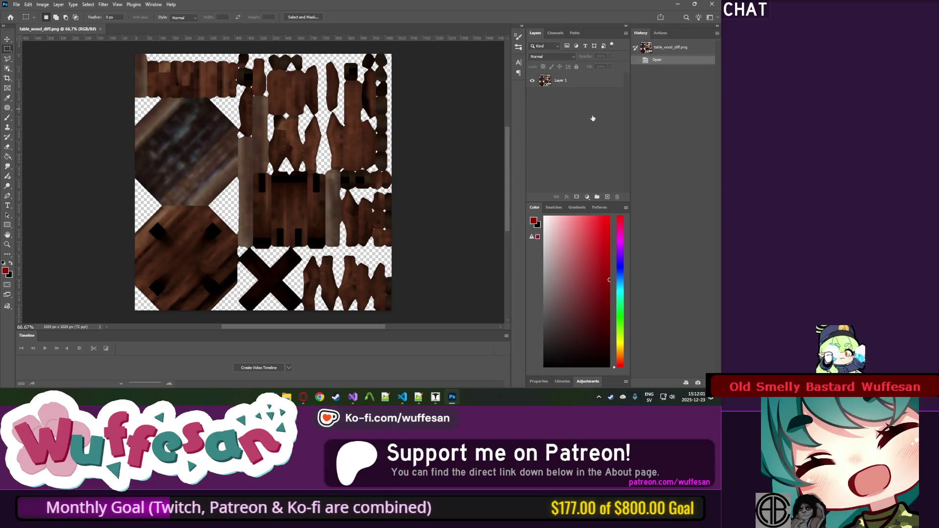
pyautogui.press('d')
pyautogui.hotkey('ctrl', '[')
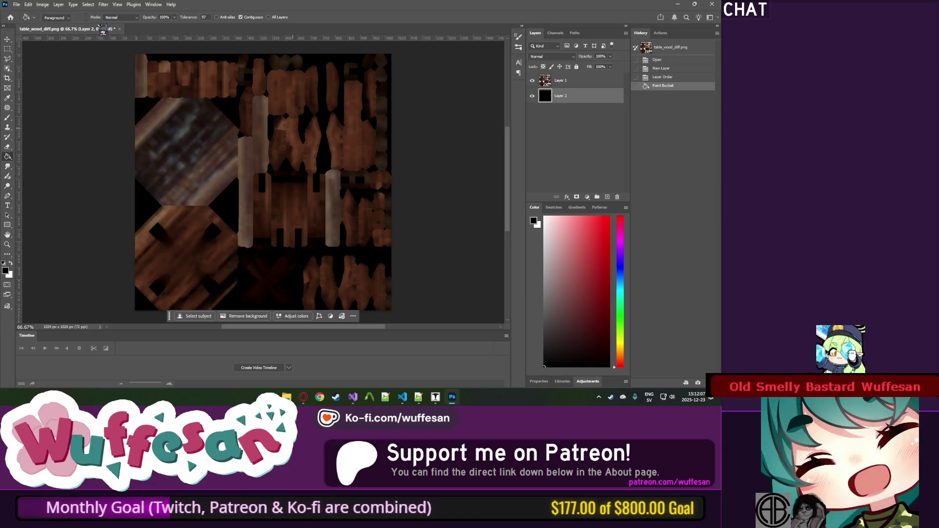
pyautogui.click(42, 5)
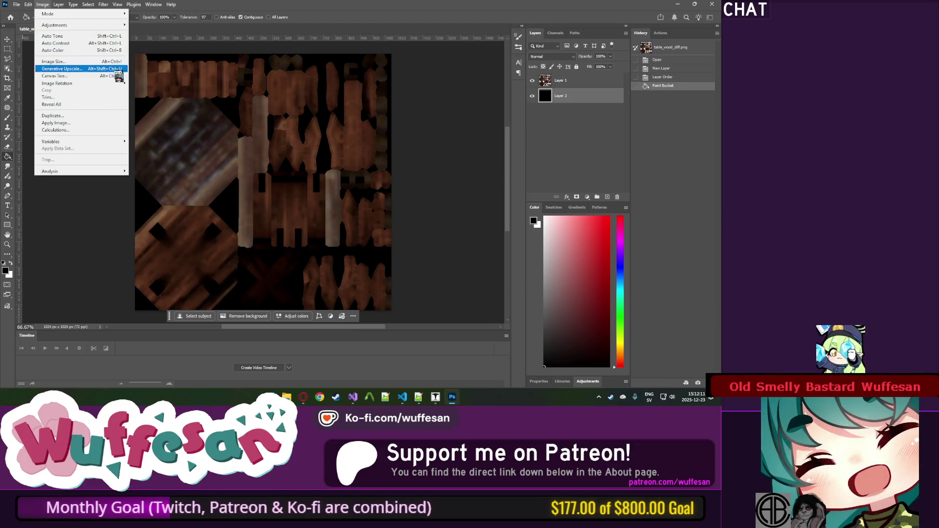
pyautogui.press('Escape')
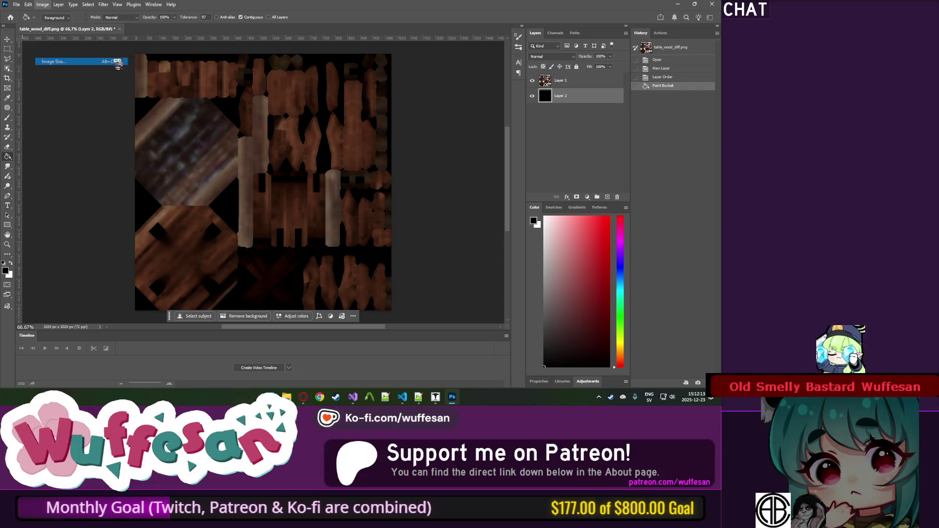
pyautogui.hotkey('ctrl', 'alt', 'i')
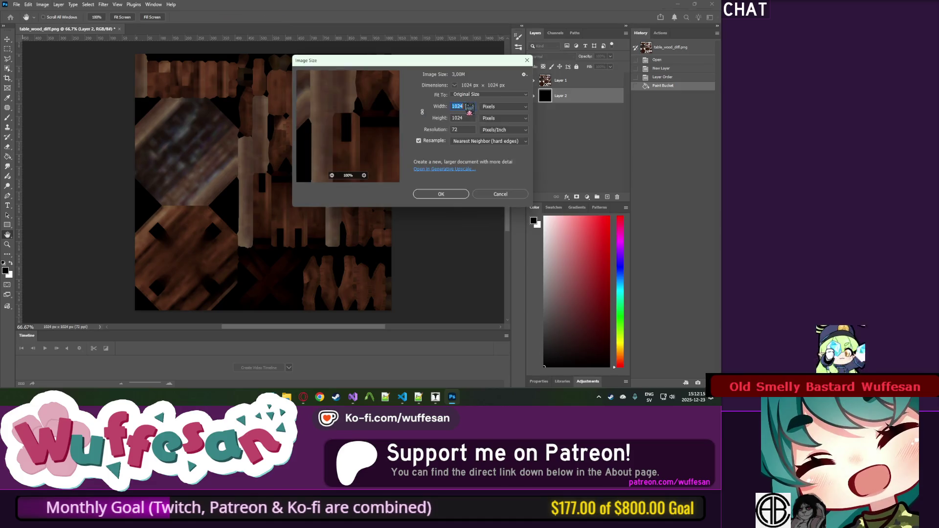
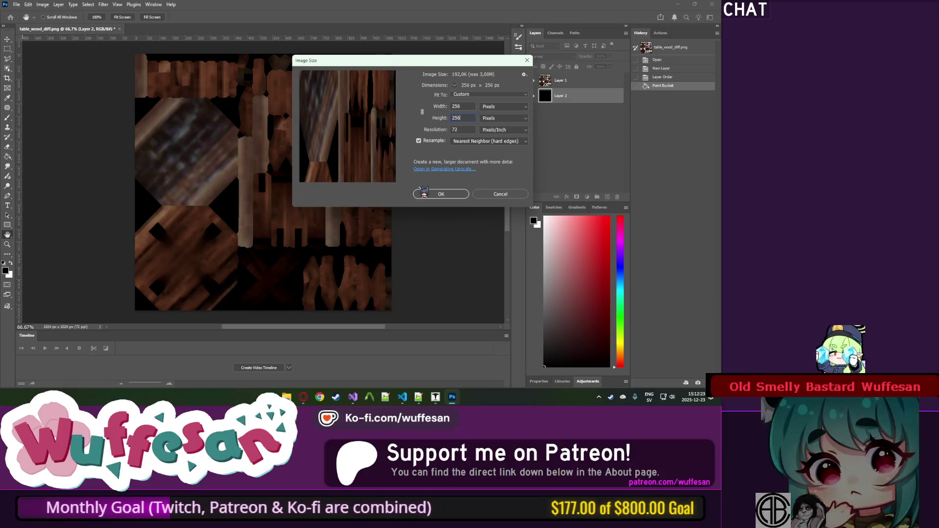
# Resize the wood table texture to 256 × 256 pixels using Nearest Neighbor resampling.
pyautogui.click(454, 196)
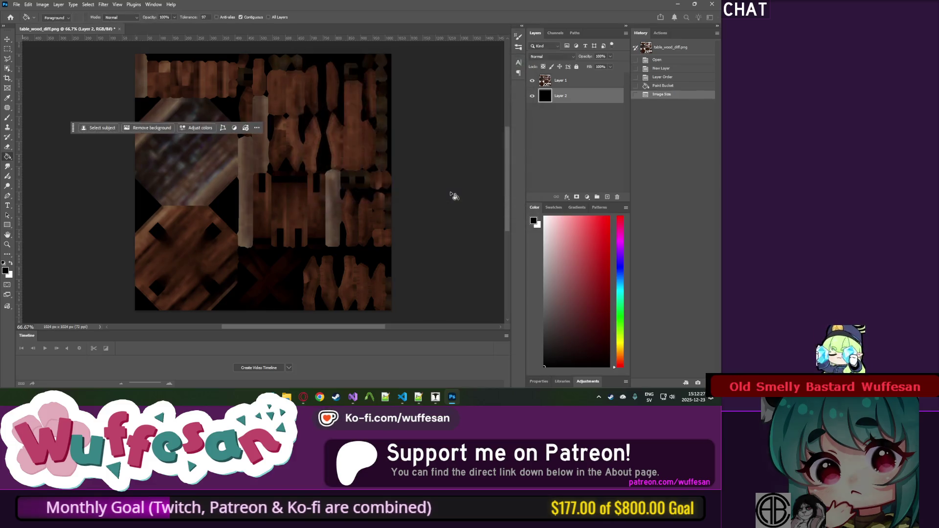
pyautogui.scroll(5, 293, 128)
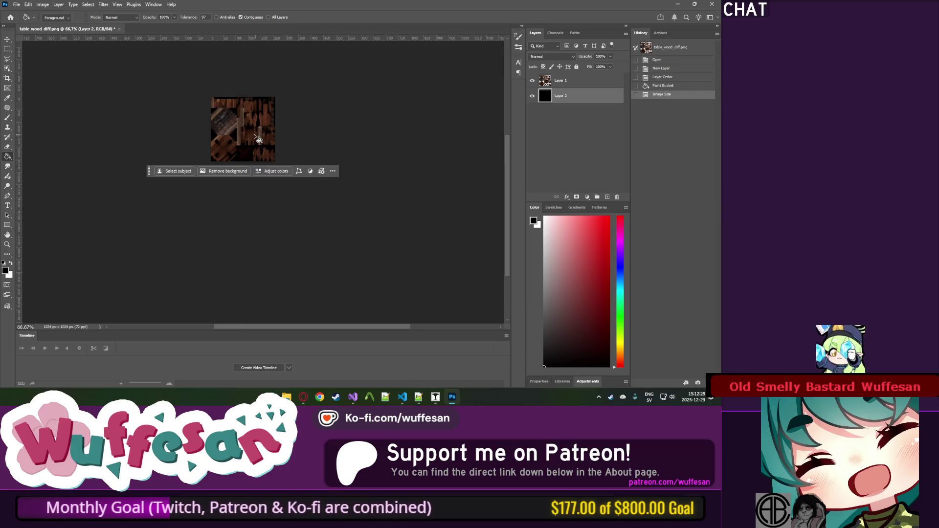
pyautogui.scroll(-3, 290, 182)
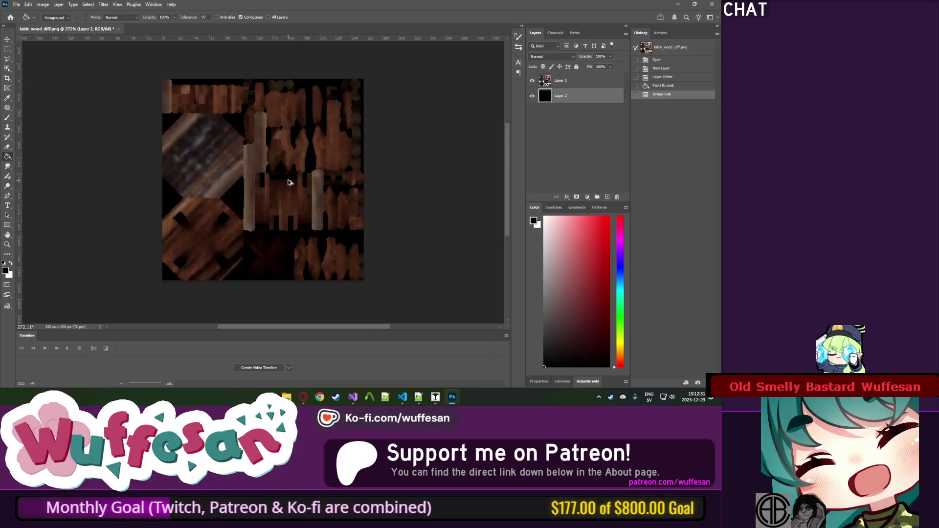
pyautogui.scroll(-3, 290, 182)
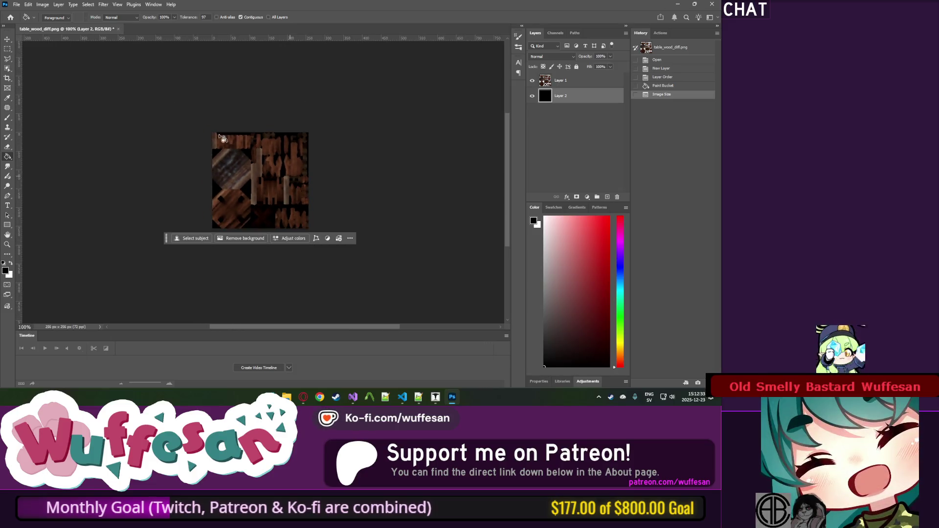
pyautogui.click(58, 7)
# Convert the wood texture to indexed colour.
pyautogui.moveTo(54, 13)
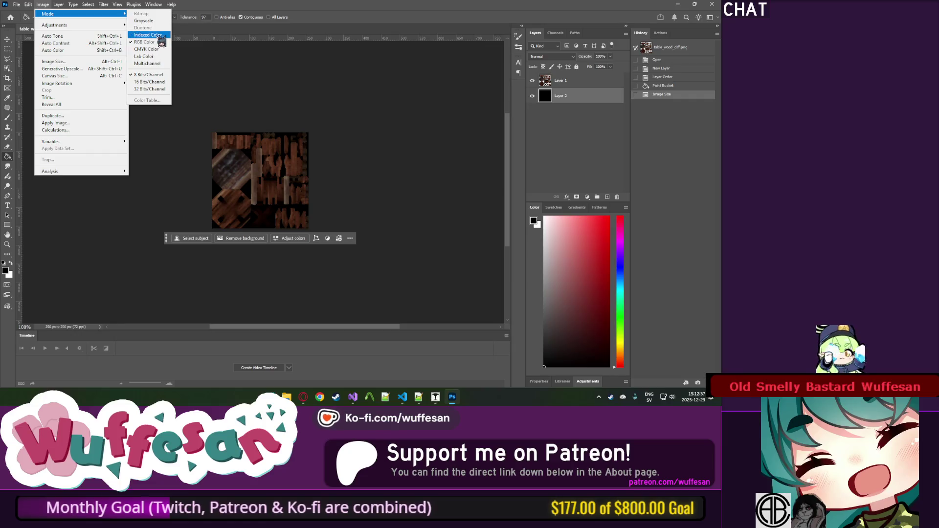
pyautogui.click(157, 35)
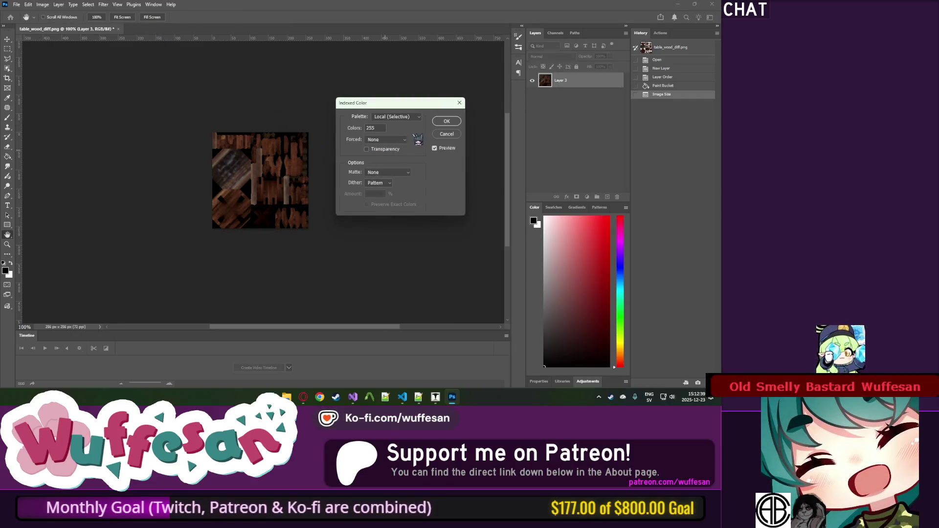
pyautogui.click(447, 121)
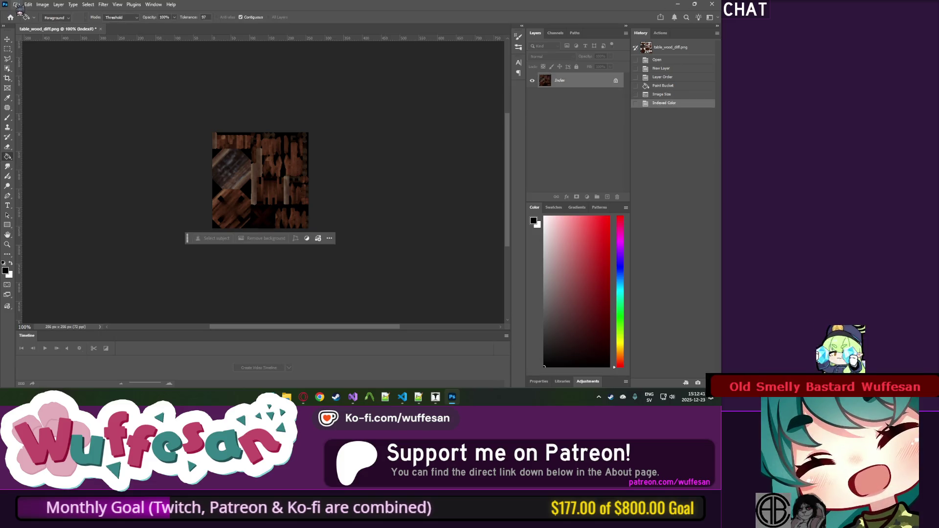
# Save the texture as an 8-bit BMP named wood_table, copying the name from the model file.
pyautogui.click(16, 4)
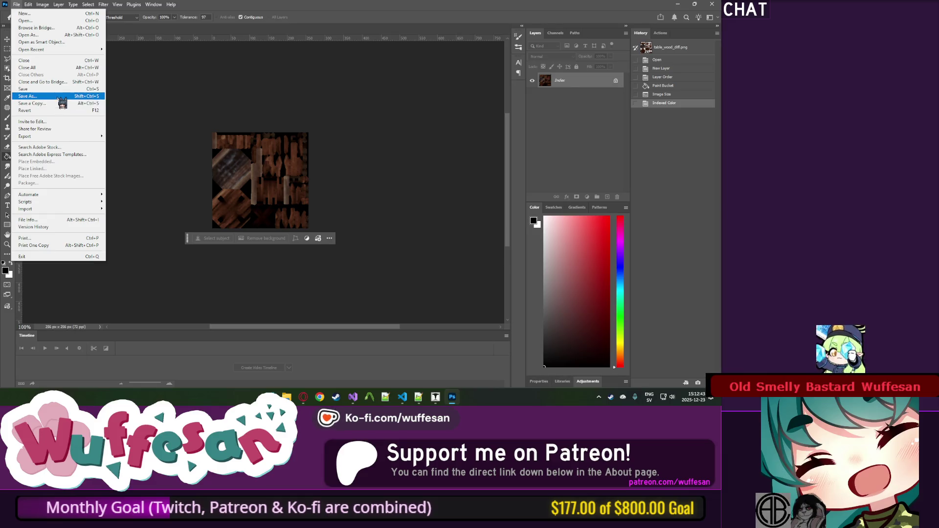
pyautogui.click(59, 97)
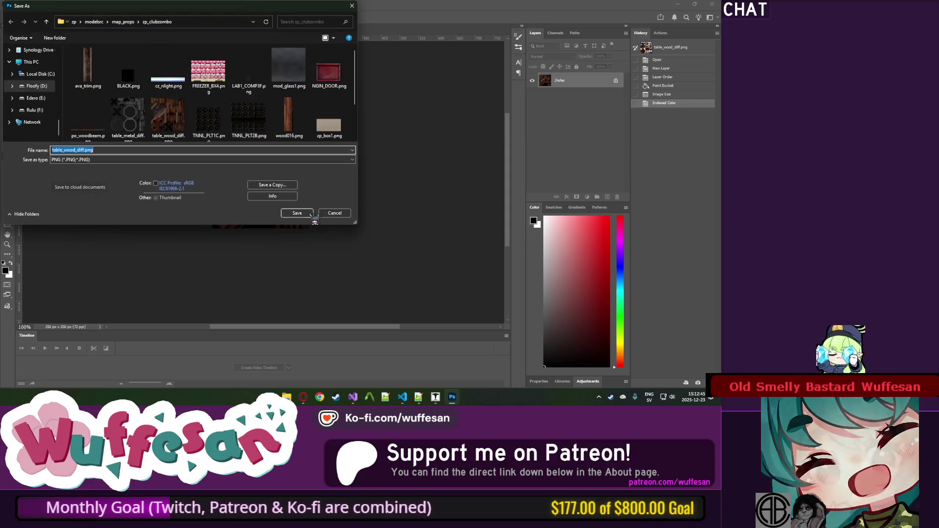
pyautogui.click(418, 396)
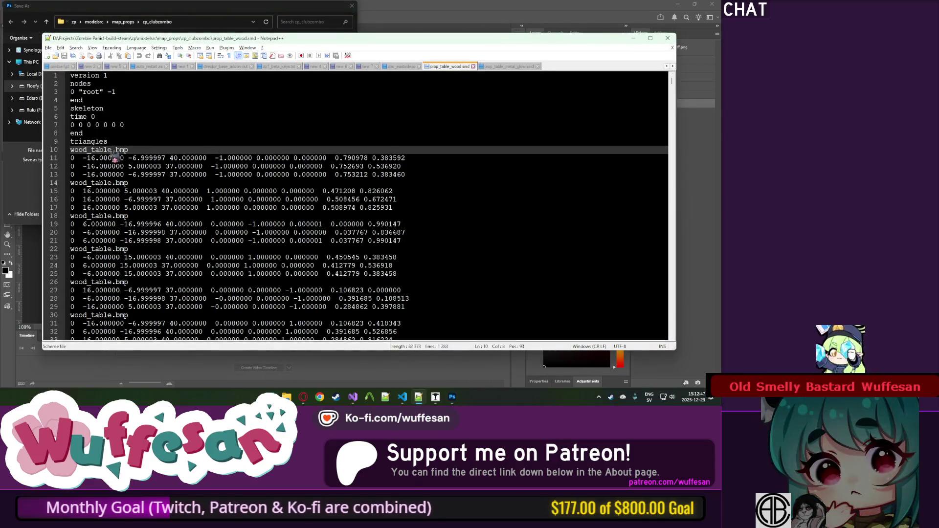
pyautogui.doubleClick(113, 150)
pyautogui.hotkey('ctrl', 'c')
pyautogui.hotkey('alt', 'Tab')
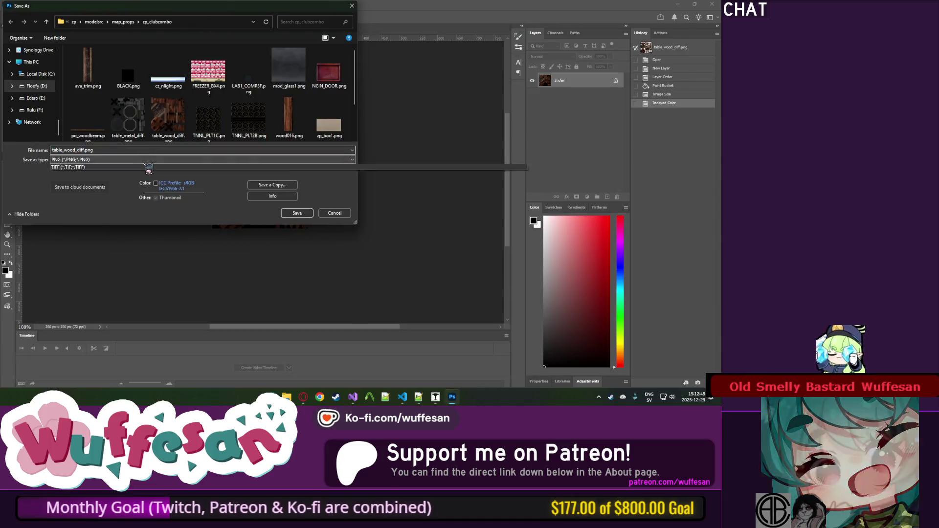
pyautogui.click(160, 160)
pyautogui.click(129, 171)
pyautogui.click(126, 150)
pyautogui.hotkey('ctrl', 'a')
pyautogui.hotkey('ctrl', 'v')
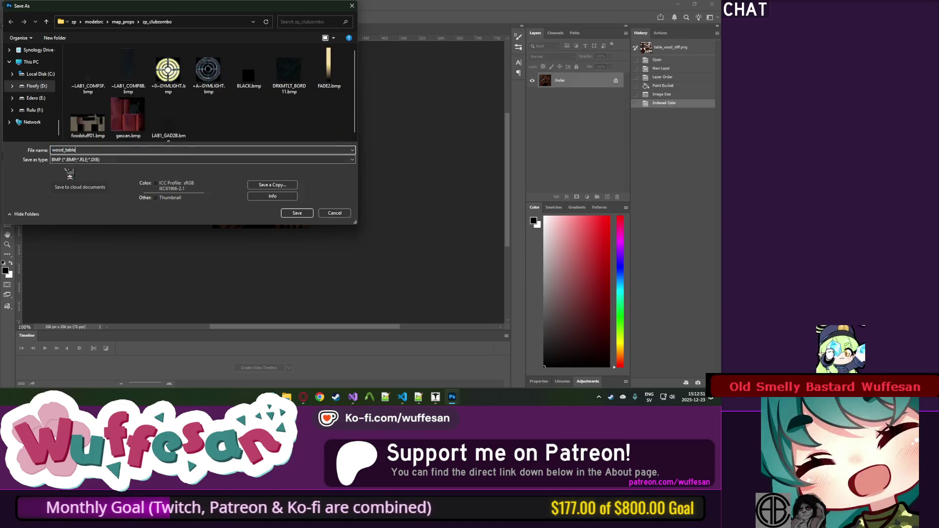
pyautogui.click(296, 213)
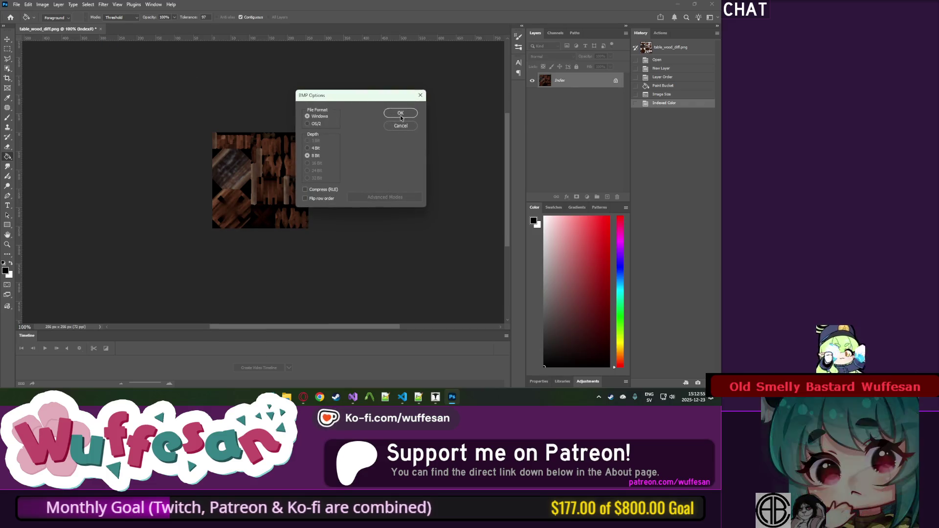
pyautogui.click(401, 115)
# Close the wood texture and open table_metal_diff.png from the zp_clubzombo folder.
pyautogui.click(91, 29)
pyautogui.click(286, 396)
pyautogui.moveTo(269, 230)
pyautogui.mouseDown()
pyautogui.moveTo(156, 230)
pyautogui.moveTo(147, 239)
pyautogui.mouseUp()
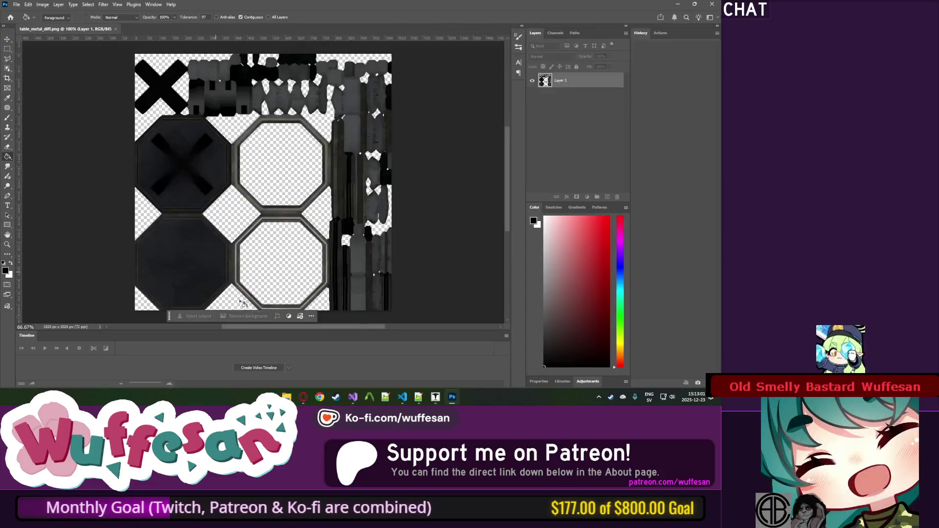
# Cancel placing cz_nlight.png into the metal texture and open it as its own document.
pyautogui.hotkey('alt', 'Tab')
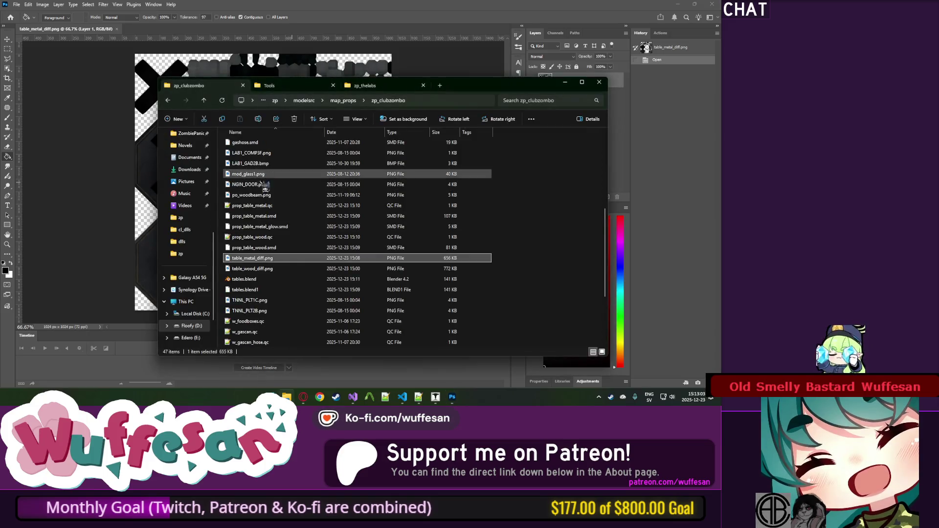
pyautogui.scroll(-3, 264, 206)
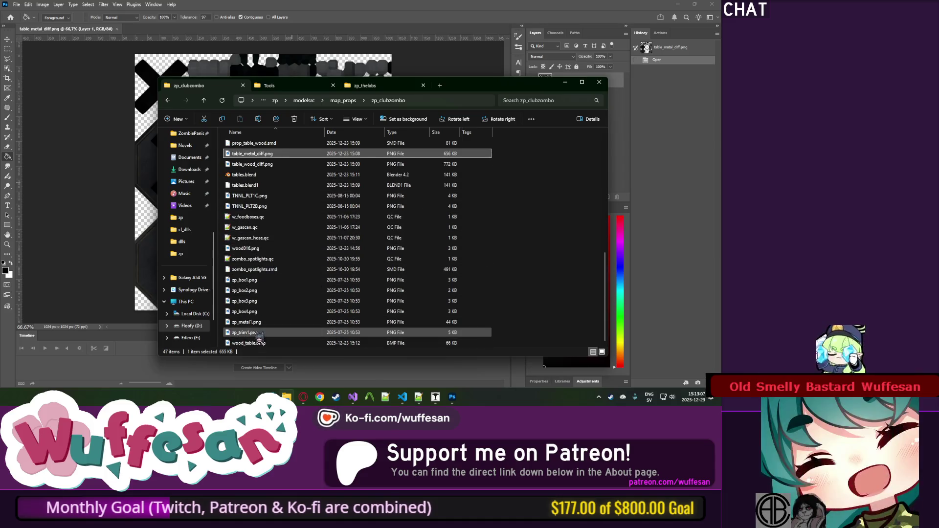
pyautogui.scroll(10, 259, 250)
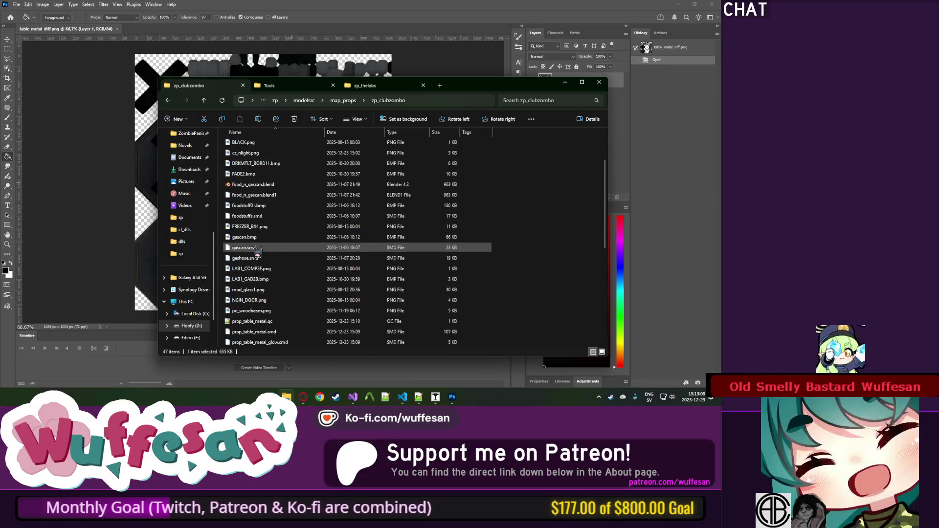
pyautogui.moveTo(246, 218); pyautogui.dragTo(110, 216)
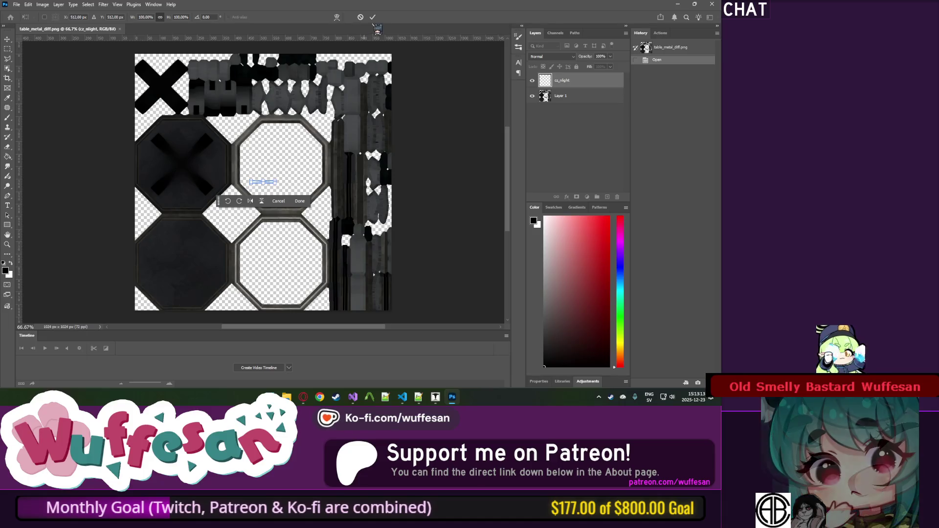
pyautogui.press('Escape')
pyautogui.hotkey('alt', 'Tab')
pyautogui.doubleClick(239, 217)
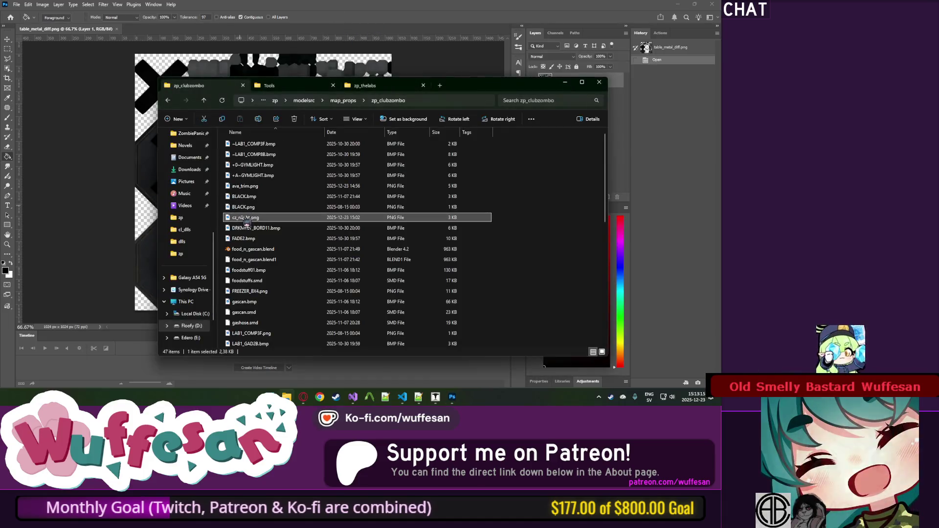
pyautogui.scroll(3, 275, 168)
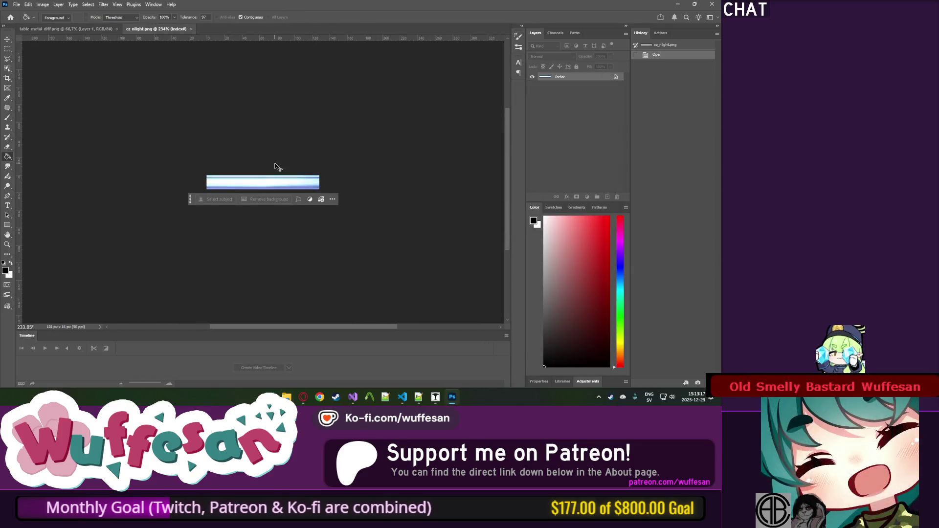
# Check cz_nlight's colour mode and image size without changing them.
pyautogui.click(42, 4)
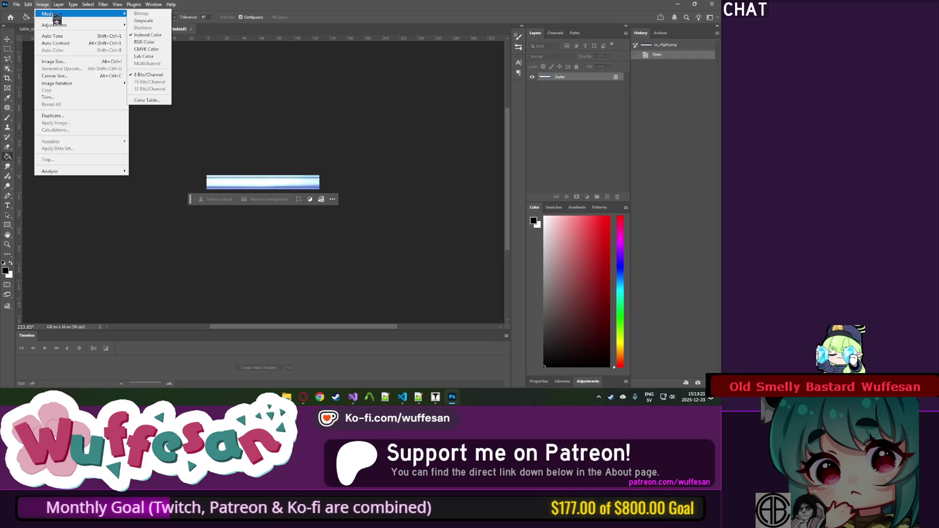
pyautogui.click(57, 62)
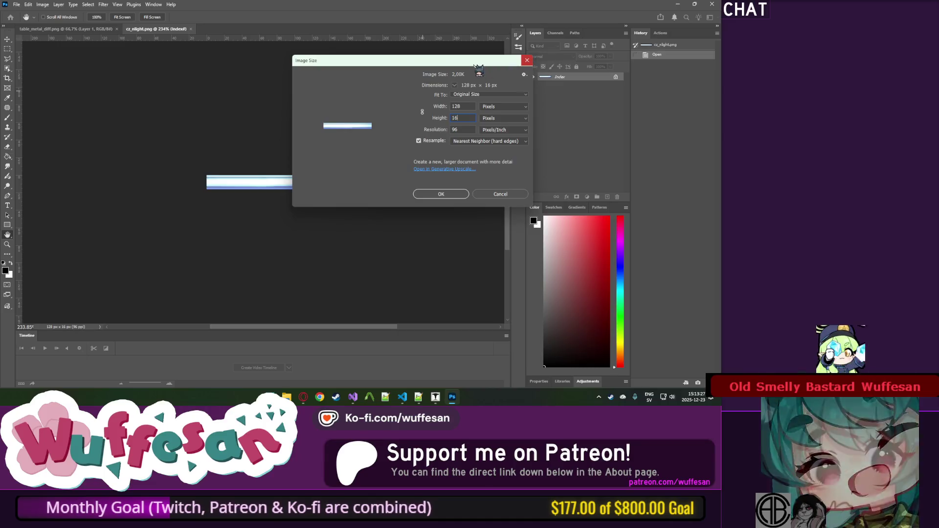
pyautogui.click(527, 60)
# Start saving a copy of cz_nlight with BMP as the format.
pyautogui.click(16, 5)
pyautogui.click(39, 103)
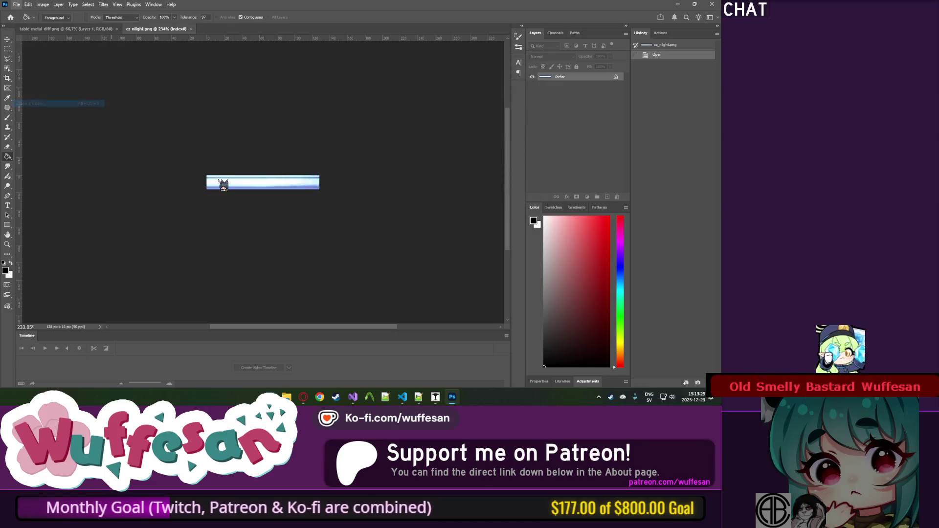
pyautogui.click(146, 160)
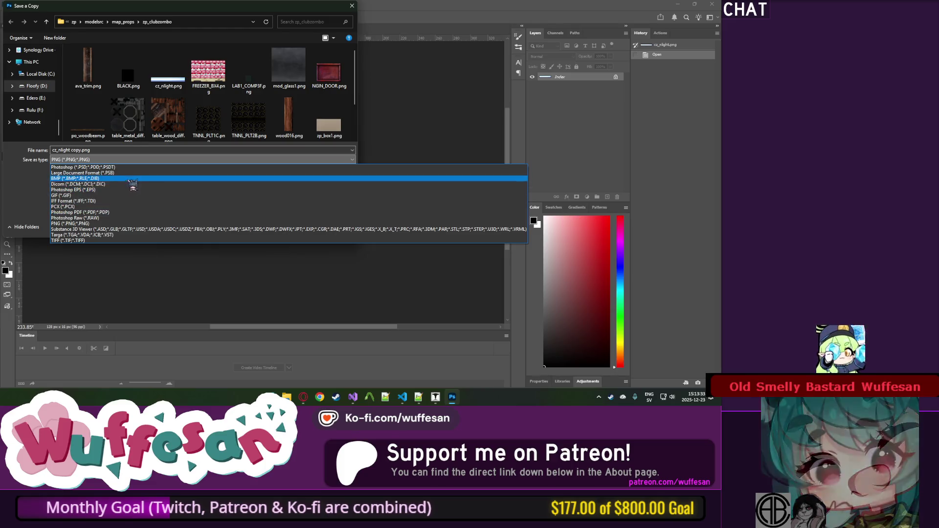
pyautogui.click(138, 149)
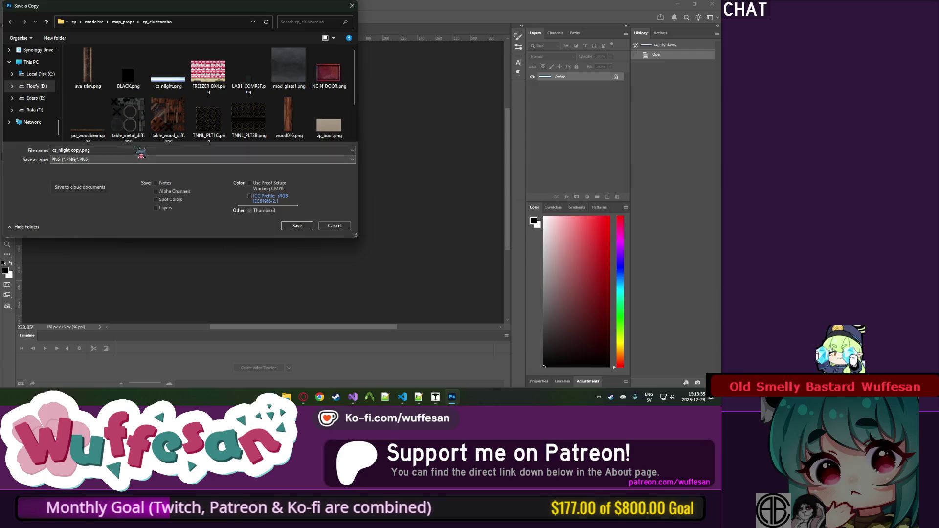
pyautogui.click(116, 160)
pyautogui.click(98, 177)
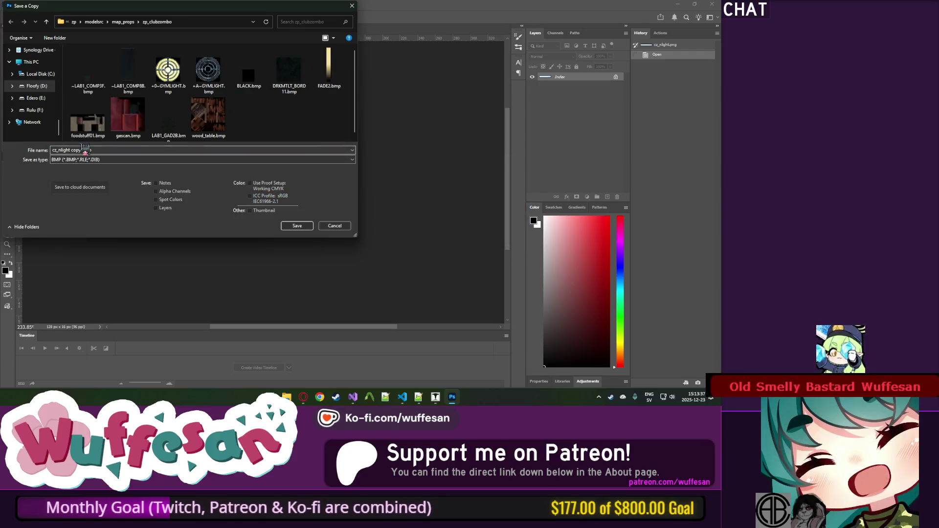
# Name the copy metal_table_glow, taken from the model file, and save it as BMP.
pyautogui.click(419, 398)
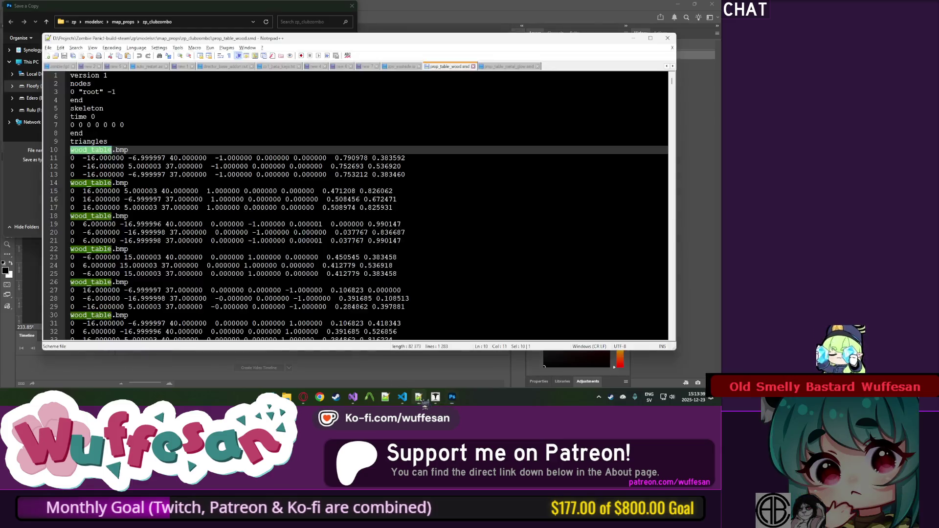
pyautogui.click(473, 66)
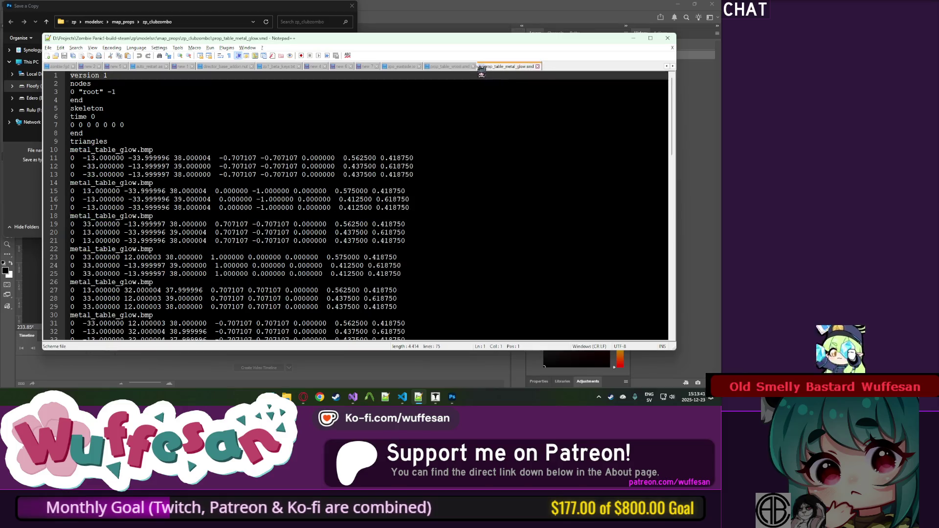
pyautogui.doubleClick(102, 149)
pyautogui.hotkey('ctrl', 'c')
pyautogui.click(171, 21)
pyautogui.hotkey('ctrl', 'v')
pyautogui.click(296, 226)
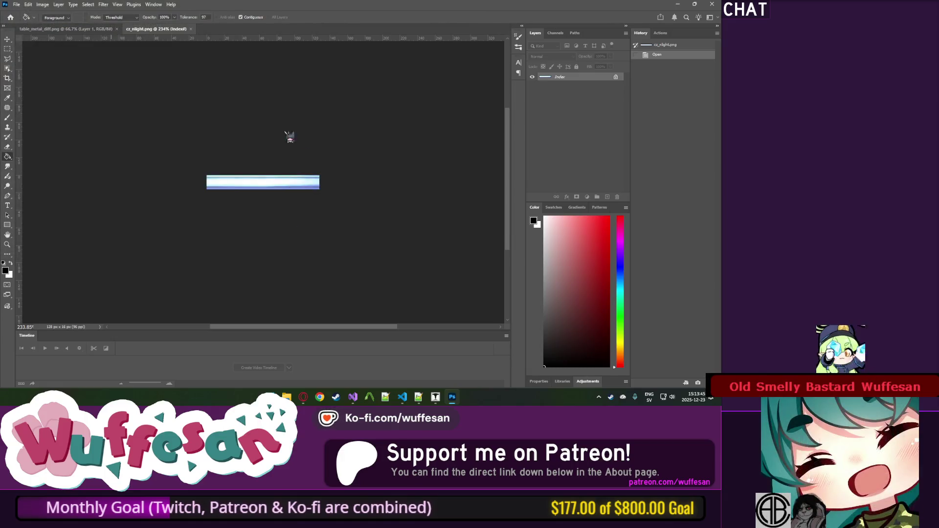
pyautogui.click(388, 112)
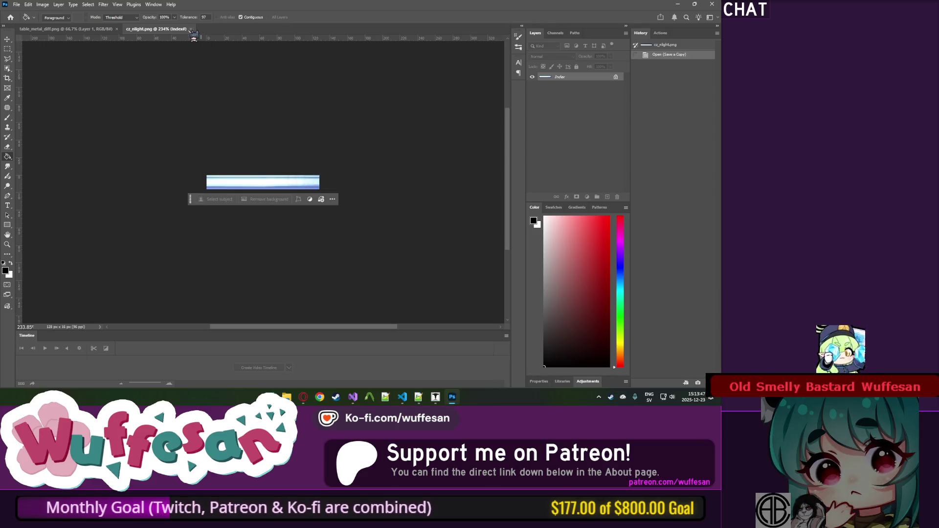
# Close cz_nlight, move Layer 2 beneath Layer 1, and fill it with black.
pyautogui.click(190, 29)
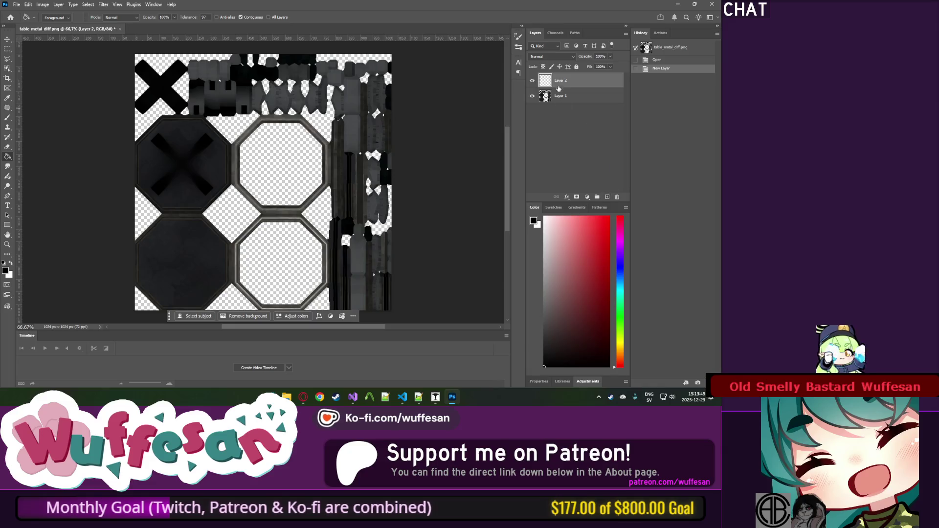
pyautogui.moveTo(559, 88); pyautogui.dragTo(559, 102)
pyautogui.click(168, 104)
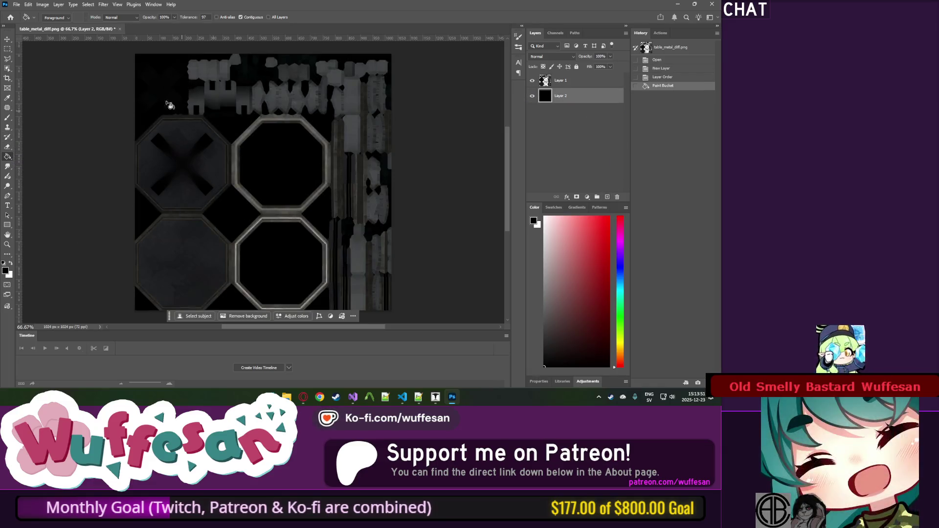
pyautogui.click(43, 5)
pyautogui.click(88, 4)
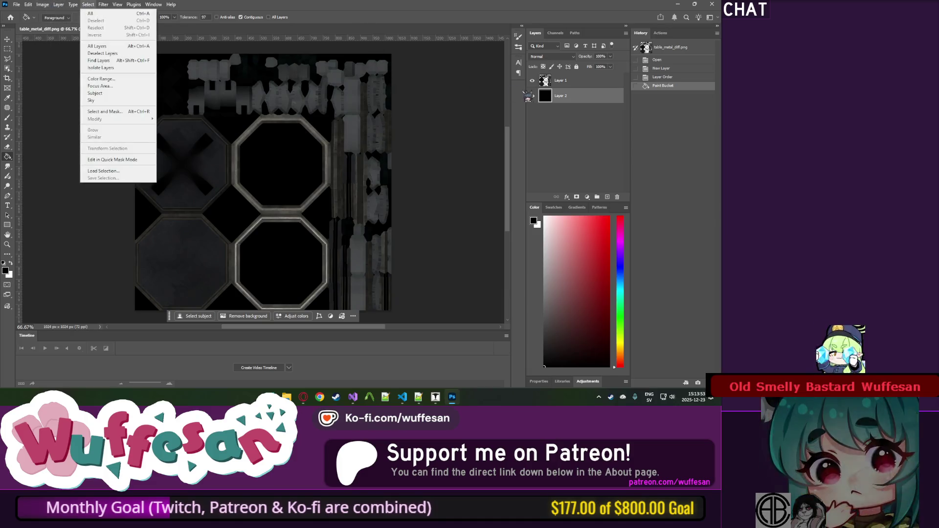
pyautogui.click(532, 97)
pyautogui.click(532, 96)
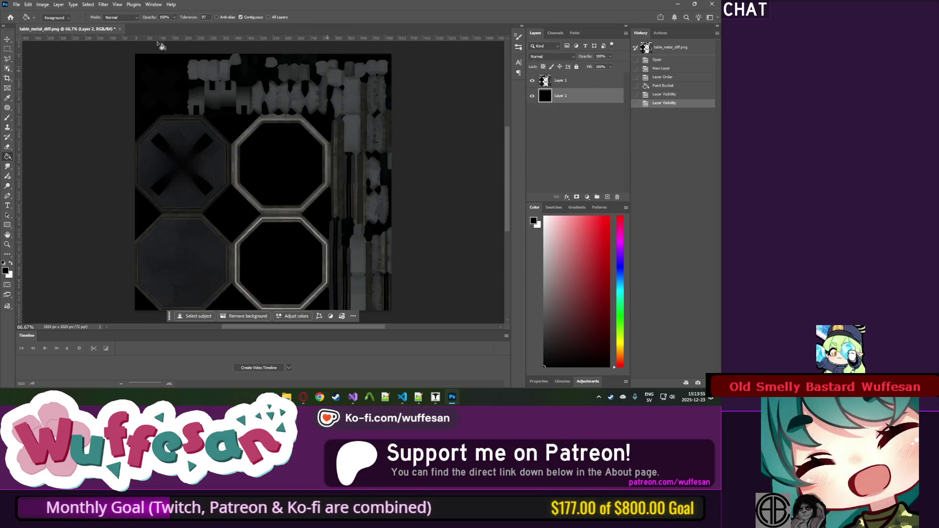
# Resize the metal table texture to 256 pixels.
pyautogui.click(43, 5)
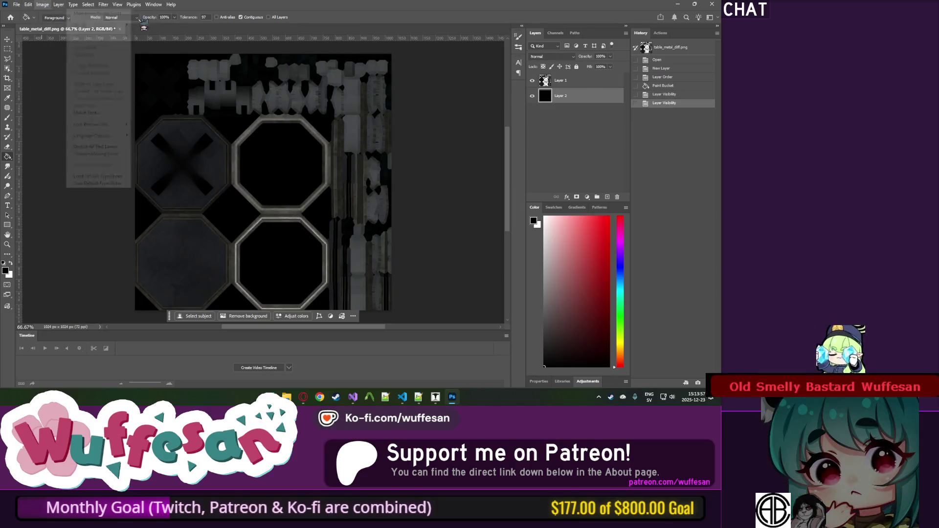
pyautogui.click(47, 4)
pyautogui.click(47, 4)
pyautogui.click(47, 4)
pyautogui.click(47, 4)
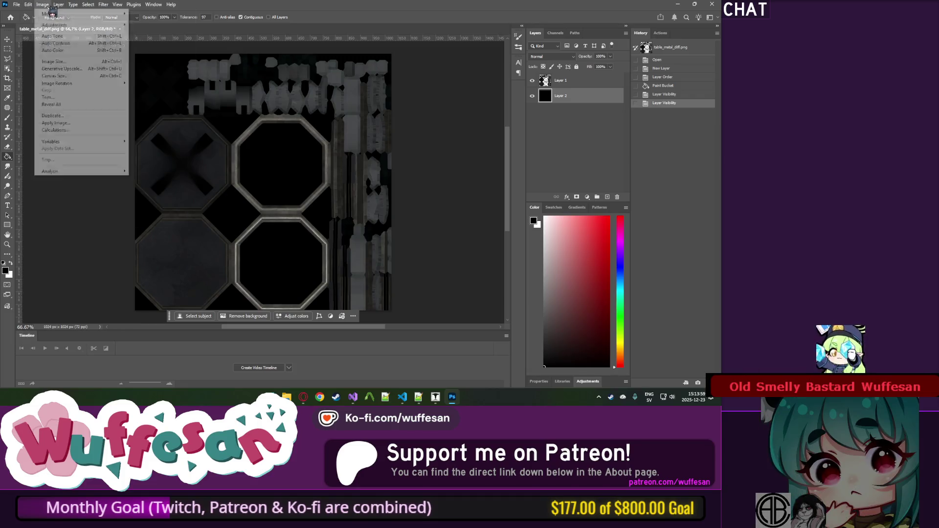
pyautogui.click(54, 62)
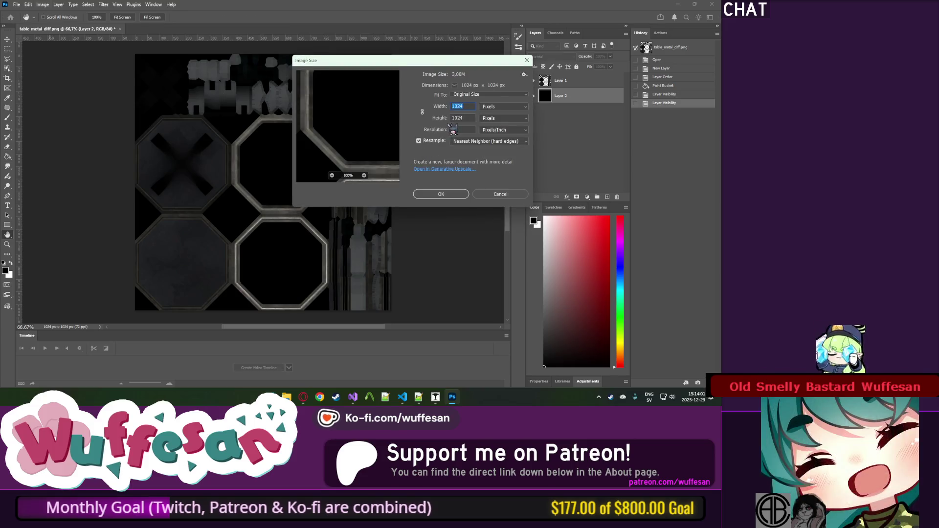
pyautogui.write('256')
pyautogui.click(435, 194)
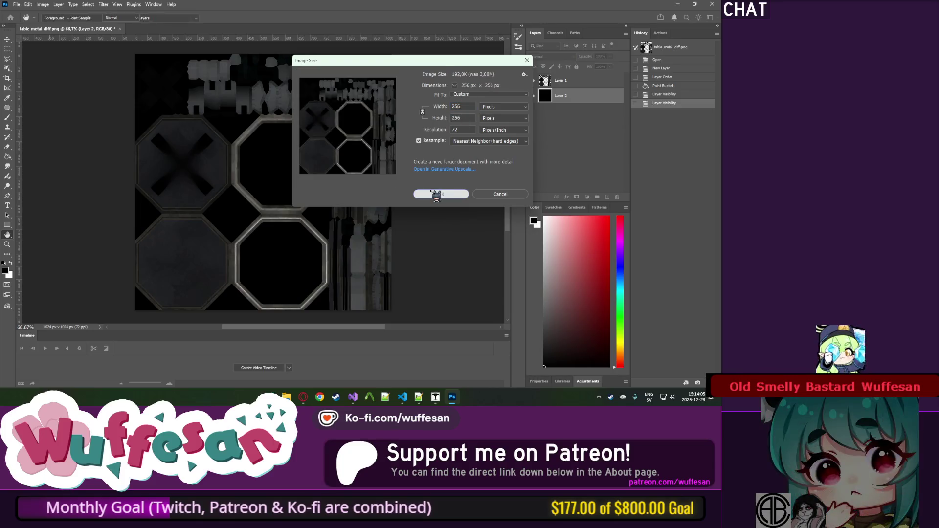
# Convert the texture to indexed colour with 255 colours, merging the layers.
pyautogui.click(43, 5)
pyautogui.moveTo(117, 13)
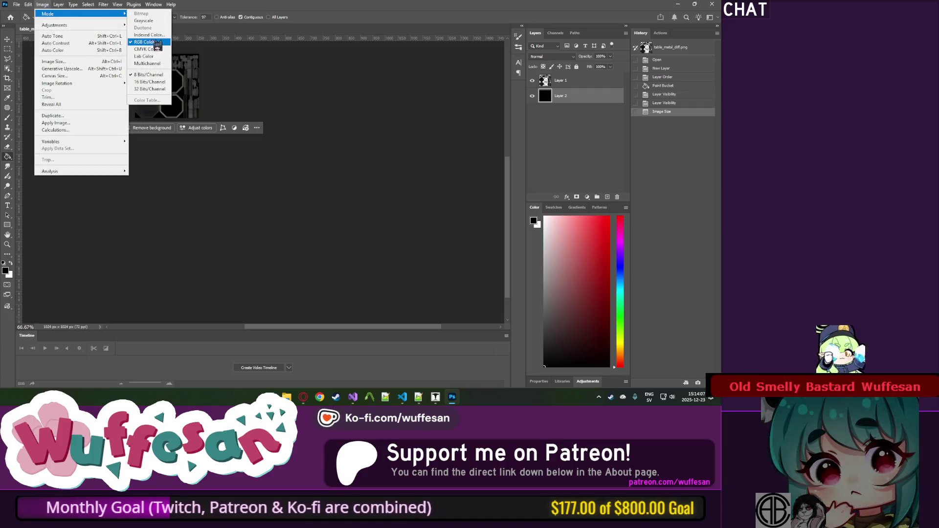
pyautogui.click(143, 21)
pyautogui.click(325, 147)
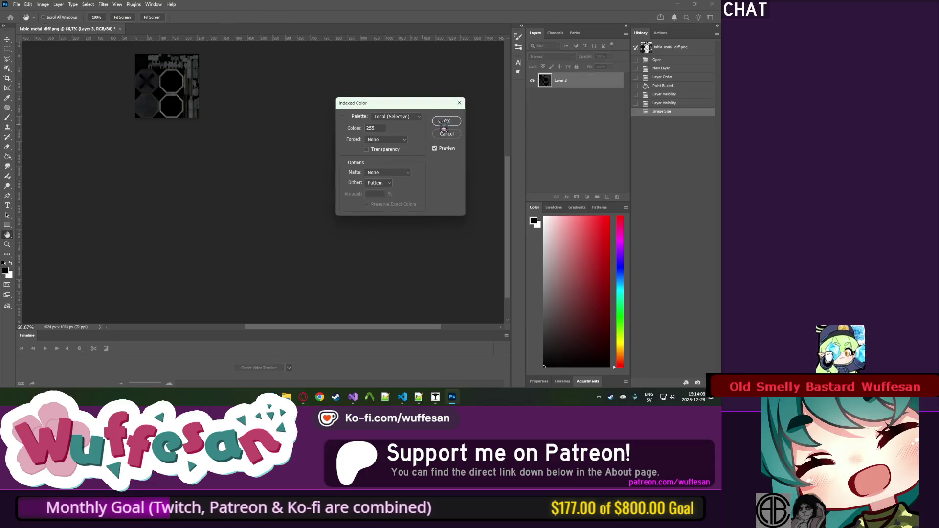
pyautogui.press('Return')
pyautogui.click(17, 4)
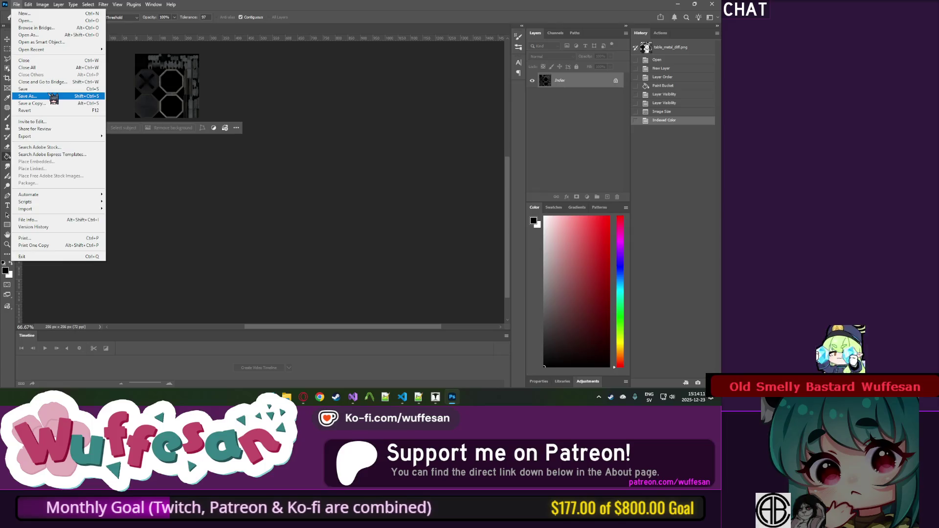
# Save the reduced metal texture as a PNG, close Photoshop, and return to the zp_clubzombo folder.
pyautogui.write('metal_table_glow')
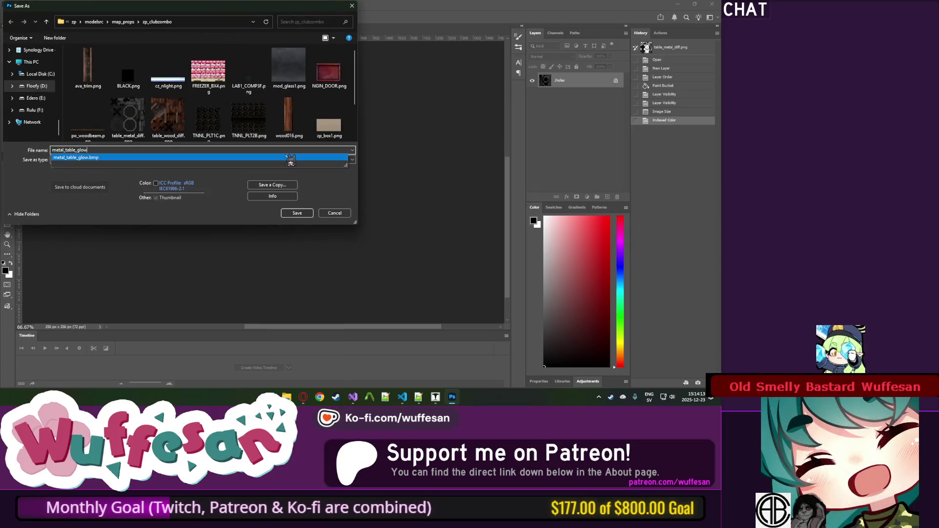
pyautogui.press('Return')
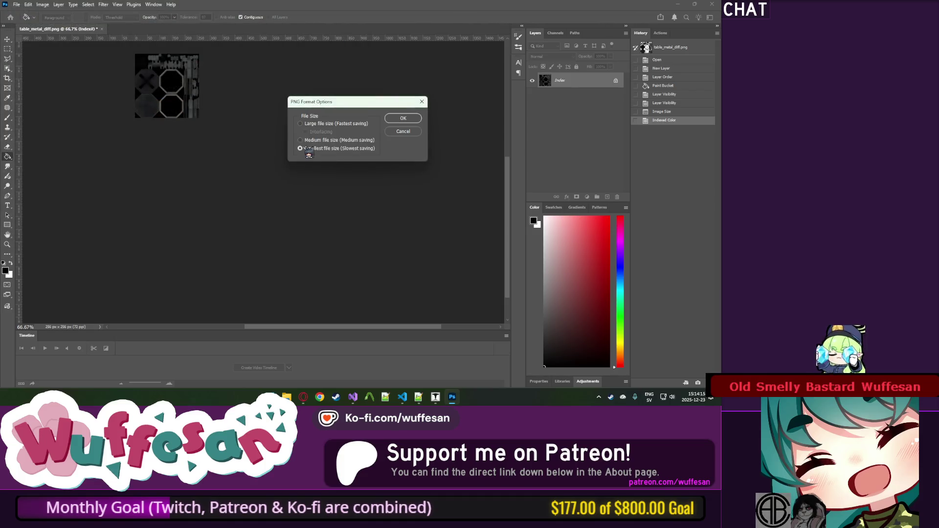
pyautogui.click(403, 118)
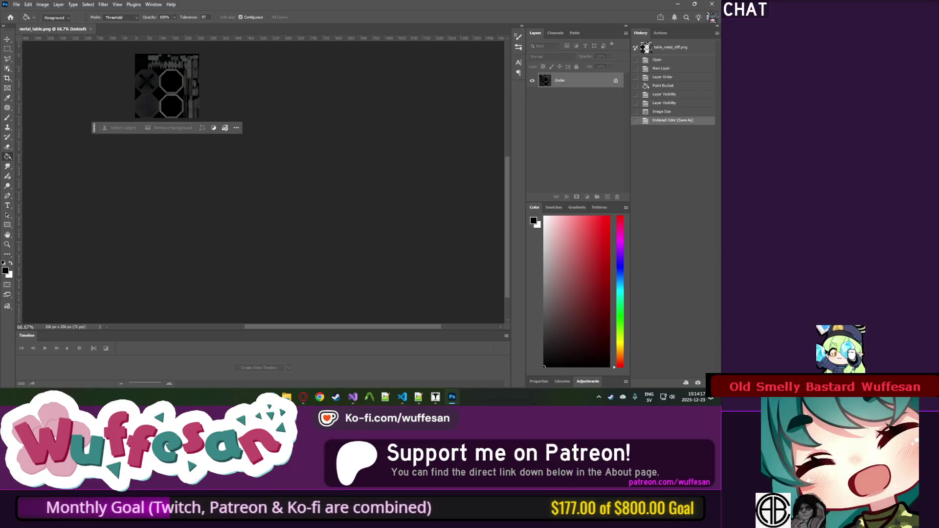
pyautogui.click(712, 4)
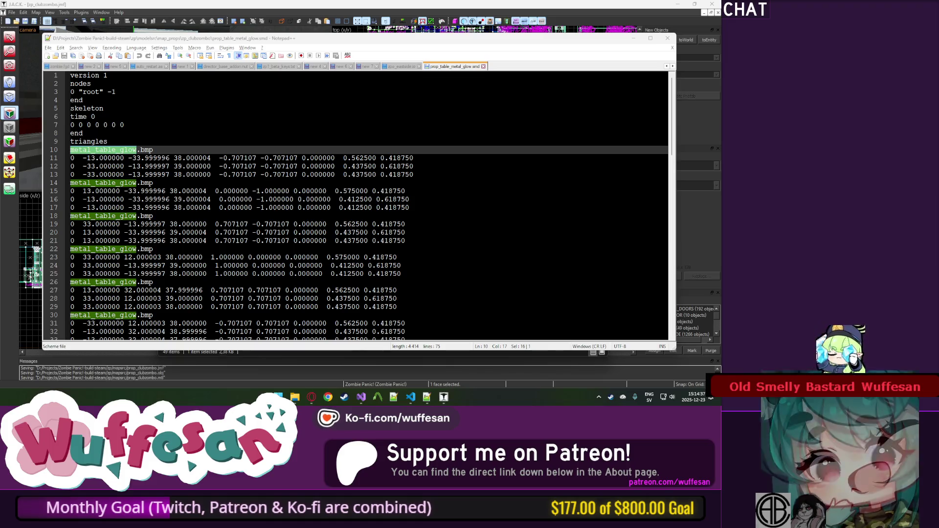
pyautogui.click(389, 241)
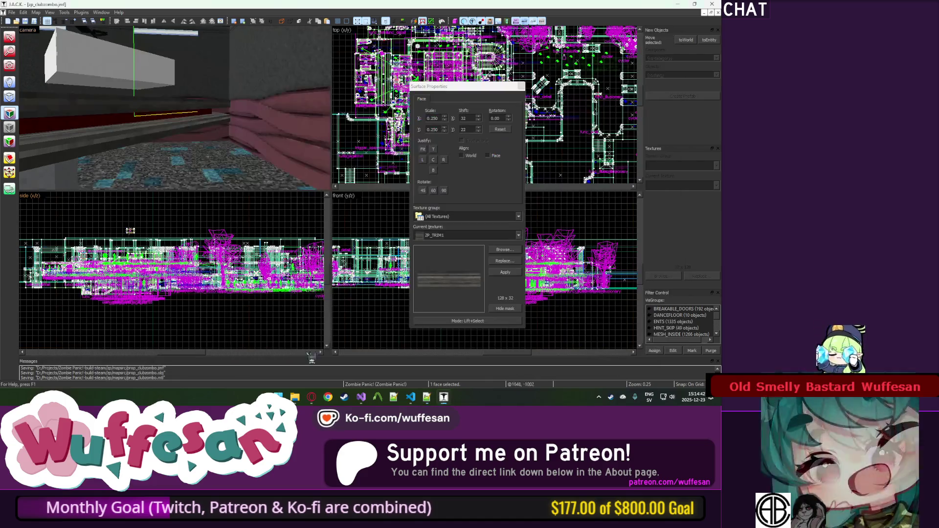
pyautogui.click(294, 397)
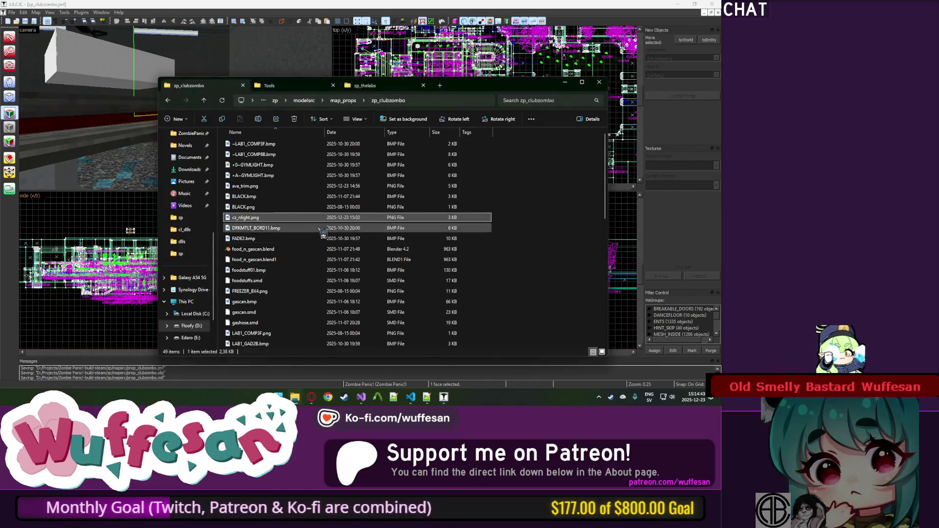
# Compile prop_table_metal.qc with the compile script and dismiss the compile error.
pyautogui.scroll(-6, 351, 222)
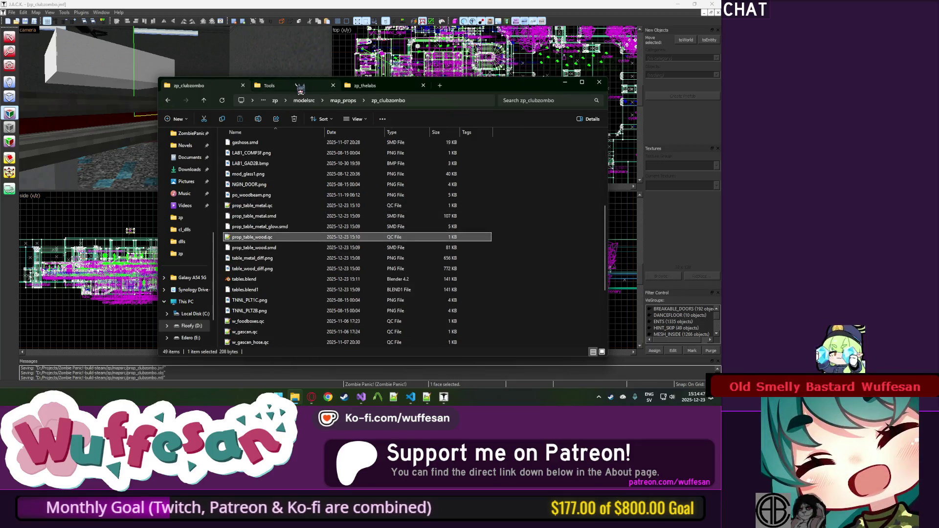
pyautogui.moveTo(316, 93); pyautogui.dragTo(272, 209)
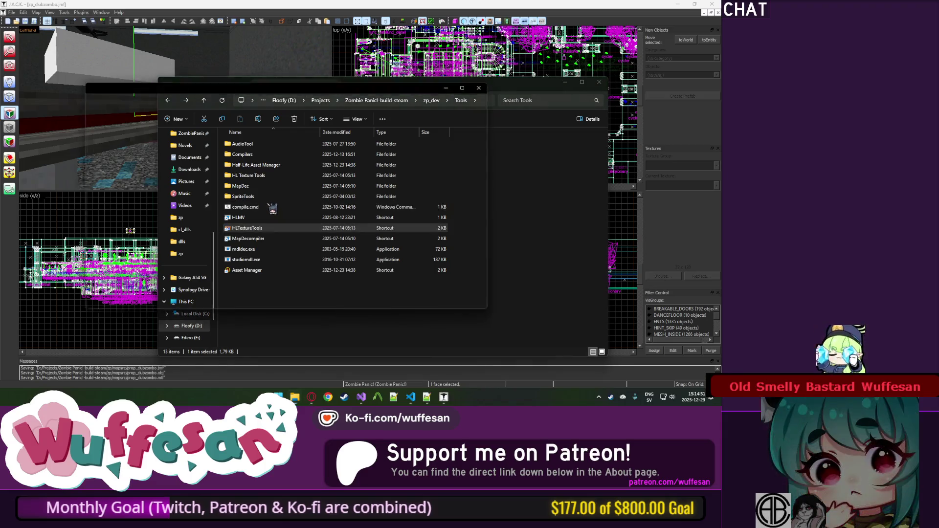
pyautogui.press('space')
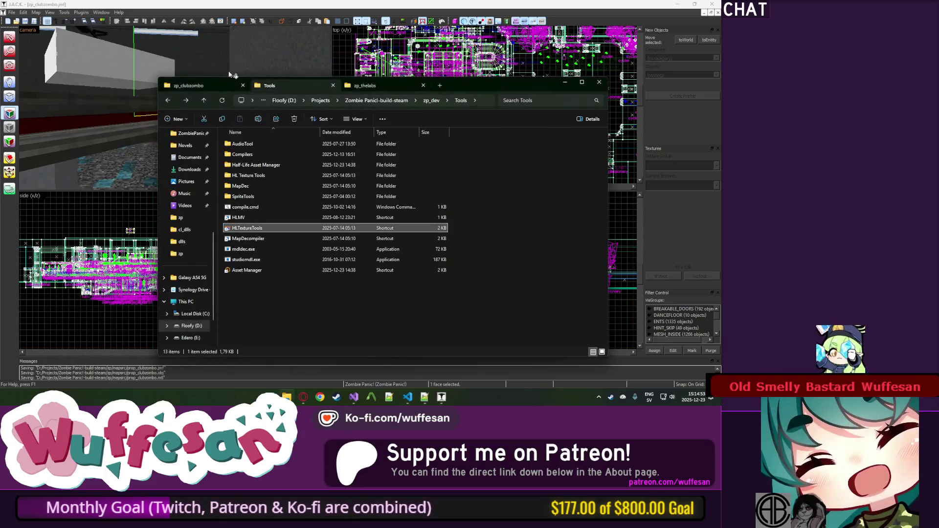
pyautogui.click(189, 86)
pyautogui.moveTo(252, 237)
pyautogui.mouseDown()
pyautogui.moveTo(268, 209)
pyautogui.moveTo(274, 81)
pyautogui.moveTo(272, 209)
pyautogui.moveTo(281, 211)
pyautogui.mouseUp()
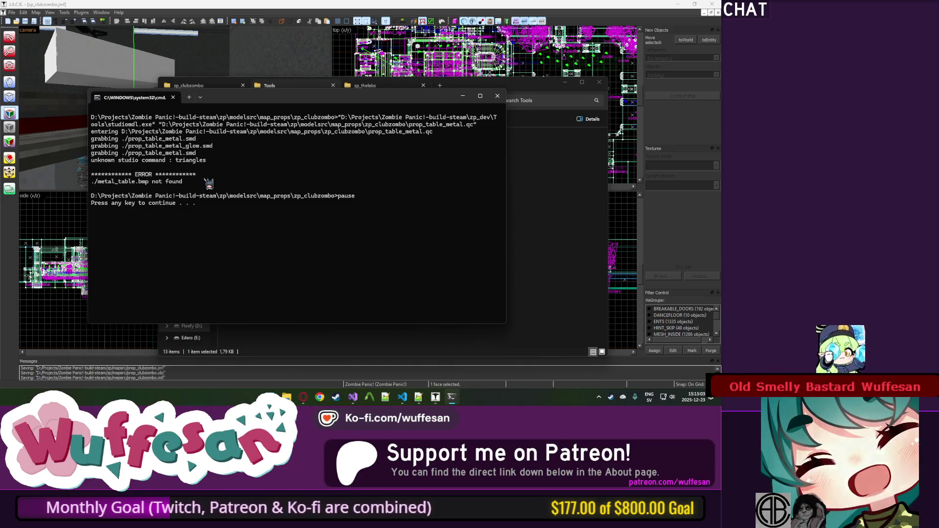
pyautogui.press('Return')
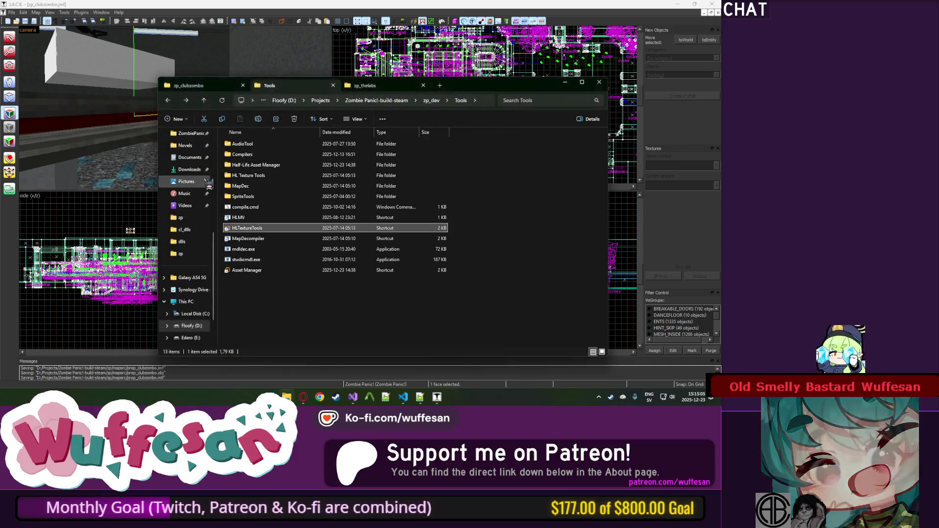
pyautogui.click(189, 85)
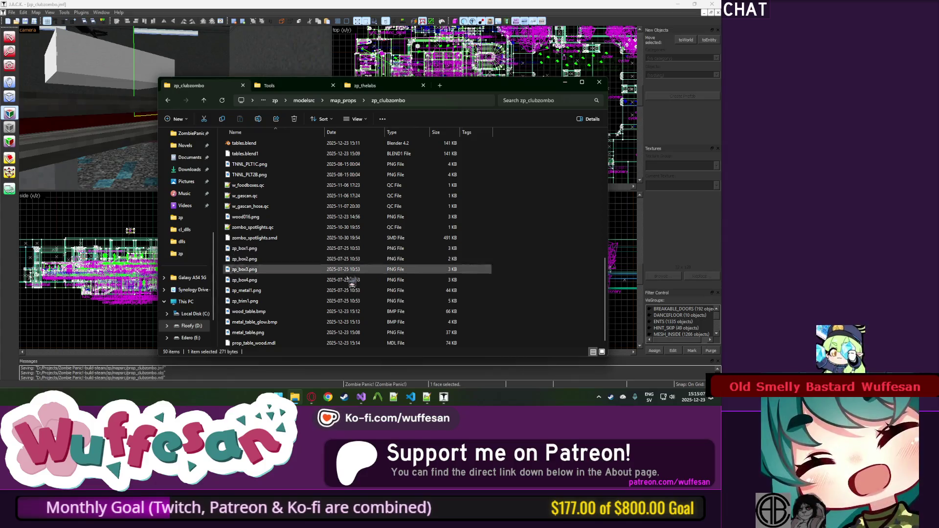
pyautogui.scroll(-1, 313, 323)
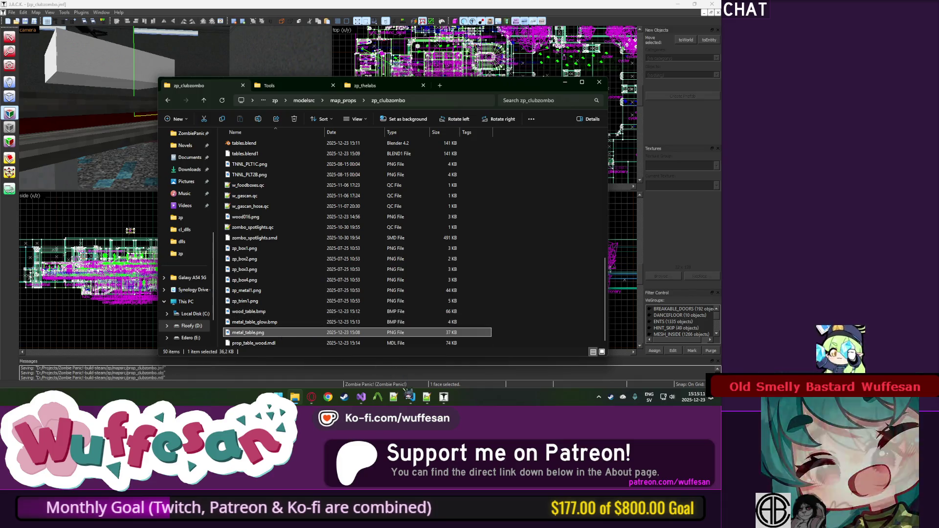
# Select metal_table_glow.bmp and view the folder as large thumbnails.
pyautogui.press('super')
pyautogui.press('super')
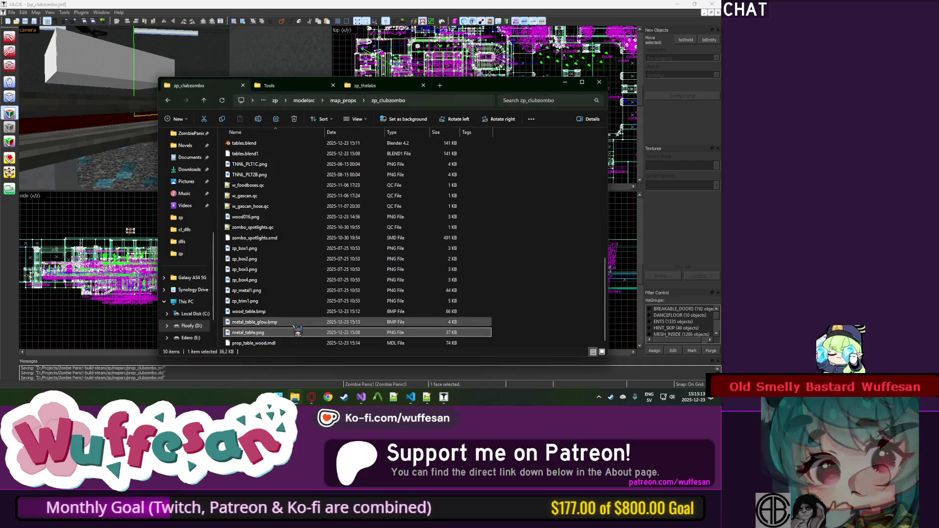
pyautogui.click(295, 324)
pyautogui.click(602, 352)
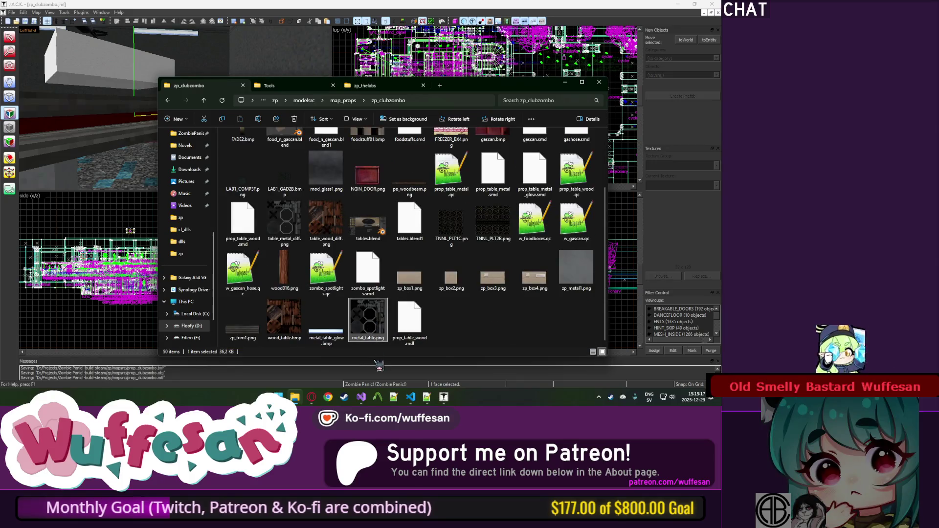
pyautogui.press('super')
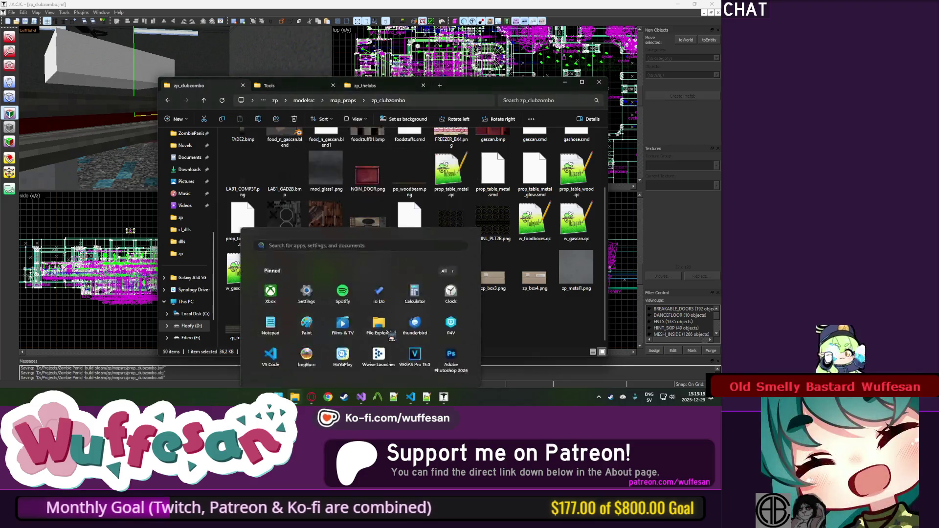
# Launch Adobe Photoshop 2026 and browse Explorer to Zombie Panic!-build-steam > zp > models.
pyautogui.press('super')
pyautogui.press('super')
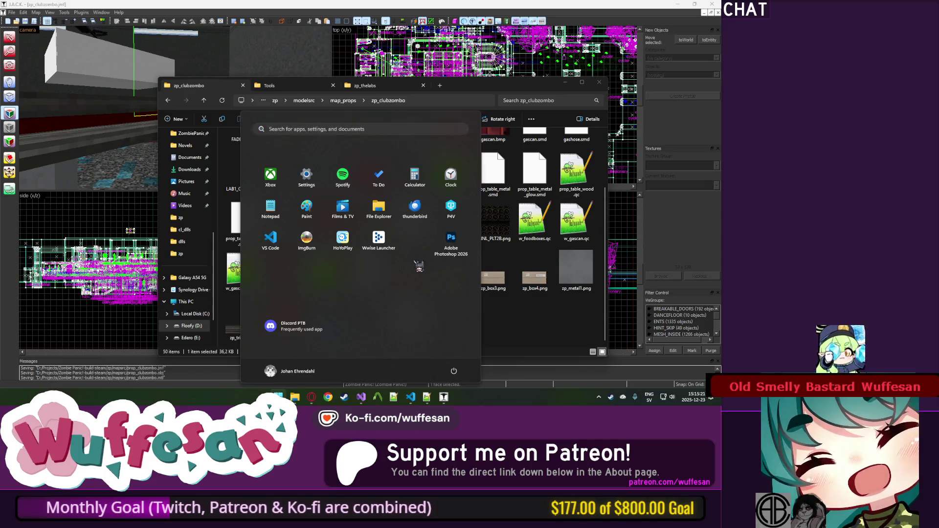
pyautogui.press('super')
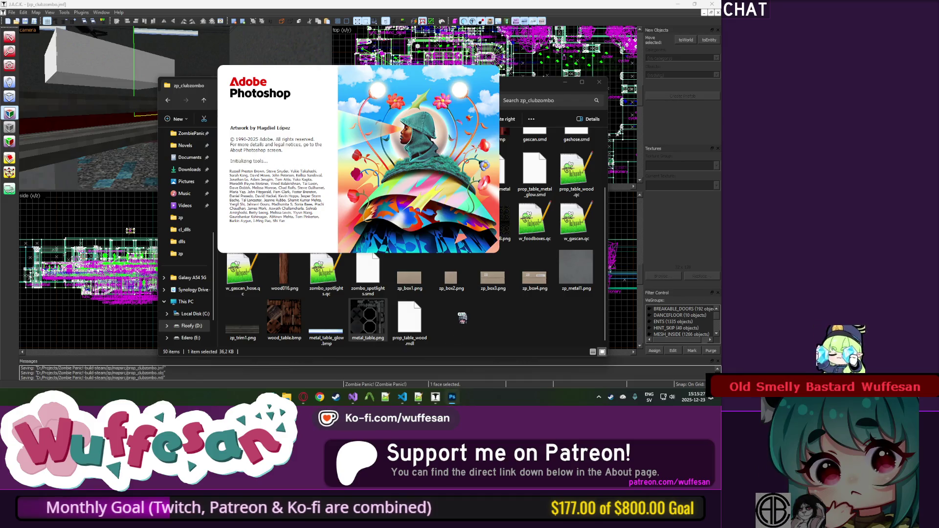
pyautogui.click(462, 318)
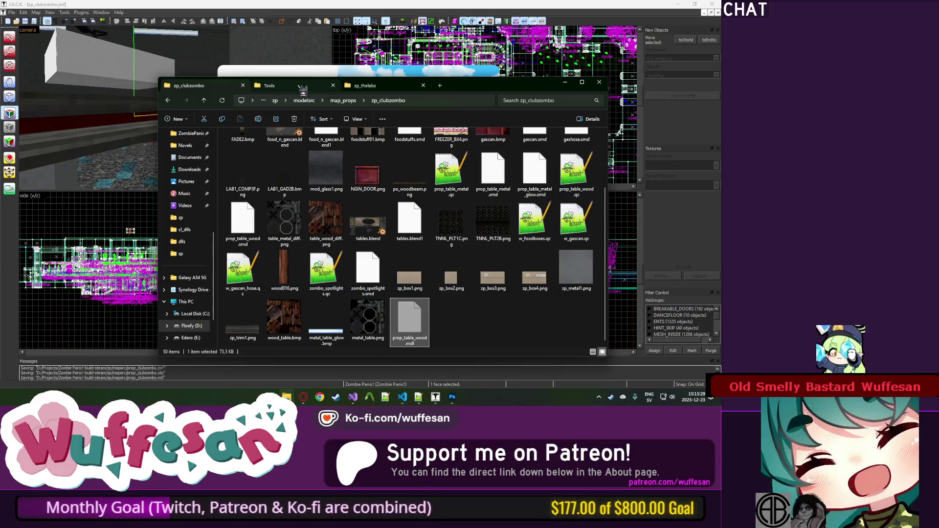
pyautogui.click(376, 85)
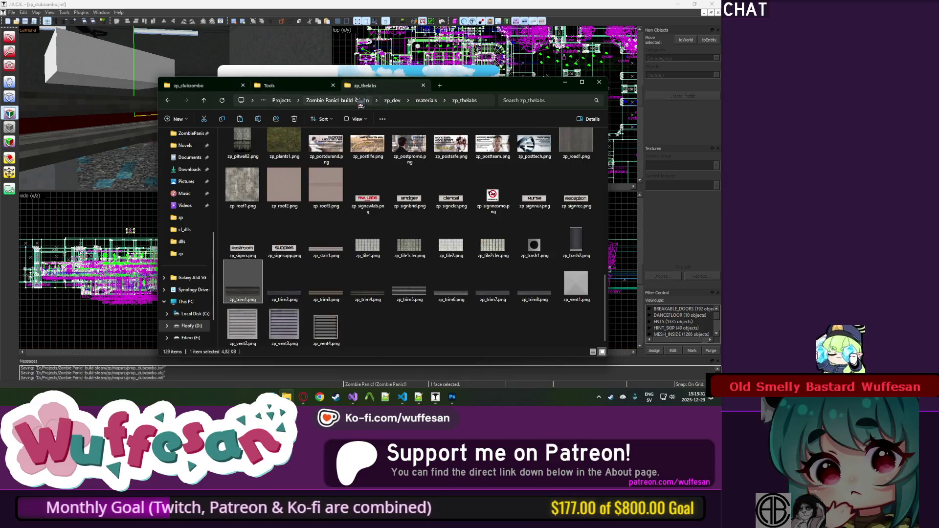
pyautogui.click(360, 100)
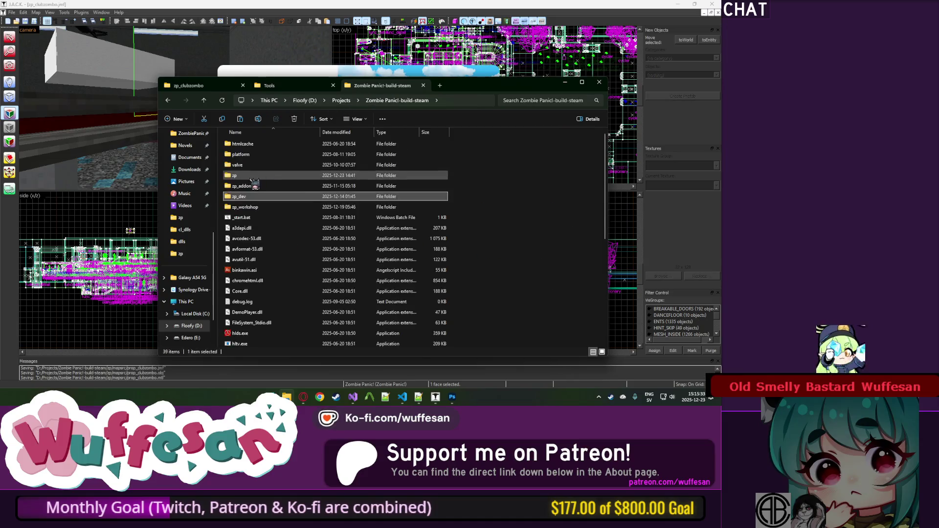
pyautogui.doubleClick(252, 177)
pyautogui.doubleClick(240, 239)
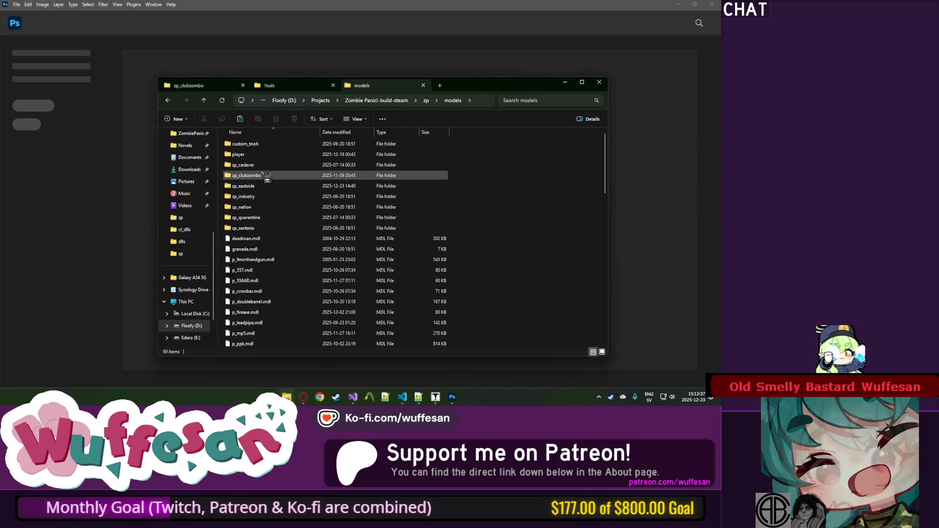
# Open the zp_clubzombo models folder, then switch Explorer back to the map props folder.
pyautogui.doubleClick(265, 177)
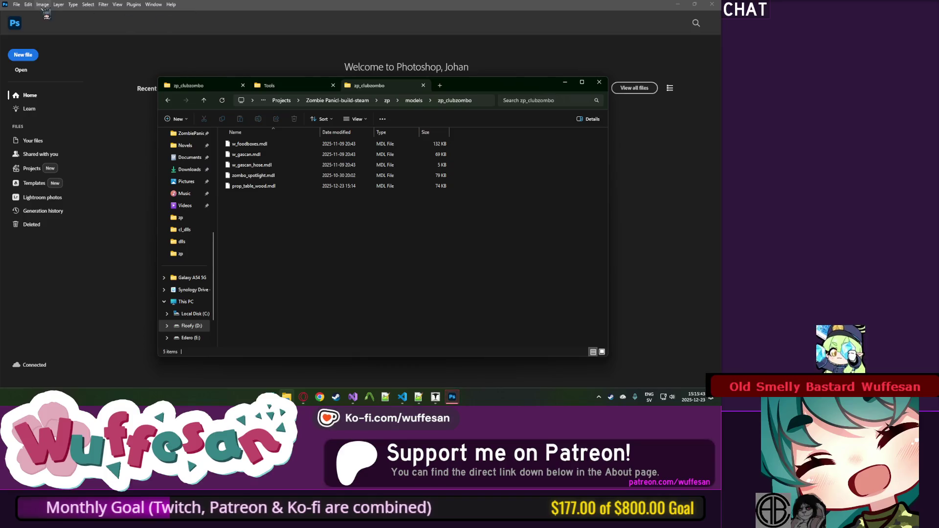
pyautogui.click(17, 4)
pyautogui.click(320, 277)
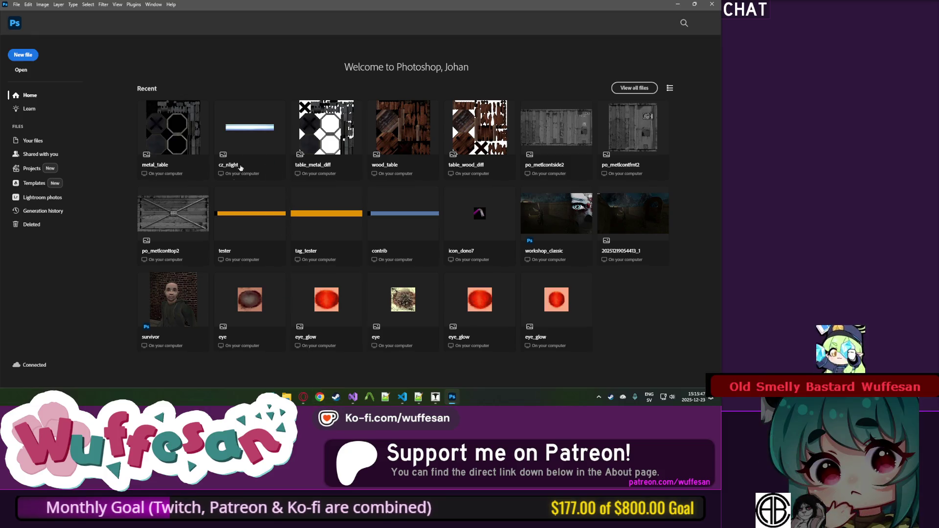
pyautogui.click(286, 397)
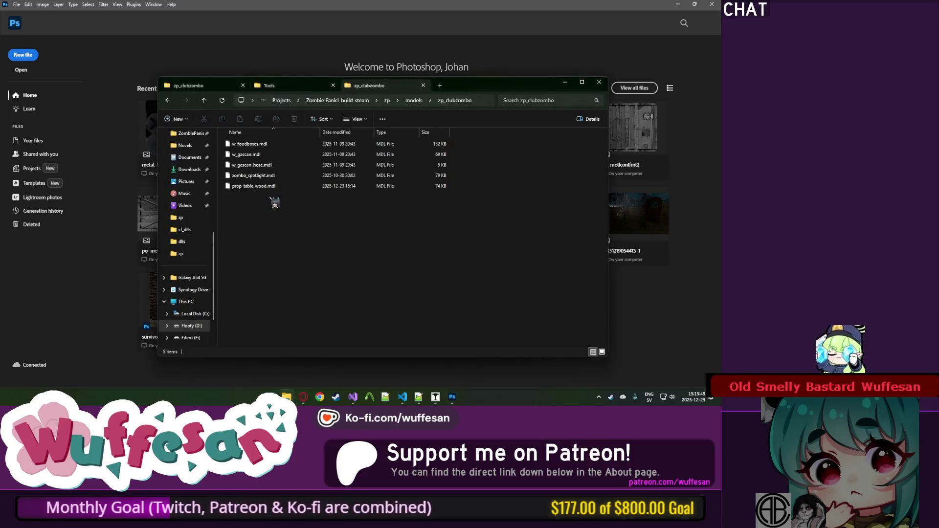
pyautogui.click(231, 88)
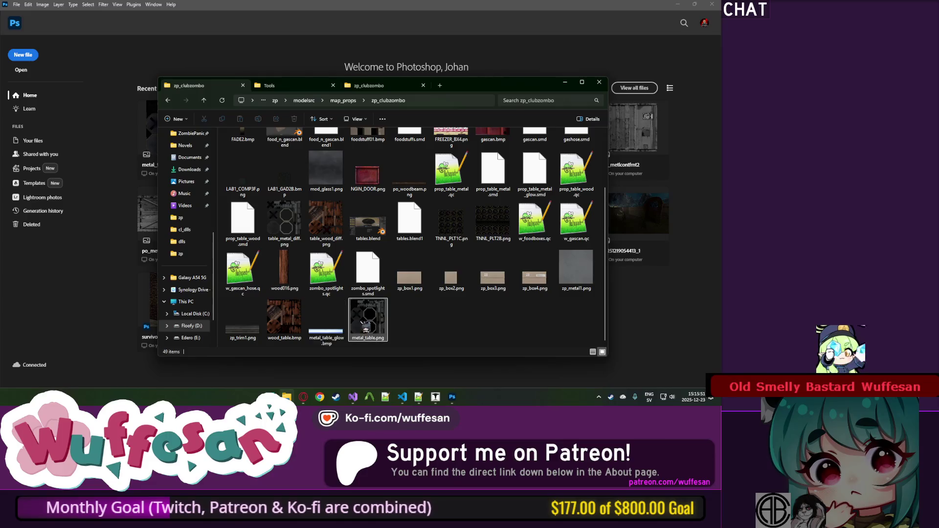
# Open metal_table.png in Photoshop and save it as metal_table.bmp.
pyautogui.moveTo(301, 34); pyautogui.dragTo(299, 36)
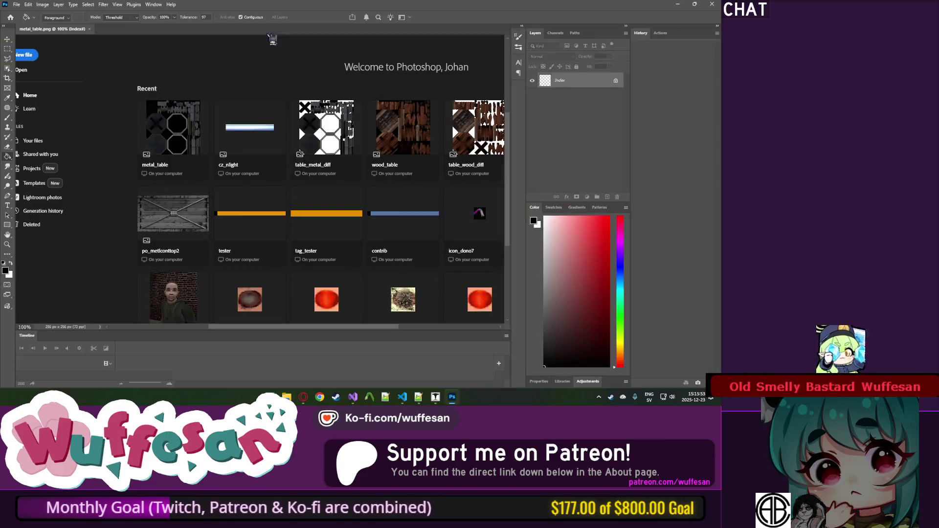
pyautogui.click(17, 4)
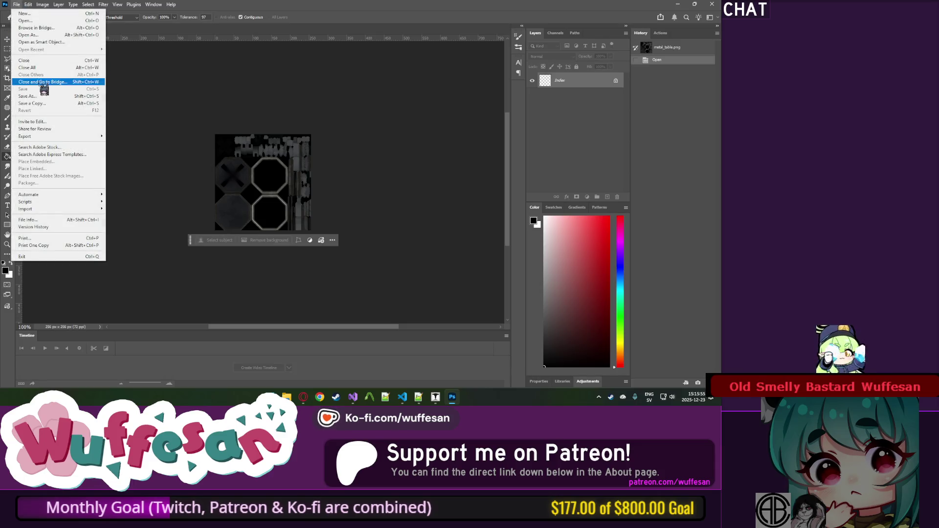
pyautogui.click(54, 98)
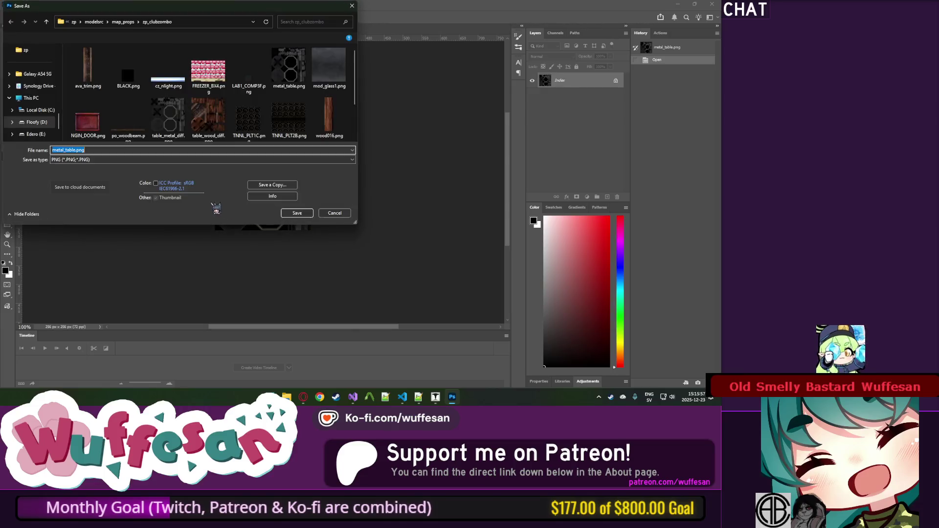
pyautogui.click(191, 160)
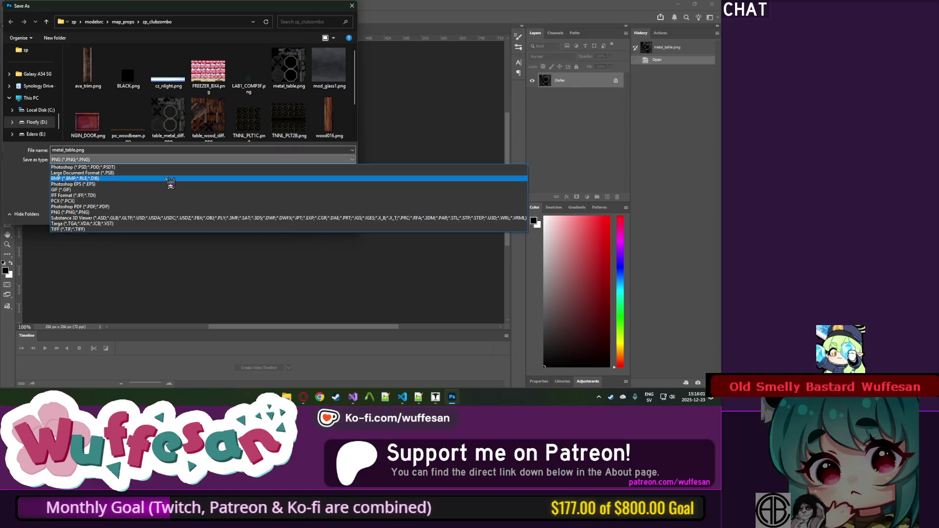
pyautogui.click(170, 178)
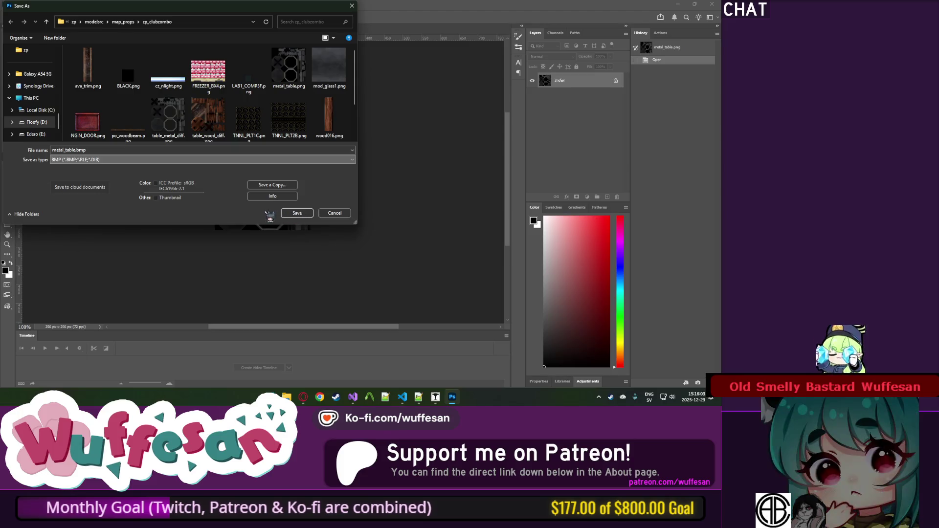
pyautogui.click(296, 214)
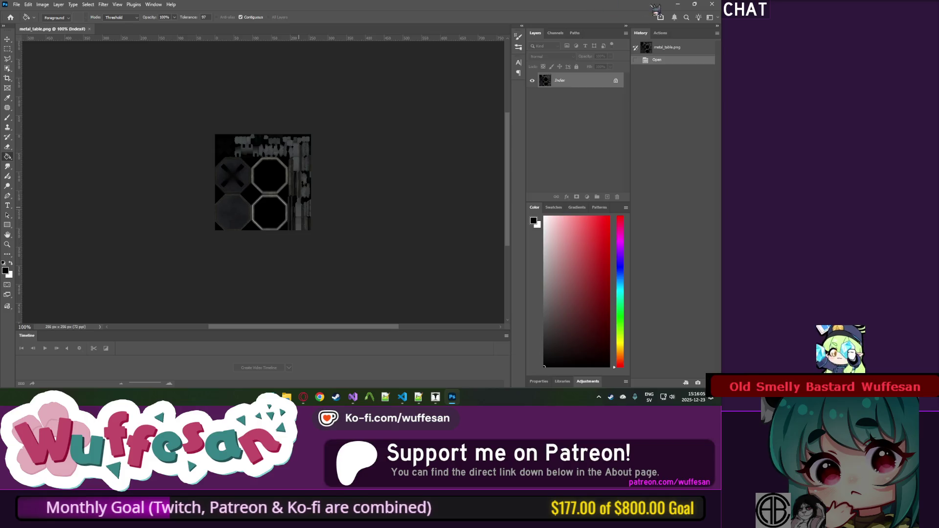
pyautogui.click(394, 115)
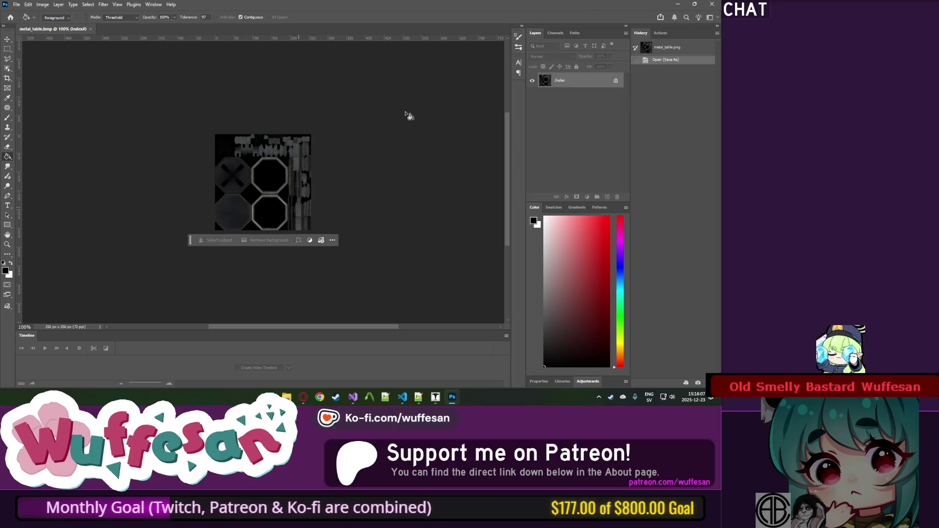
# Quit Photoshop, delete the old metal_table.png, and show the folder as a detailed list.
pyautogui.hotkey('ctrl', 'w')
pyautogui.hotkey('ctrl', 'q')
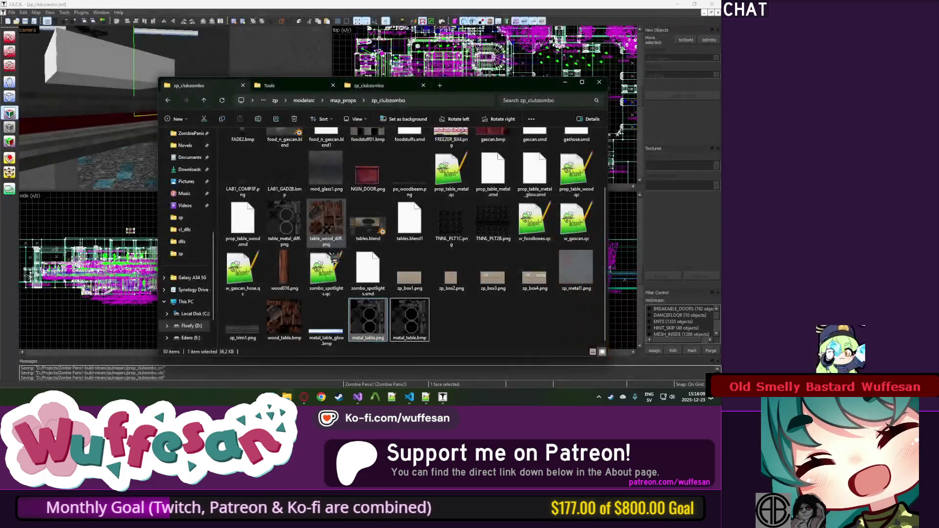
pyautogui.press('Delete')
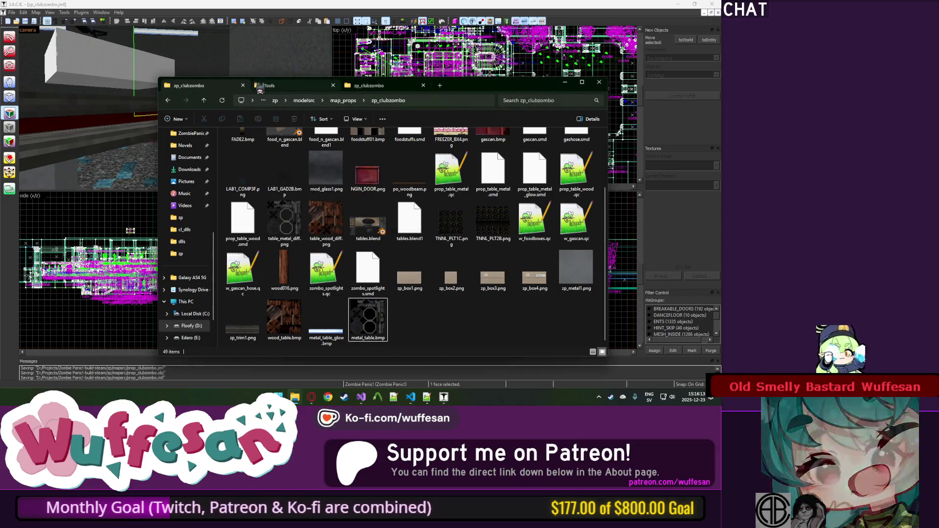
pyautogui.click(593, 351)
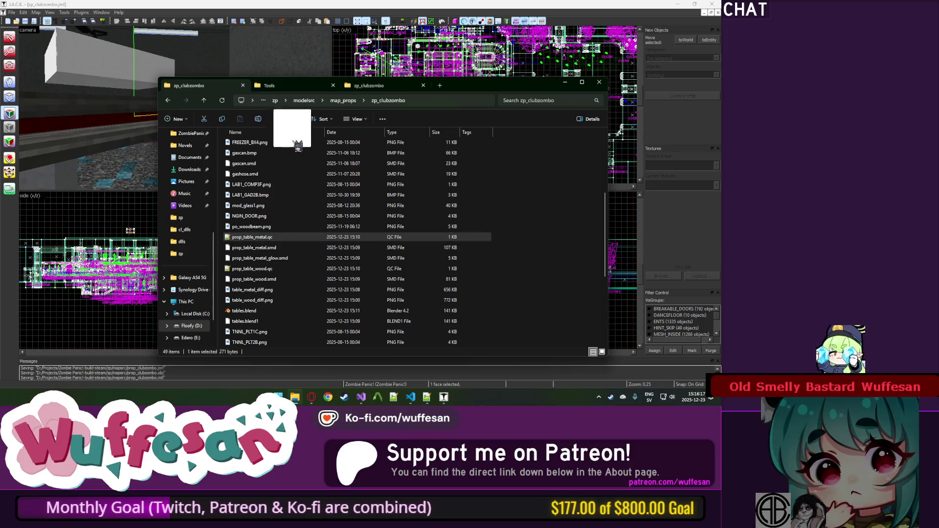
# Recompile prop_table_metal.qc with compile.cmd and move the new prop_table_metal.mdl into models.
pyautogui.moveTo(298, 146); pyautogui.dragTo(297, 92)
pyautogui.moveTo(266, 240); pyautogui.dragTo(274, 210)
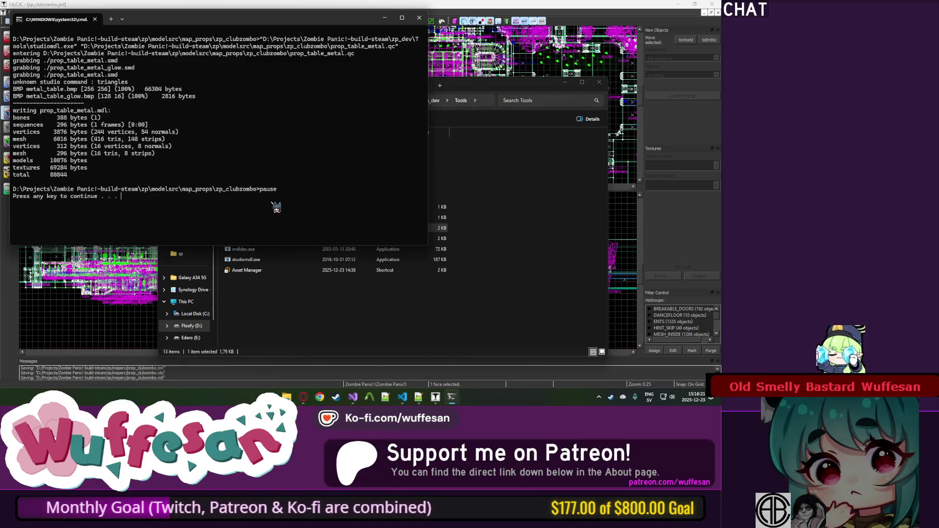
pyautogui.press('Return')
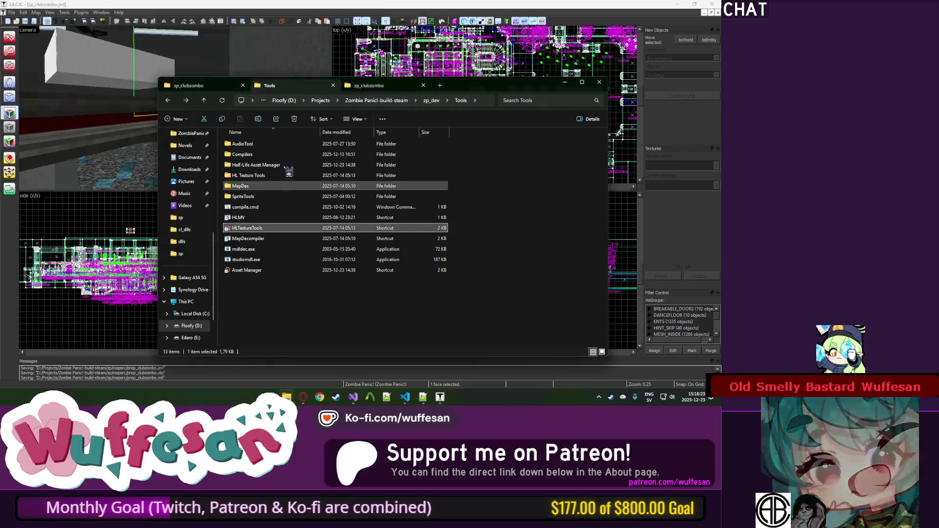
pyautogui.hotkey('ctrl', 'shift', 'Tab')
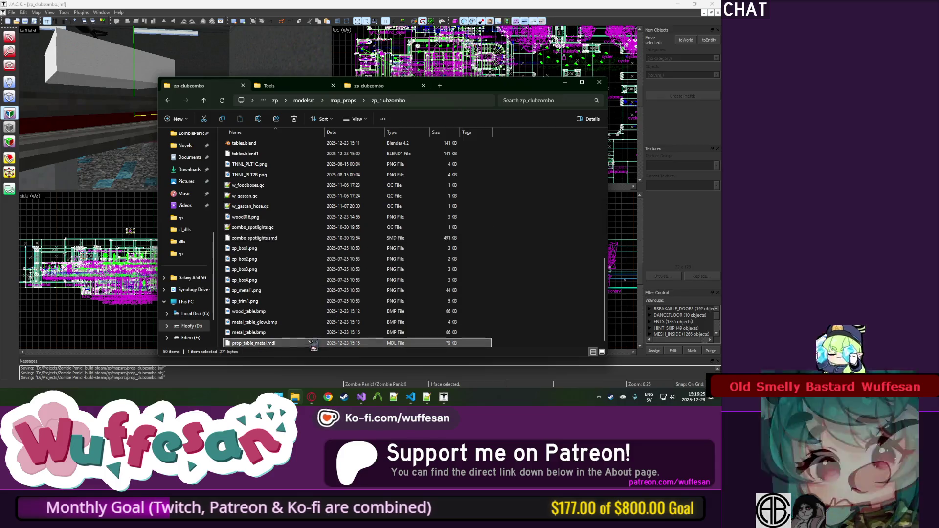
pyautogui.hotkey('ctrl', 'x')
pyautogui.hotkey('ctrl', 'shift', 'Tab')
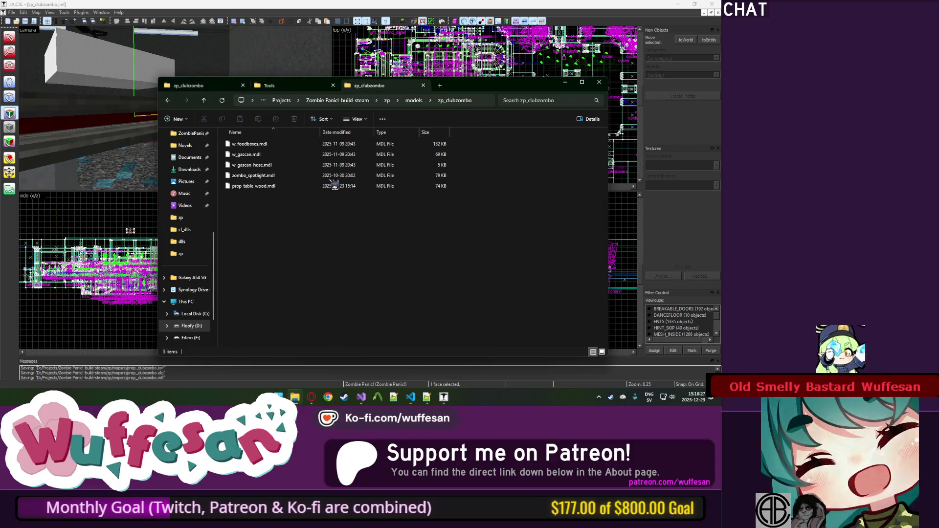
pyautogui.hotkey('ctrl', 'v')
pyautogui.click(298, 86)
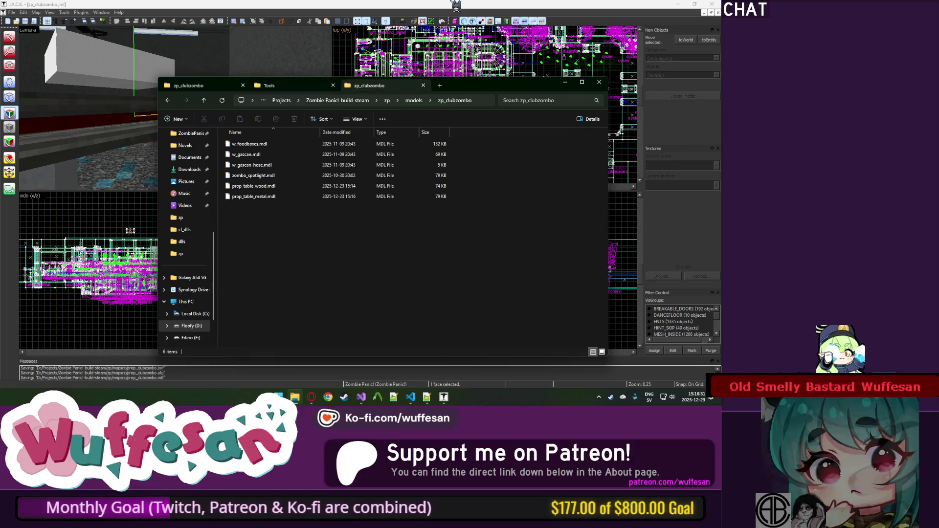
# Back in J.A.C.K., select the pushable table, then open the player spawn entity's properties.
pyautogui.hotkey('alt', 'Tab')
pyautogui.click(521, 87)
pyautogui.press('z')
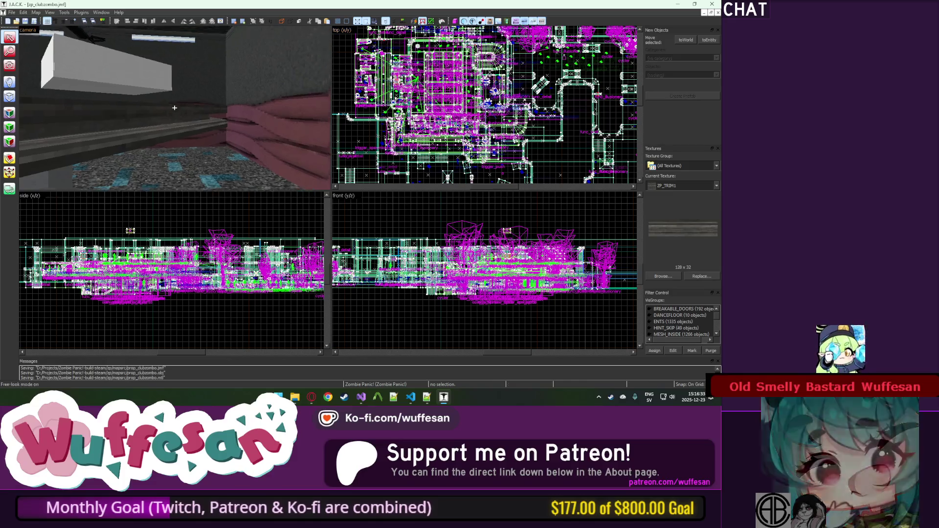
pyautogui.click(175, 108)
pyautogui.press('z')
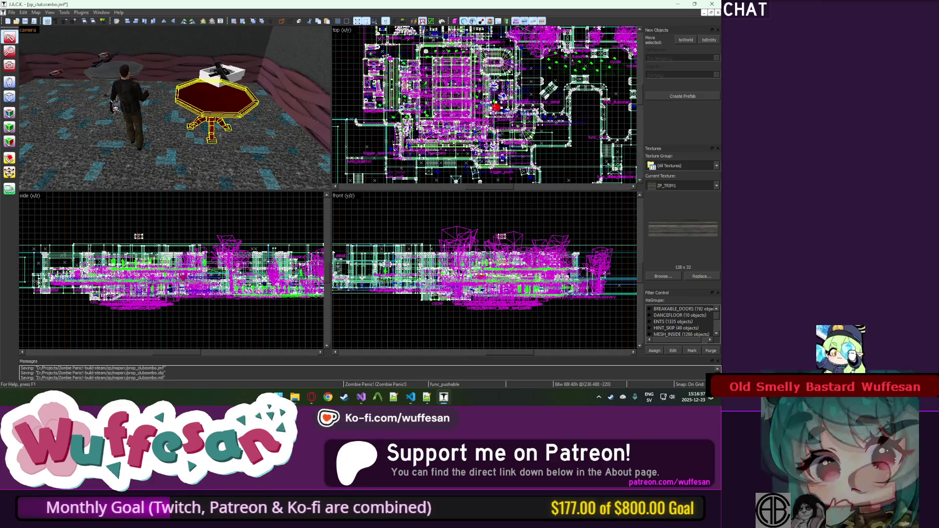
pyautogui.click(128, 108)
pyautogui.hotkey('alt', 'Return')
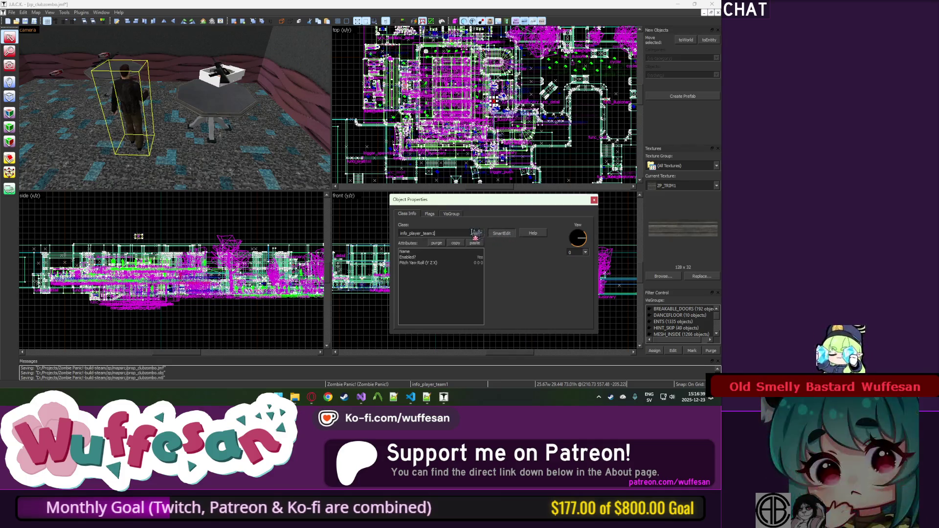
# Change the entity's class to prop_pushable, checking the old table's friction and strength values.
pyautogui.write('prop_')
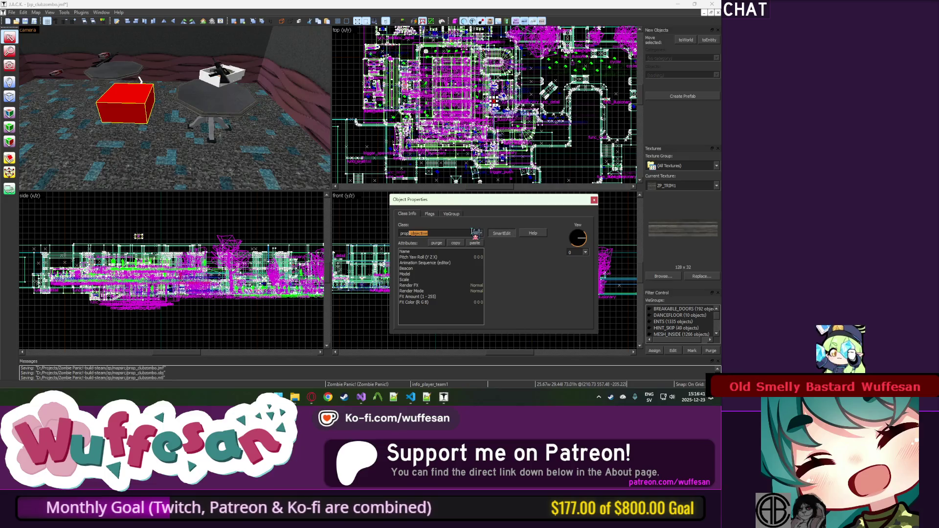
pyautogui.write('pushable')
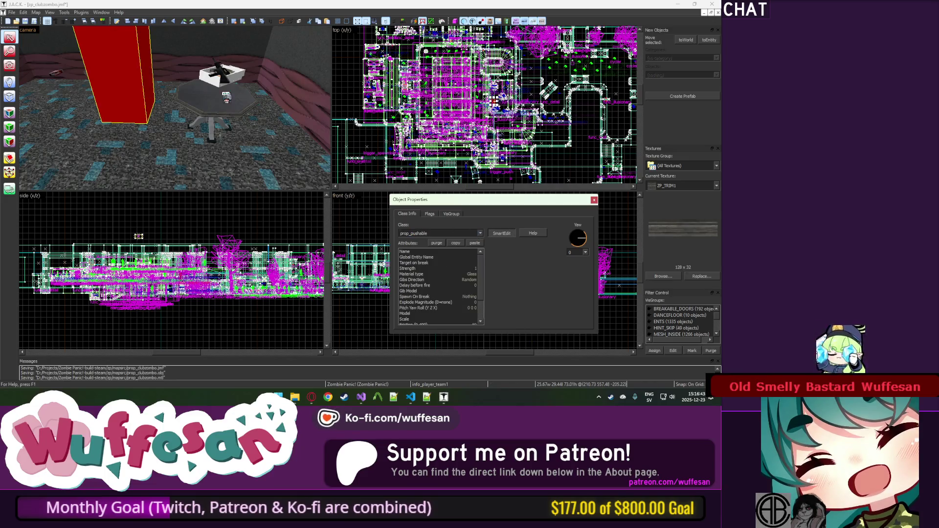
pyautogui.click(216, 100)
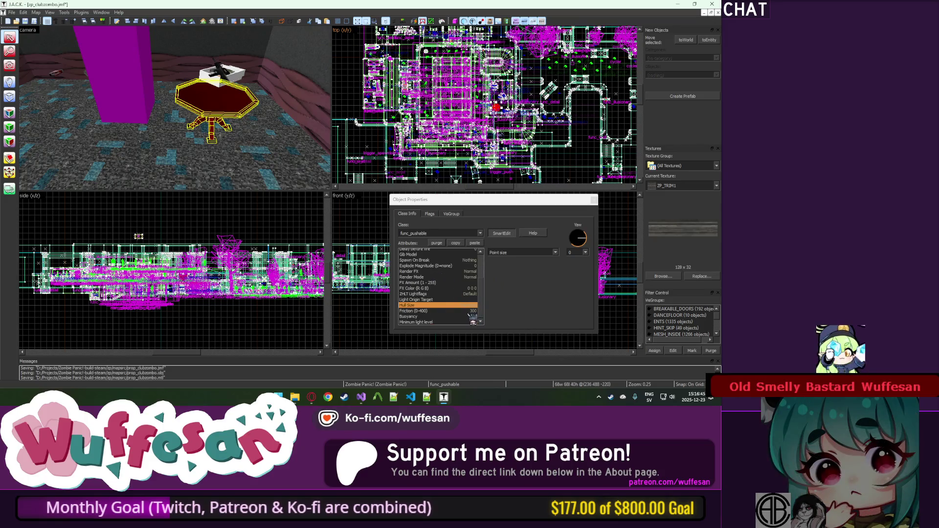
pyautogui.click(469, 311)
pyautogui.click(127, 96)
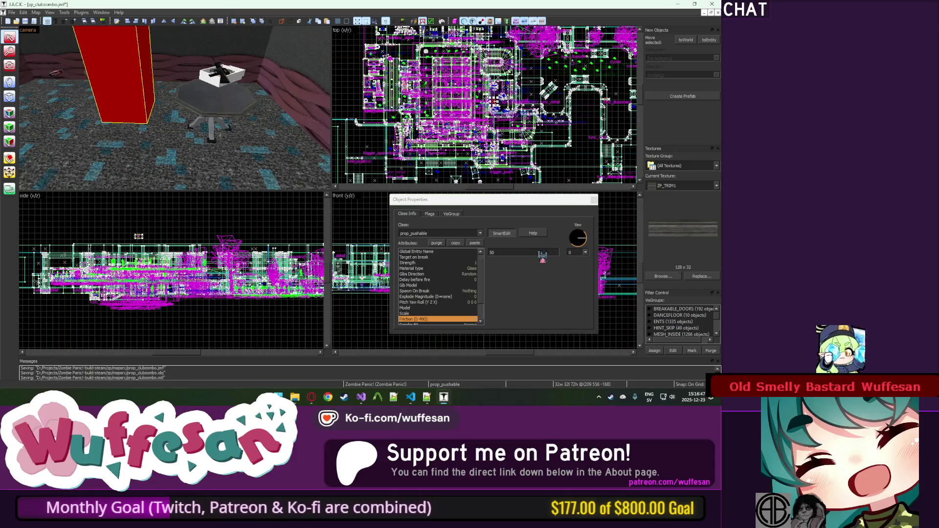
pyautogui.click(468, 263)
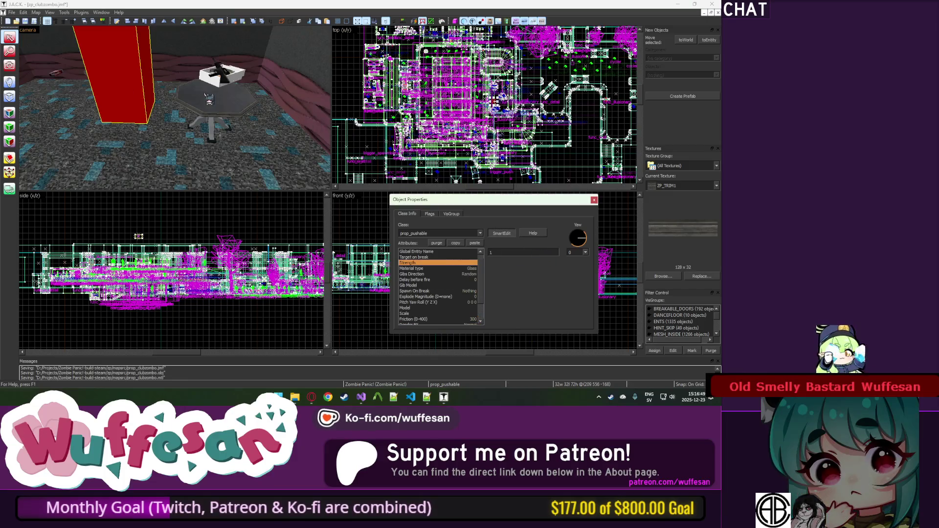
pyautogui.click(206, 95)
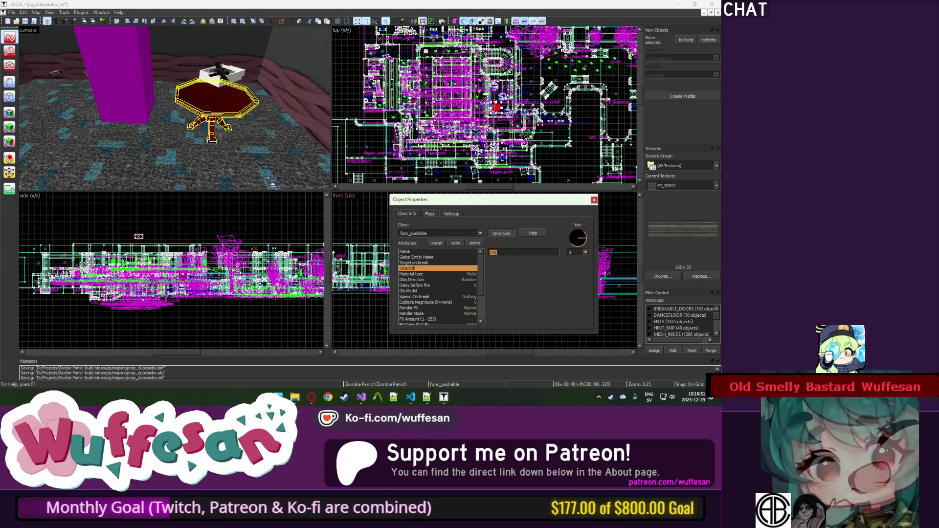
pyautogui.click(127, 97)
# Confirm strength 200 and set the prop's material type to Metal.
pyautogui.press('Return')
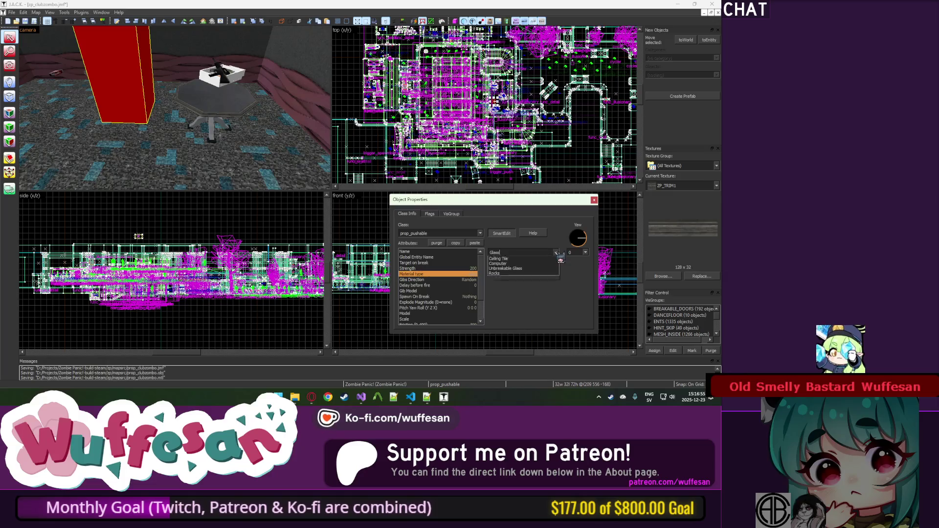
pyautogui.click(547, 269)
pyautogui.click(238, 114)
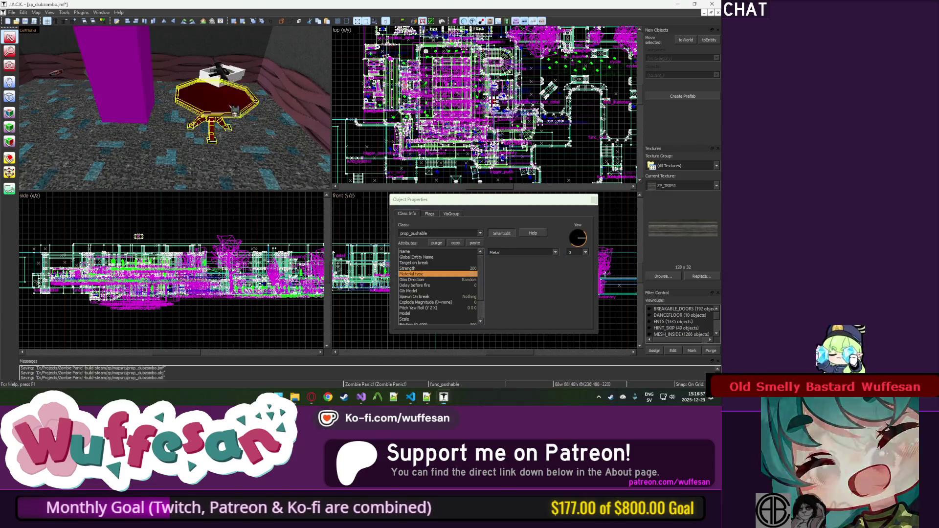
pyautogui.click(104, 102)
pyautogui.scroll(-1, 460, 312)
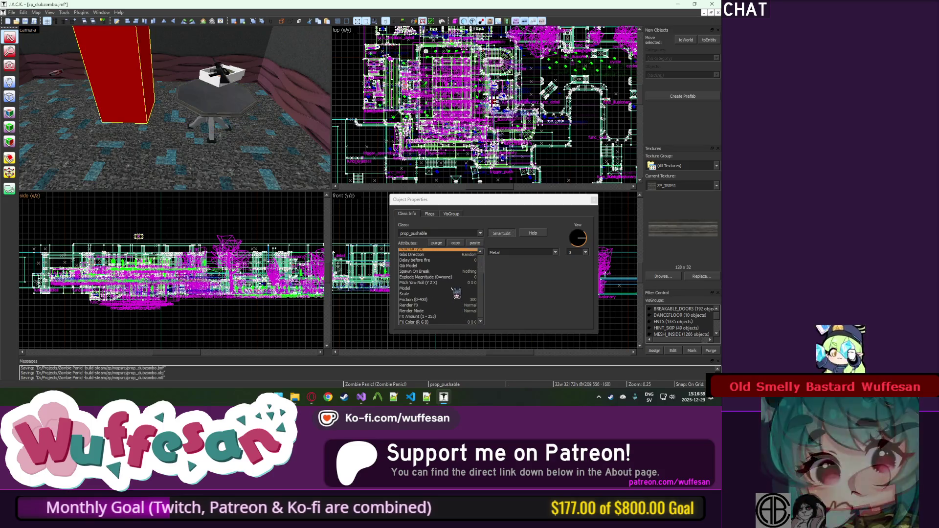
# Set the prop's model to zp_clubzombo/prop_table_metal.mdl.
pyautogui.click(459, 283)
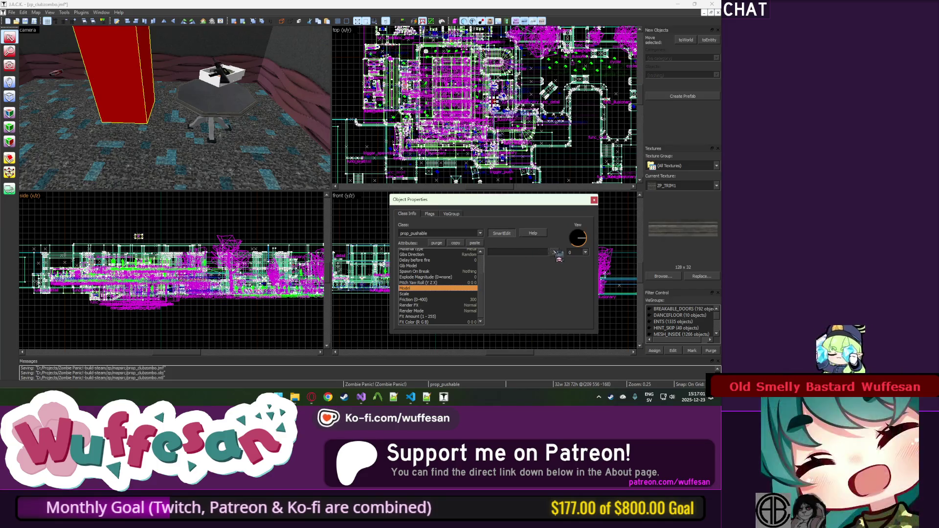
pyautogui.click(554, 252)
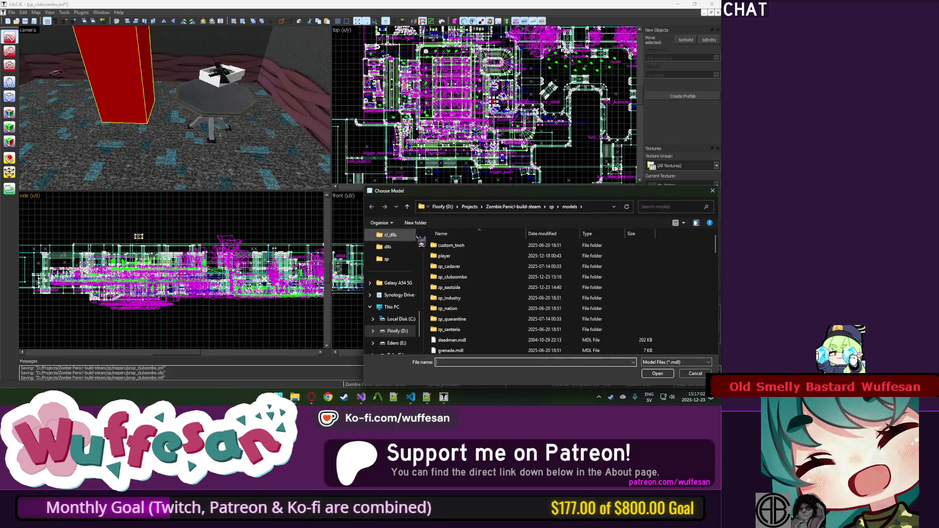
pyautogui.doubleClick(473, 278)
pyautogui.doubleClick(479, 248)
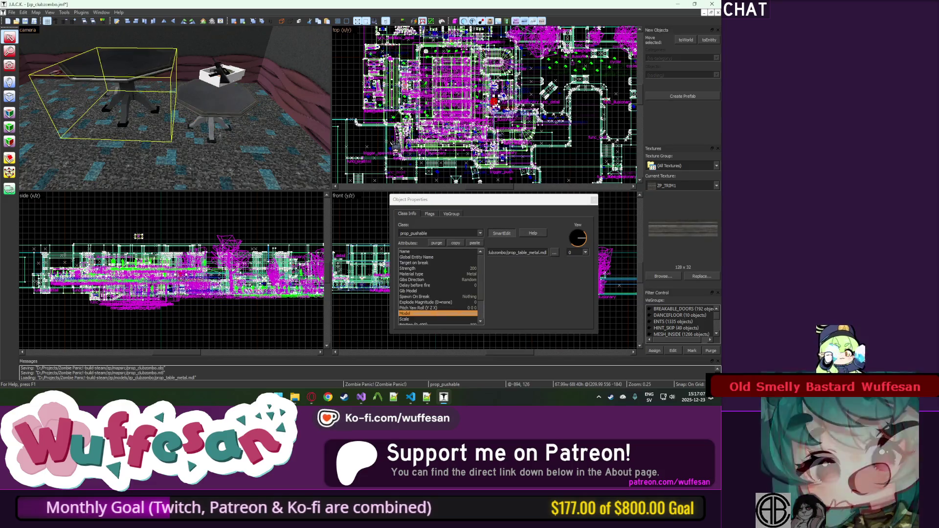
# Hide all but the table prop and lower it onto the old brush table in the side view.
pyautogui.scroll(3, 494, 103)
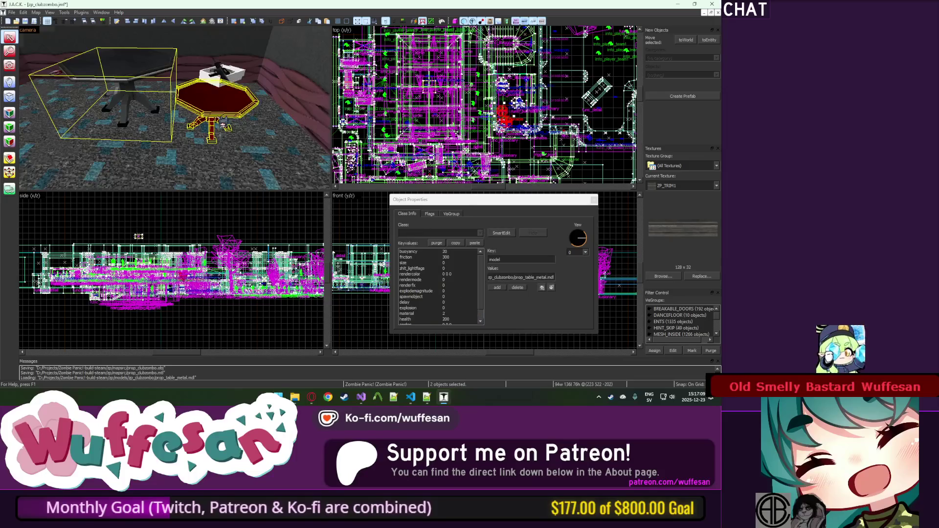
pyautogui.hotkey('ctrl', 'h')
pyautogui.scroll(5, 499, 122)
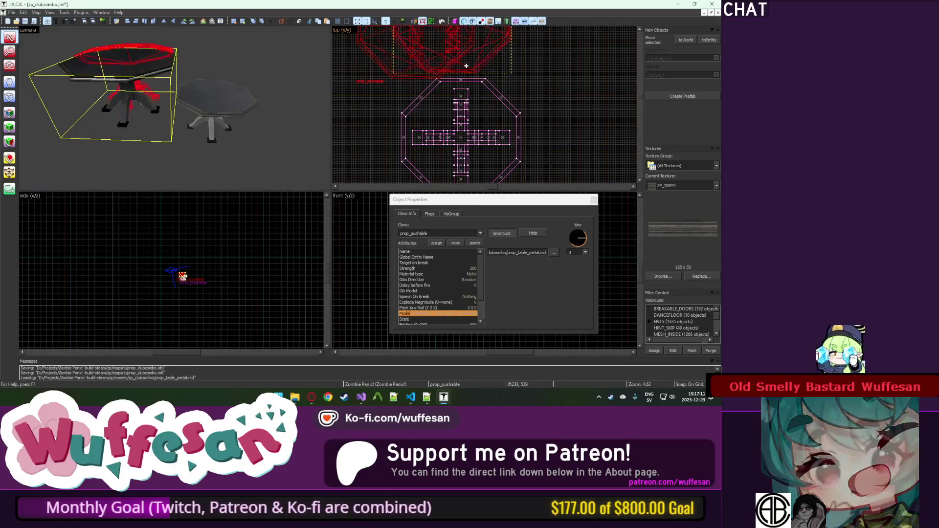
pyautogui.scroll(6, 216, 264)
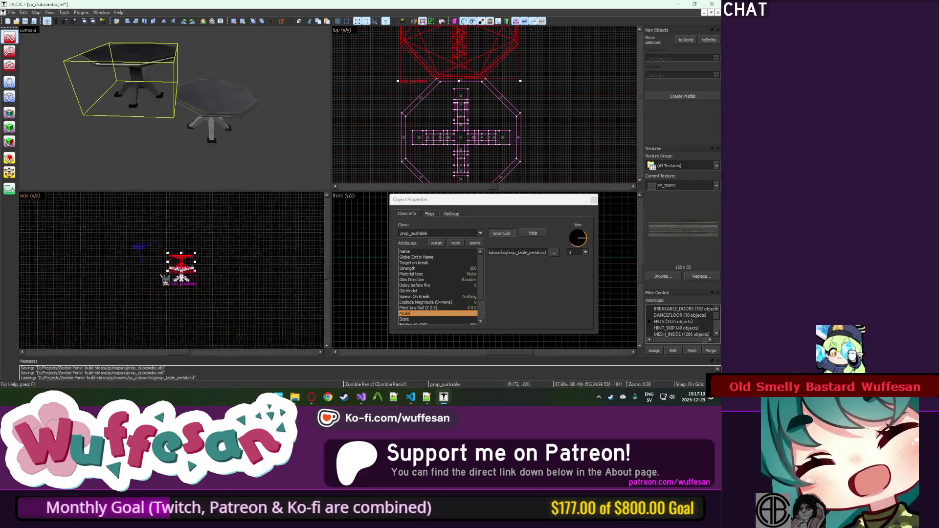
pyautogui.moveTo(217, 265); pyautogui.dragTo(215, 304)
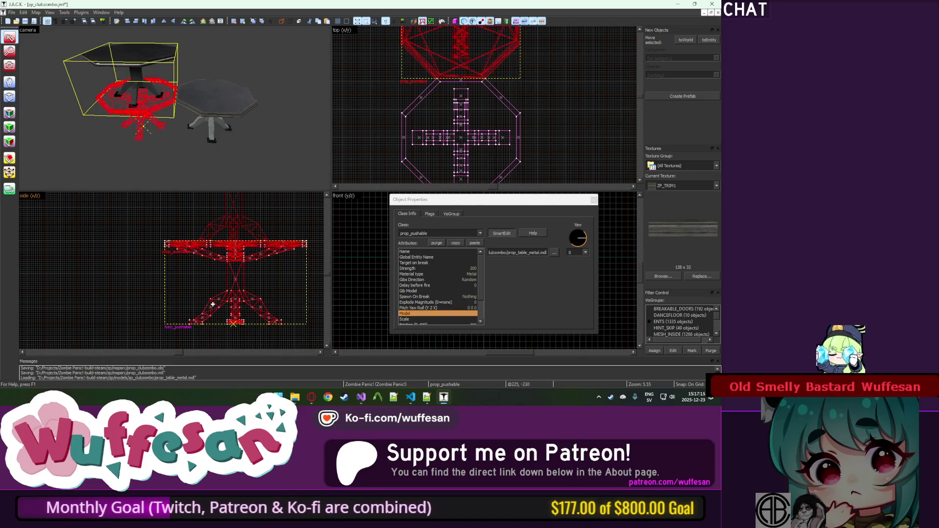
pyautogui.press('Escape')
# Inspect both tables in free-look, then select and centre the 3D view on the old brush table.
pyautogui.press('z')
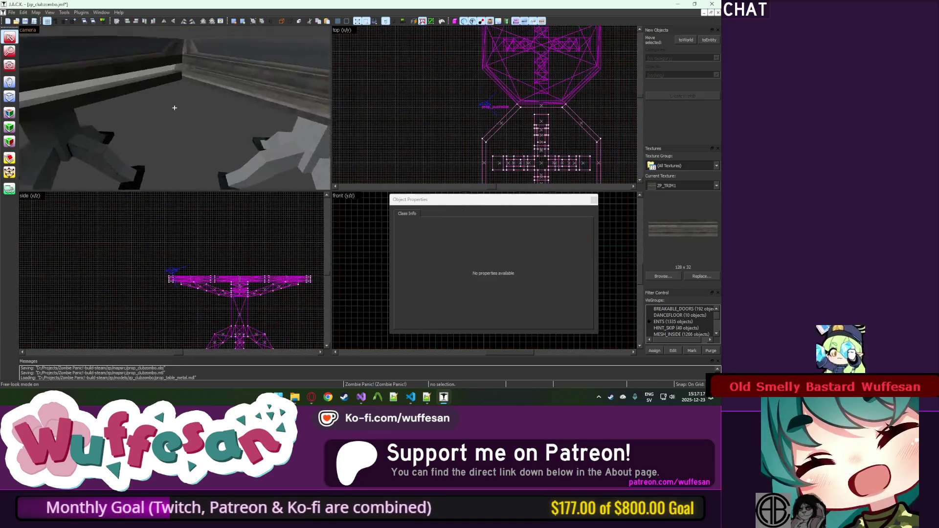
pyautogui.press('z')
pyautogui.click(165, 105)
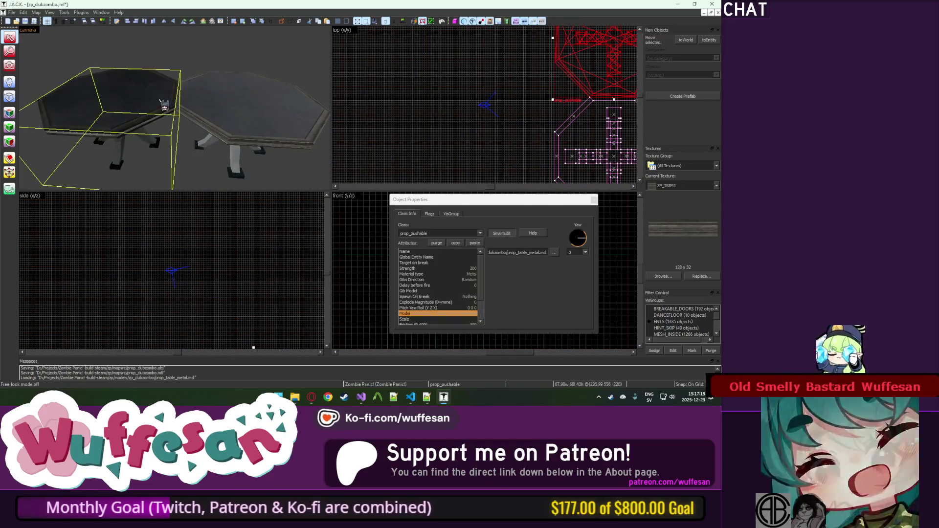
pyautogui.press('Escape')
pyautogui.click(594, 199)
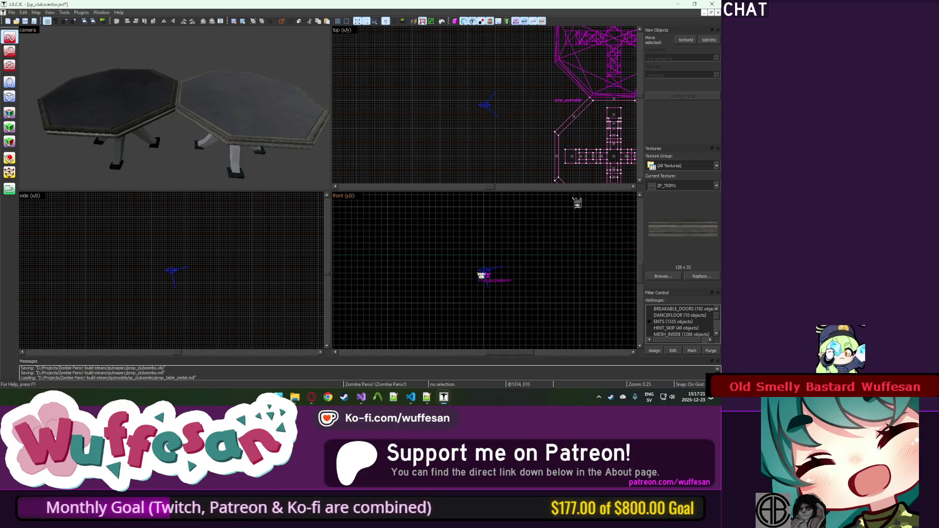
pyautogui.press('z')
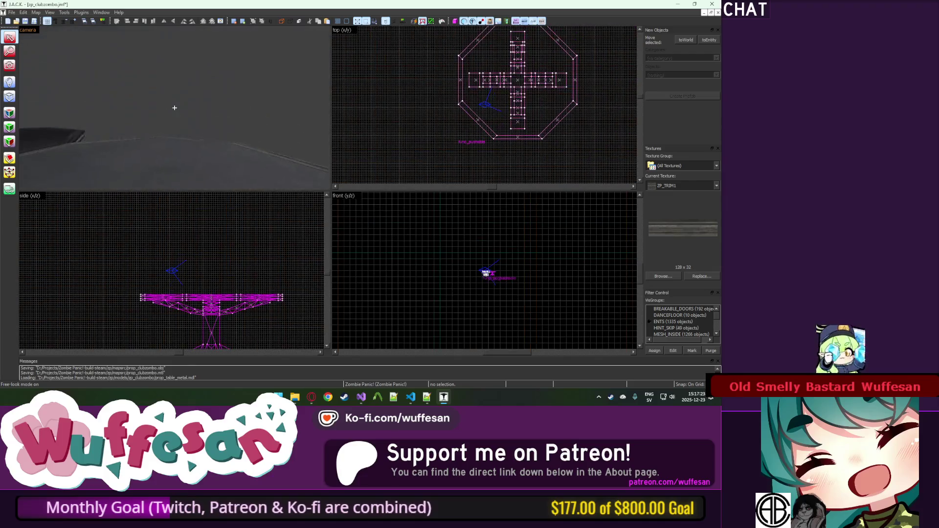
pyautogui.press('w')
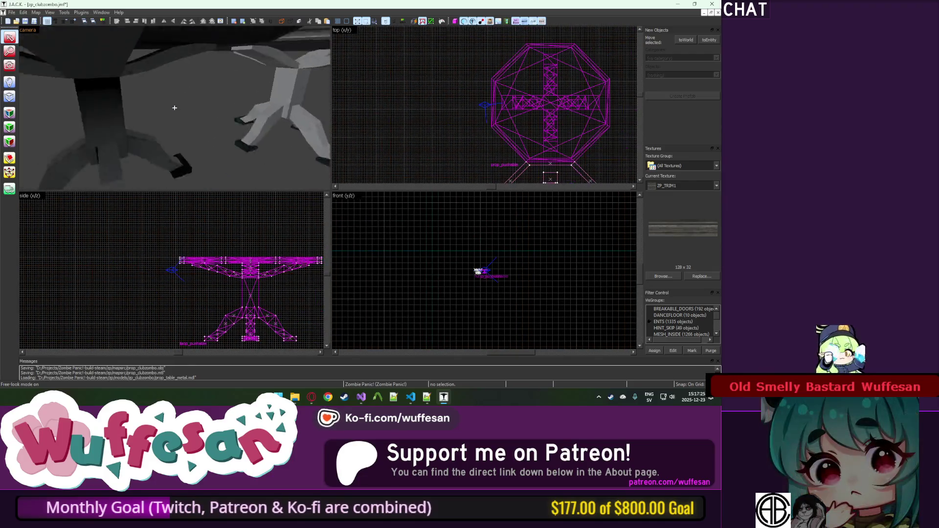
pyautogui.click(174, 107)
pyautogui.press('z')
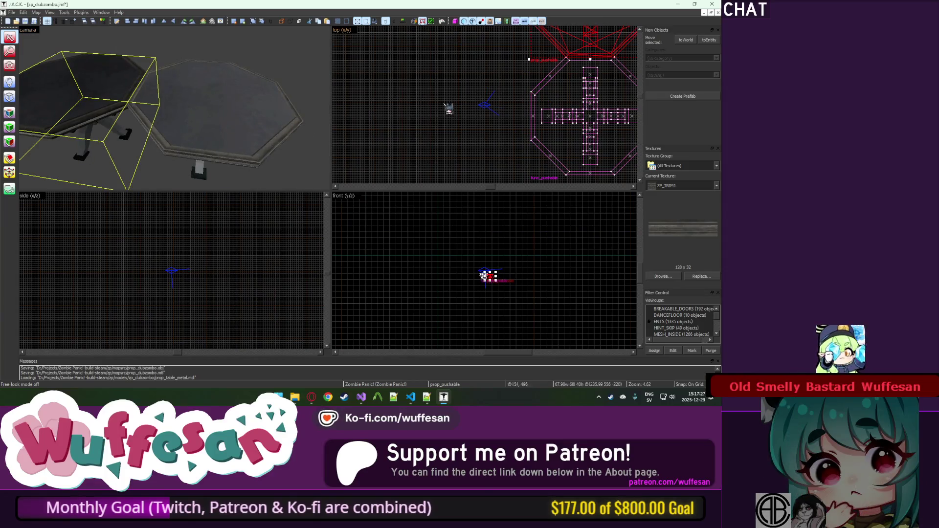
pyautogui.click(548, 157)
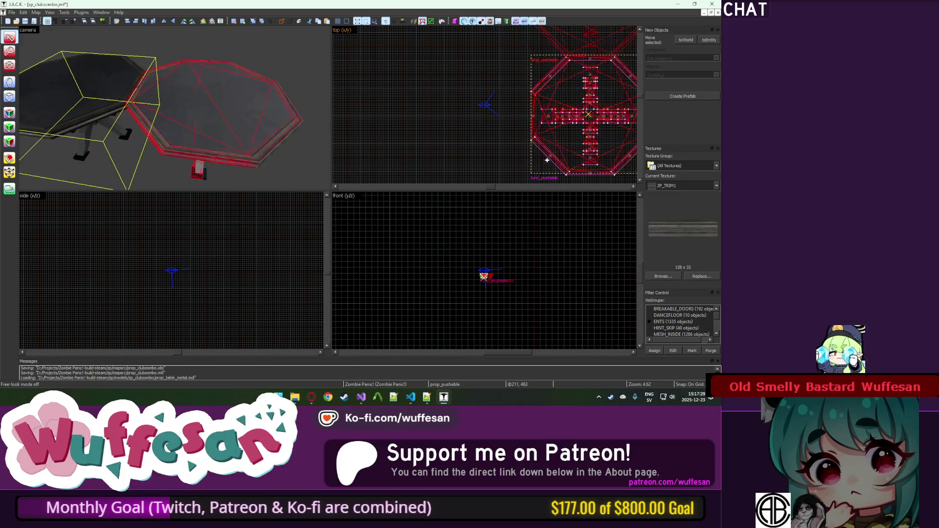
pyautogui.hotkey('ctrl', 'shift', 'e')
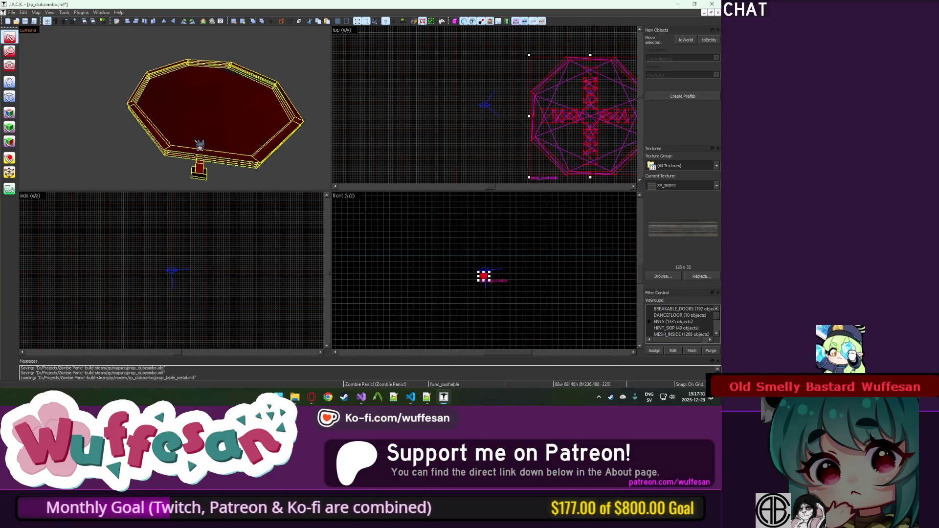
# Reveal all objects, then isolate and select the next old pushable table.
pyautogui.press('u')
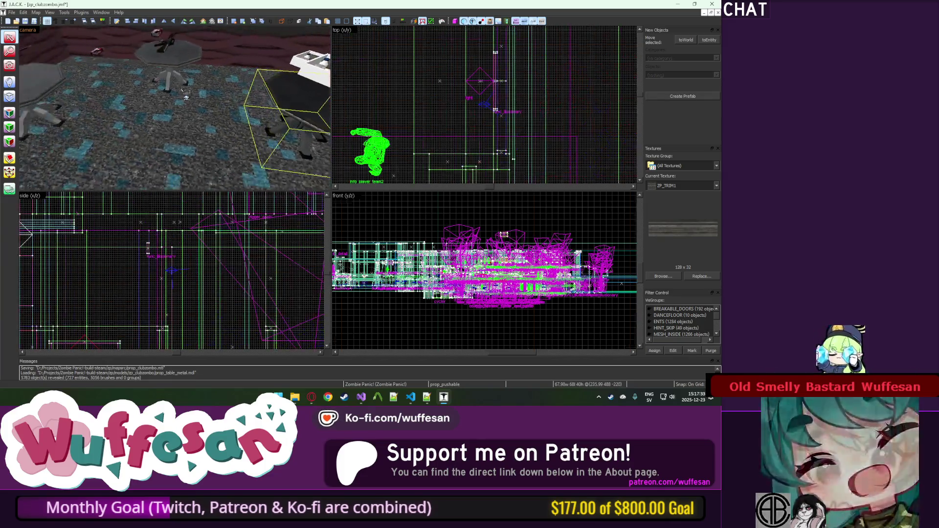
pyautogui.hotkey('ctrl', 'h')
pyautogui.scroll(3, 465, 120)
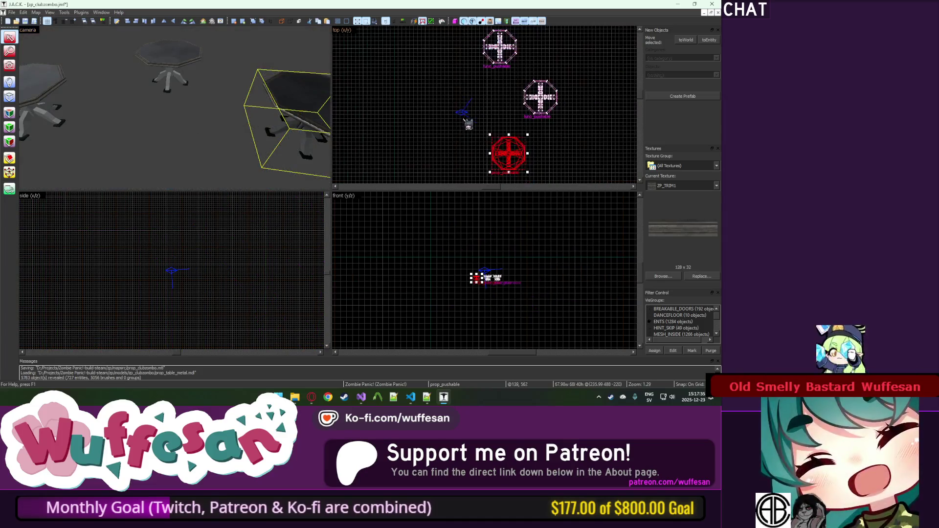
pyautogui.click(540, 97)
pyautogui.scroll(5, 538, 96)
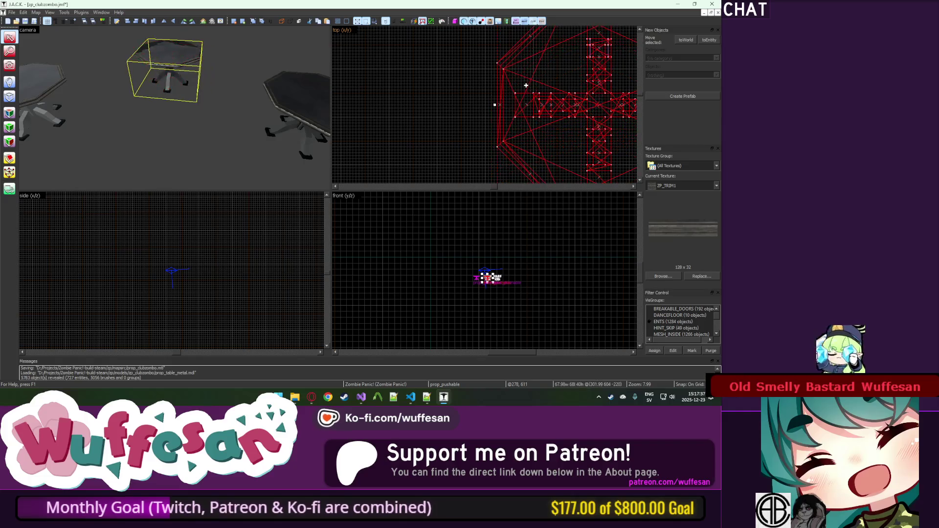
pyautogui.scroll(-2, 527, 92)
pyautogui.scroll(-2, 527, 92)
pyautogui.scroll(1, 519, 81)
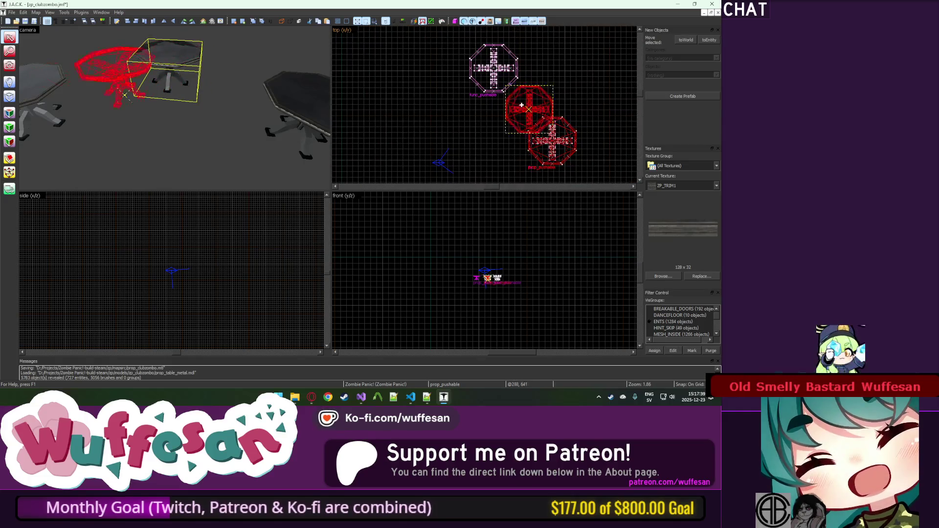
pyautogui.press('Escape')
pyautogui.scroll(10, 522, 105)
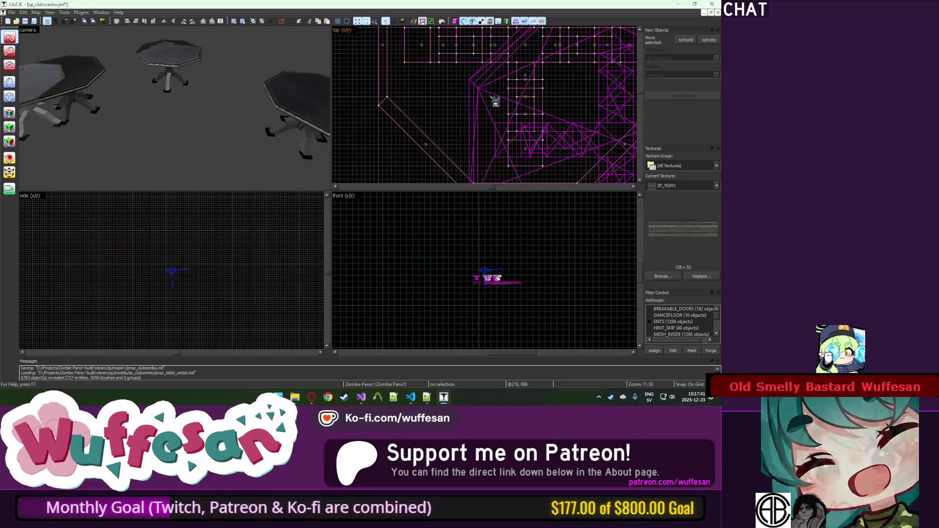
# Drag the prop_pushable table to its new spot in the top view and select the func_pushable table.
pyautogui.click(495, 98)
pyautogui.moveTo(419, 59)
pyautogui.mouseDown()
pyautogui.moveTo(442, 132)
pyautogui.moveTo(438, 115)
pyautogui.mouseUp()
pyautogui.click(191, 76)
pyautogui.click(53, 93)
# Unhide all geometry and fly the 3D view to the next table in the carpeted room.
pyautogui.press('u')
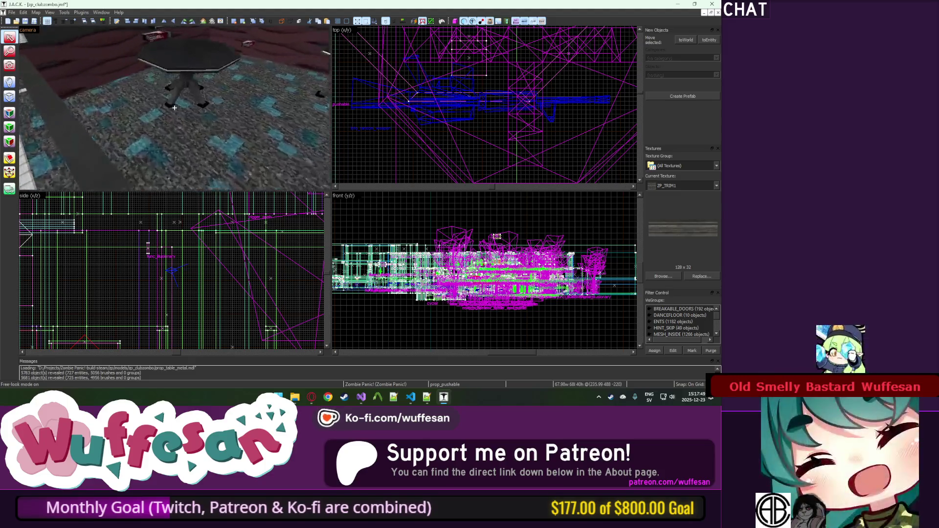
pyautogui.click(175, 108)
pyautogui.hotkey('ctrl', 'shift', 'e')
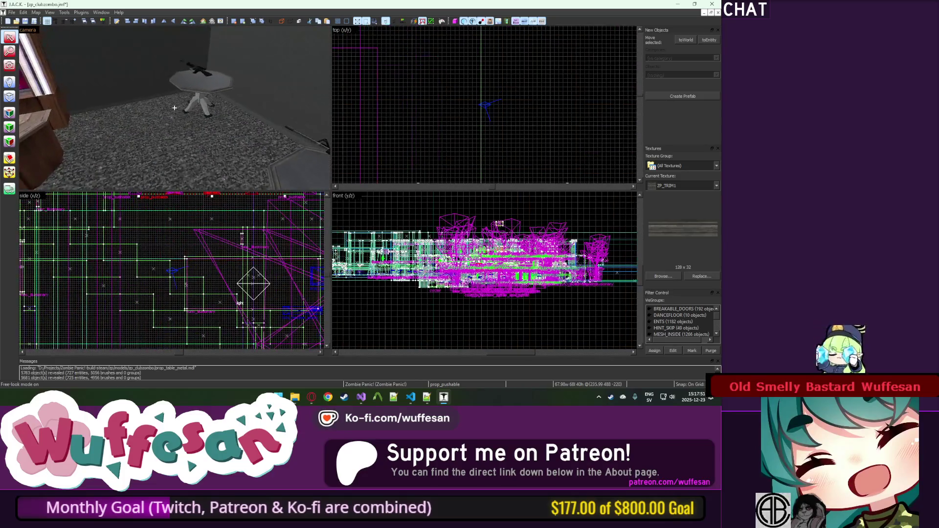
pyautogui.click(180, 114)
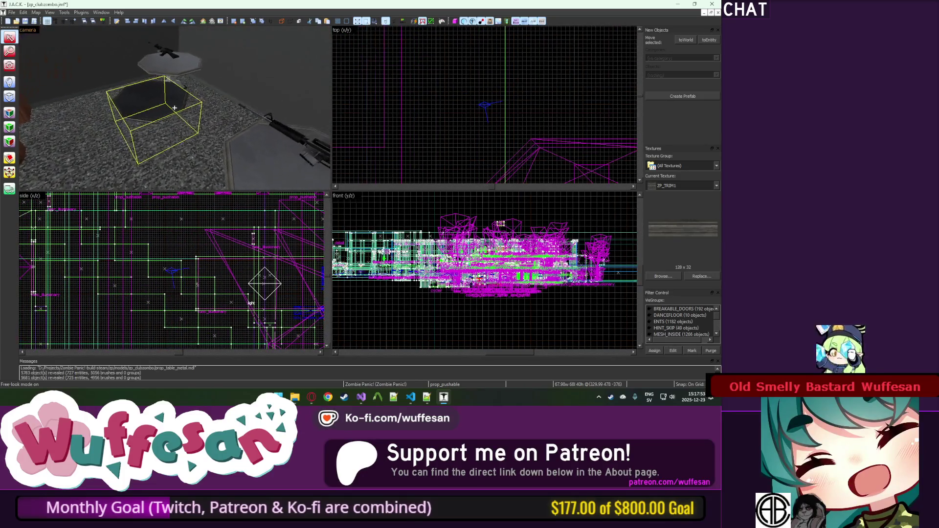
pyautogui.click(185, 113)
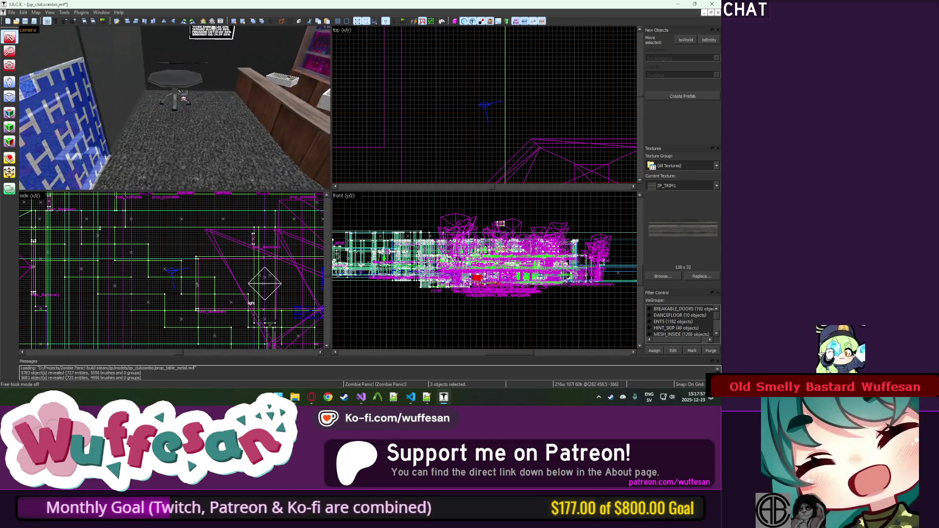
# Isolate the selected tables and pick out the prop_pushable table in the front view.
pyautogui.hotkey('ctrl', 'h')
pyautogui.click(476, 278)
pyautogui.scroll(4, 488, 284)
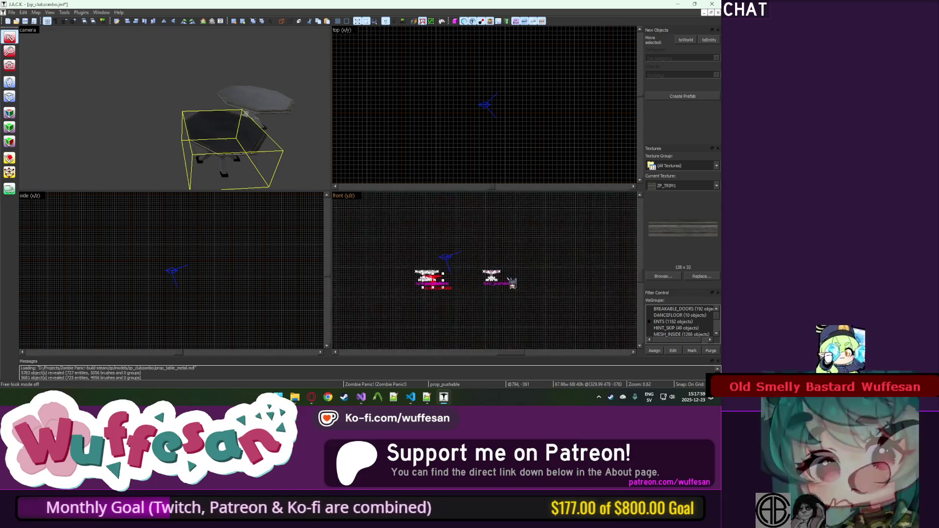
pyautogui.scroll(-2, 372, 281)
pyautogui.scroll(5, 410, 273)
pyautogui.click(442, 268)
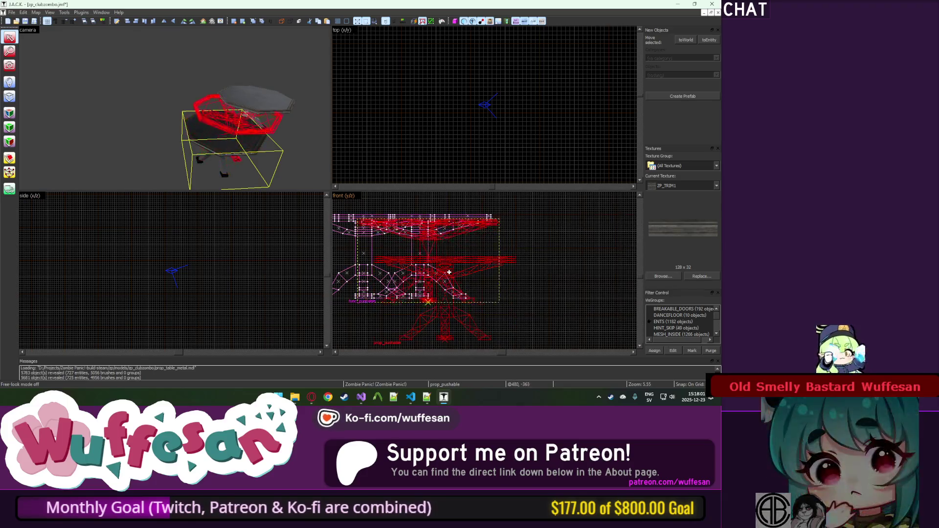
pyautogui.click(442, 267)
pyautogui.scroll(-4, 513, 142)
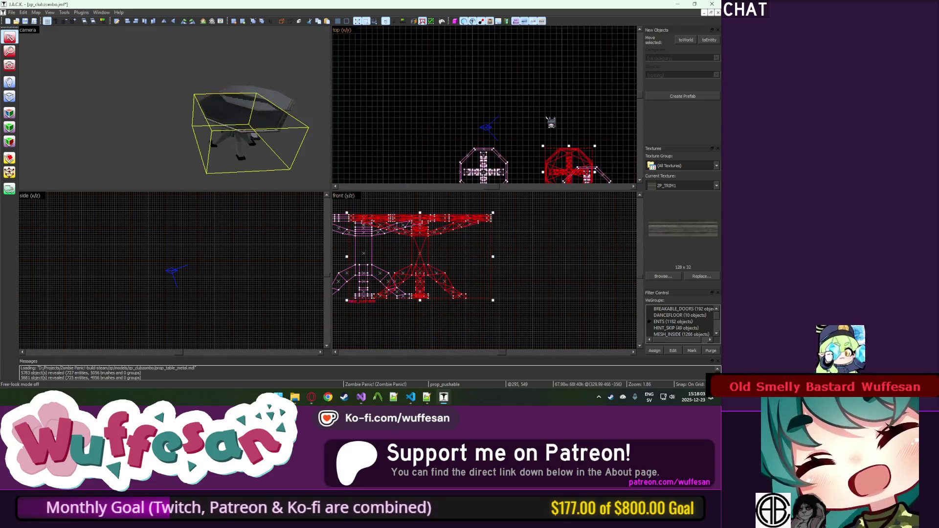
pyautogui.scroll(10, 576, 147)
pyautogui.click(549, 148)
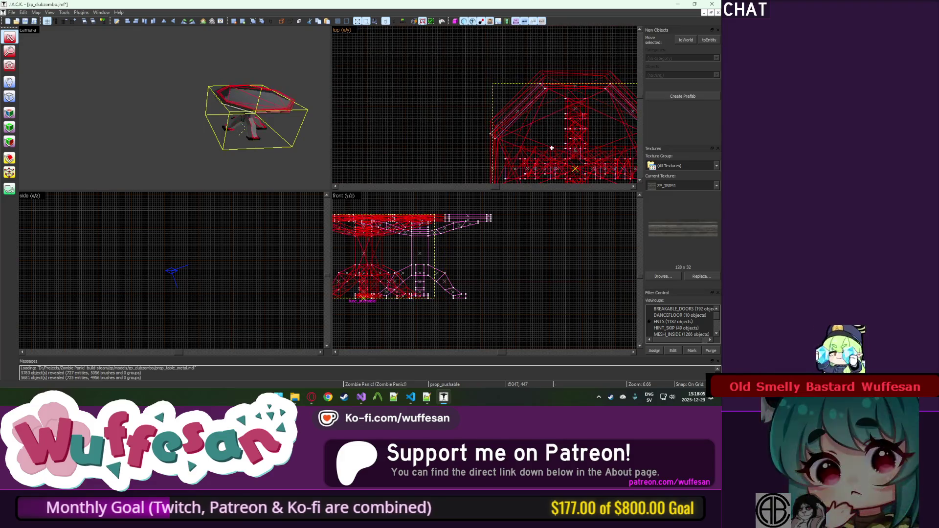
pyautogui.scroll(-8, 549, 148)
# Select the left and upper tables in turn, then clear the selection.
pyautogui.click(418, 106)
pyautogui.scroll(8, 418, 106)
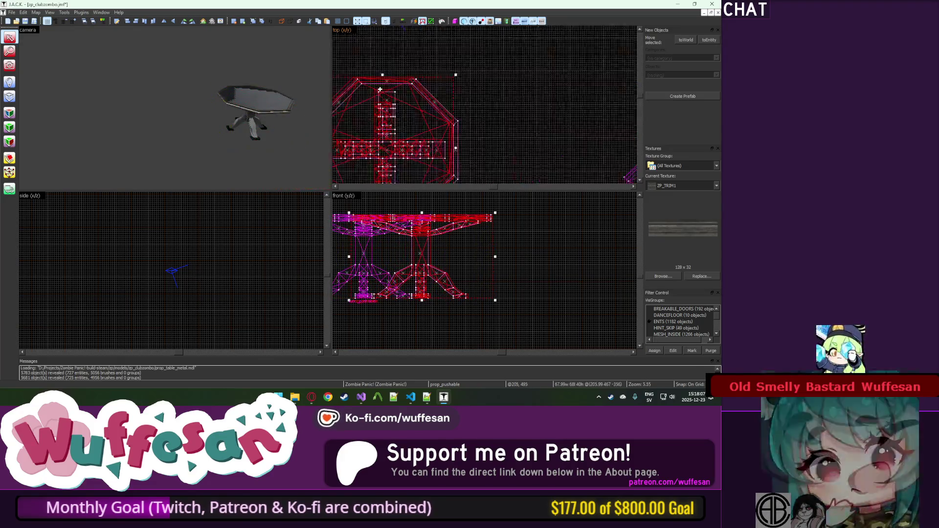
pyautogui.scroll(-8, 418, 106)
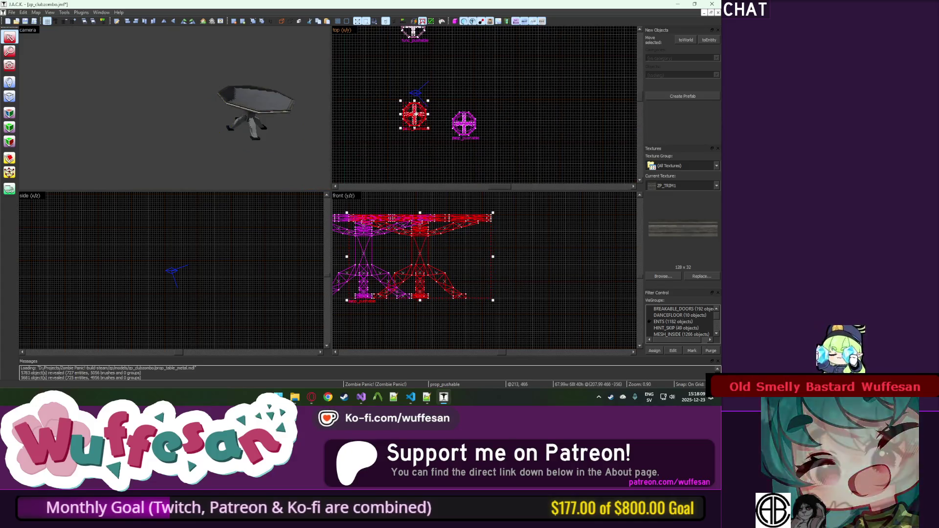
pyautogui.click(414, 29)
pyautogui.scroll(7, 413, 39)
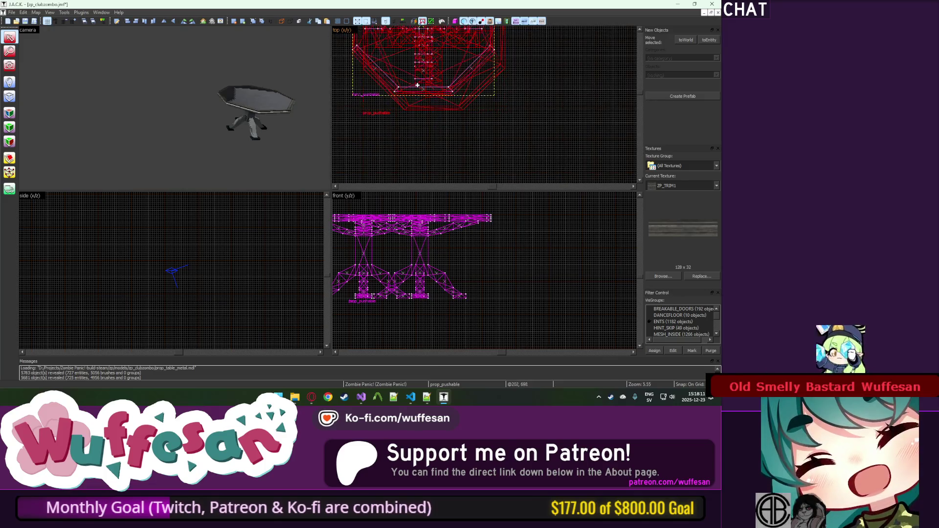
pyautogui.scroll(3, 417, 85)
pyautogui.click(219, 111)
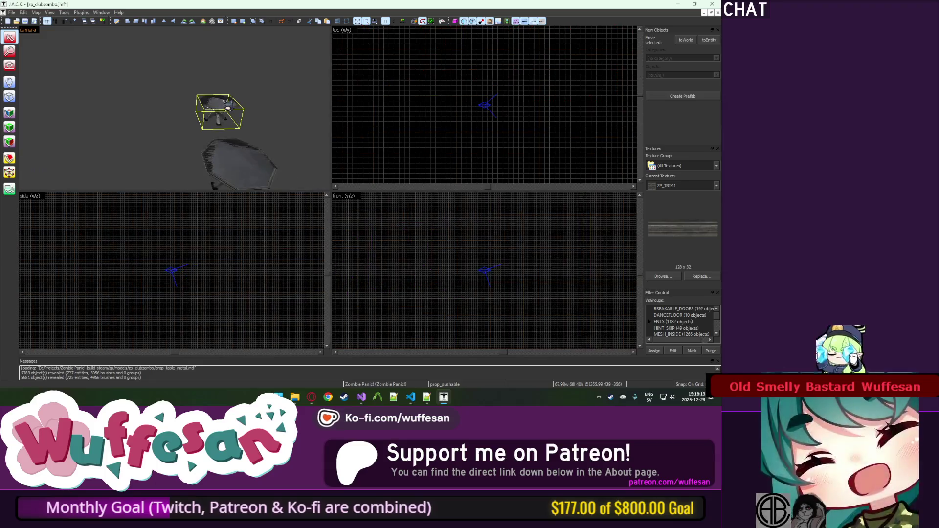
# Fly to the other table in free-look, isolate the prop_pushable and open its Object Properties.
pyautogui.press('Left')
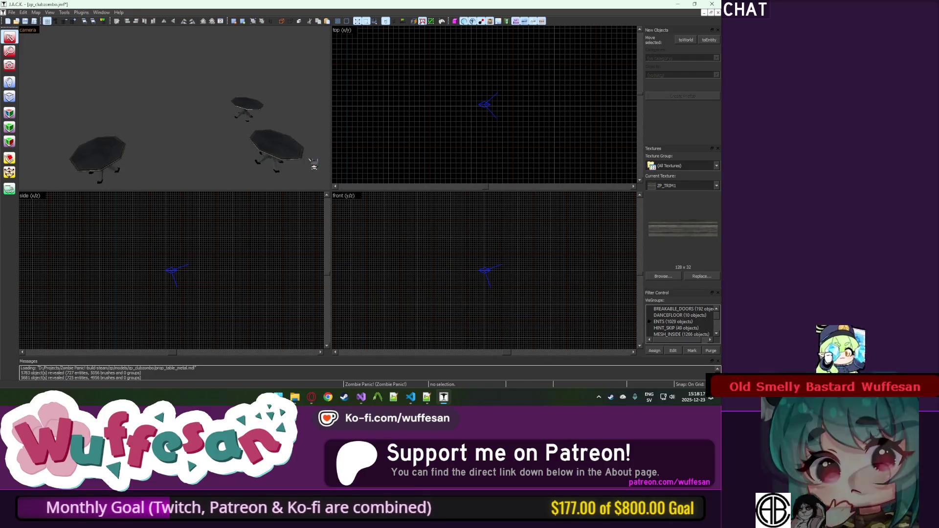
pyautogui.press('z')
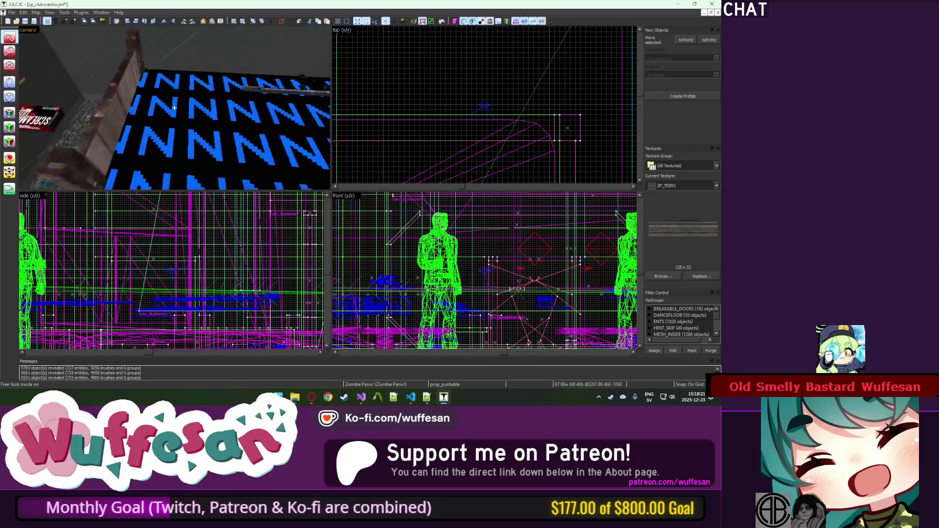
pyautogui.press('z')
pyautogui.press('z')
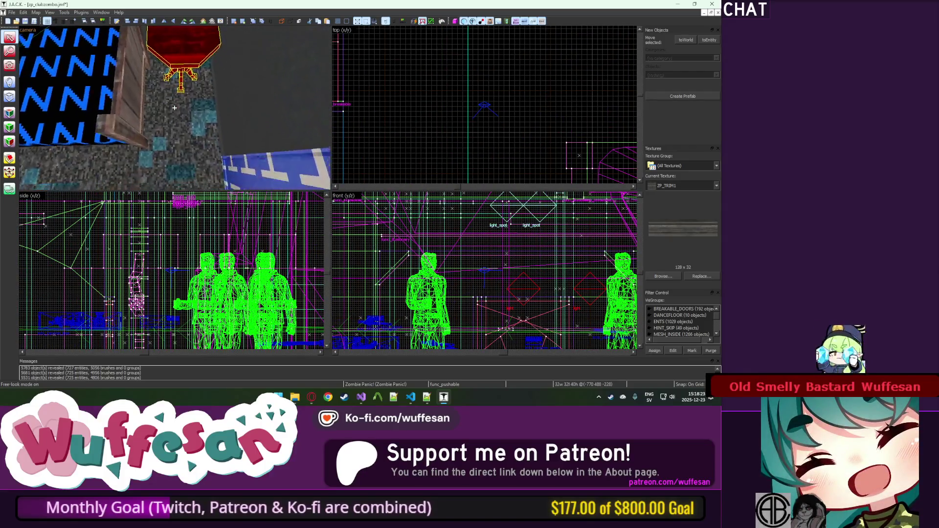
pyautogui.press('z')
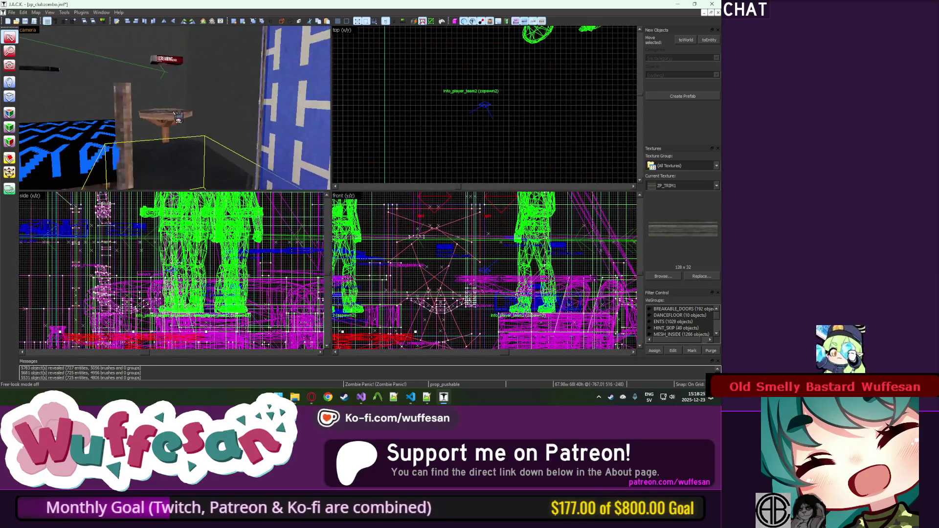
pyautogui.hotkey('ctrl', 'h')
pyautogui.hotkey('alt', 'Return')
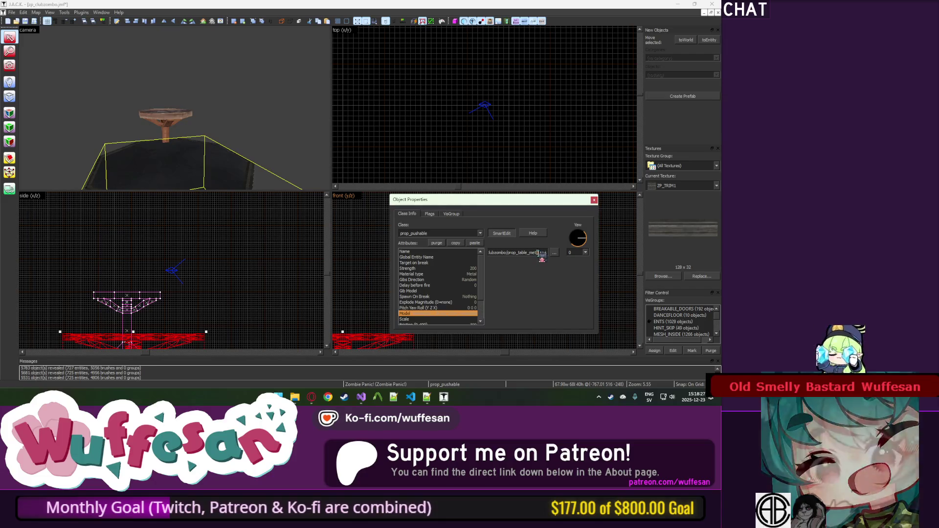
# Change the model from prop_table_metal.mdl to prop_table_wood.mdl and close the dialog.
pyautogui.press('BackSpace')
pyautogui.press('BackSpace')
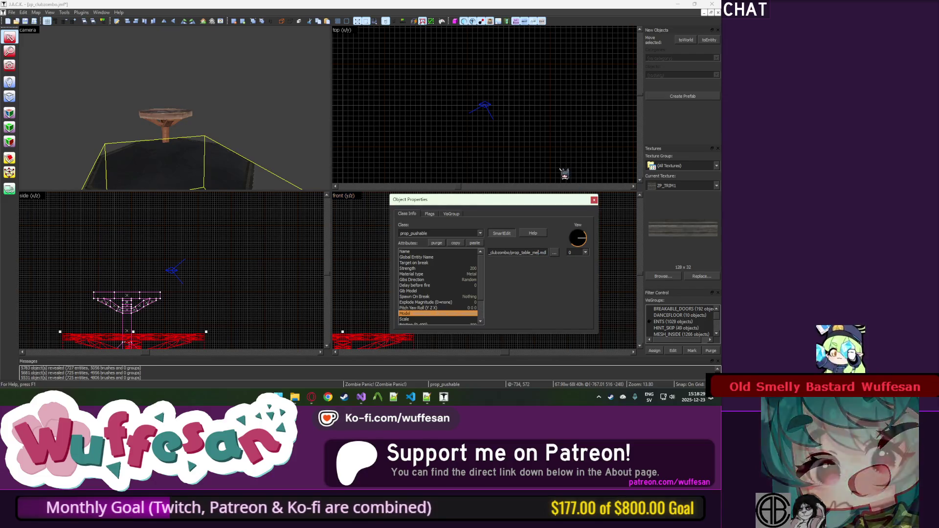
pyautogui.press('BackSpace')
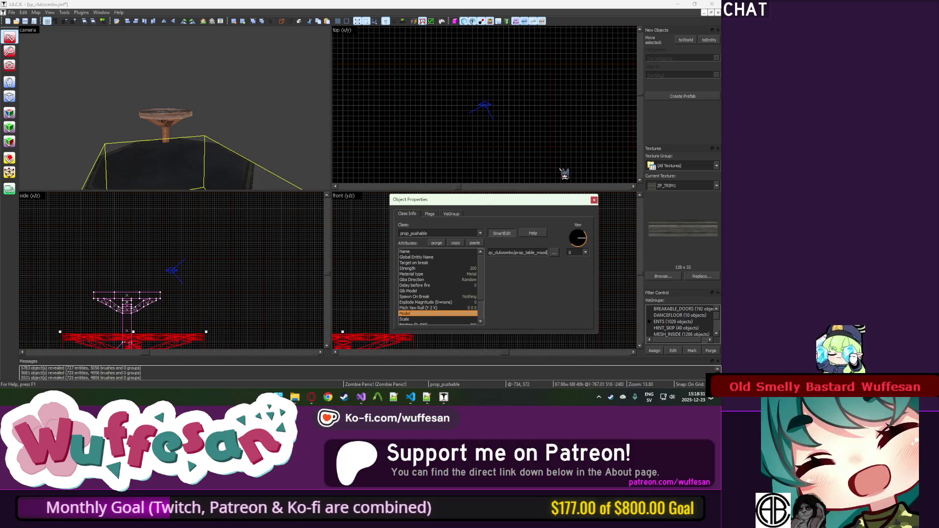
pyautogui.click(593, 199)
pyautogui.scroll(-5, 477, 263)
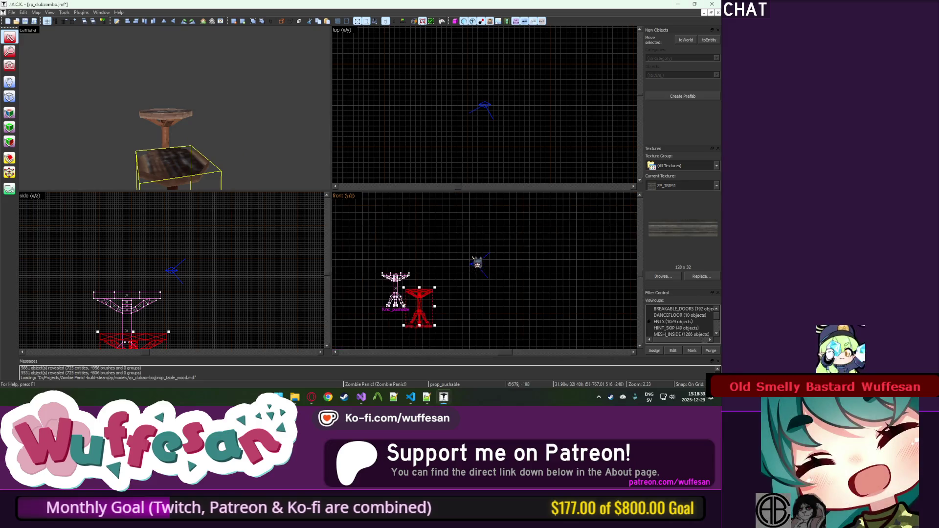
pyautogui.scroll(6, 419, 293)
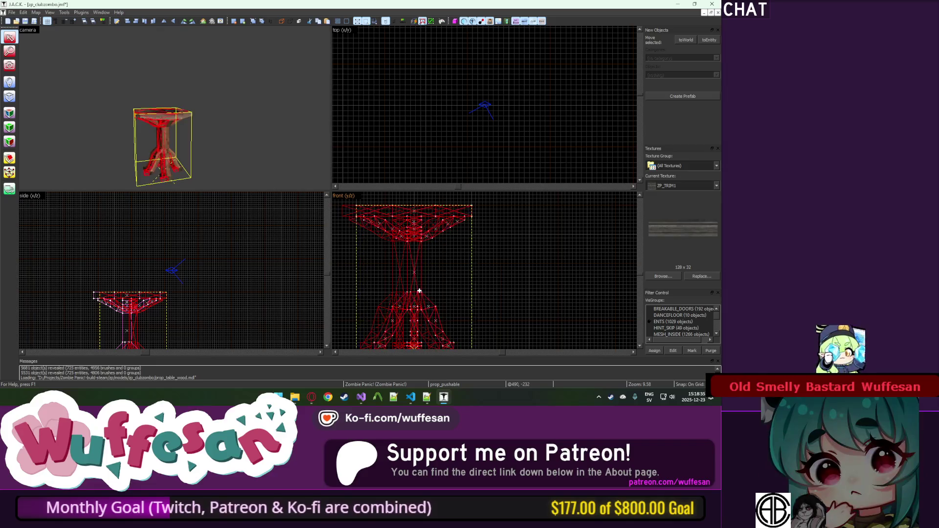
# Select the octagonal func_pushable table and open its Object Properties.
pyautogui.click(419, 291)
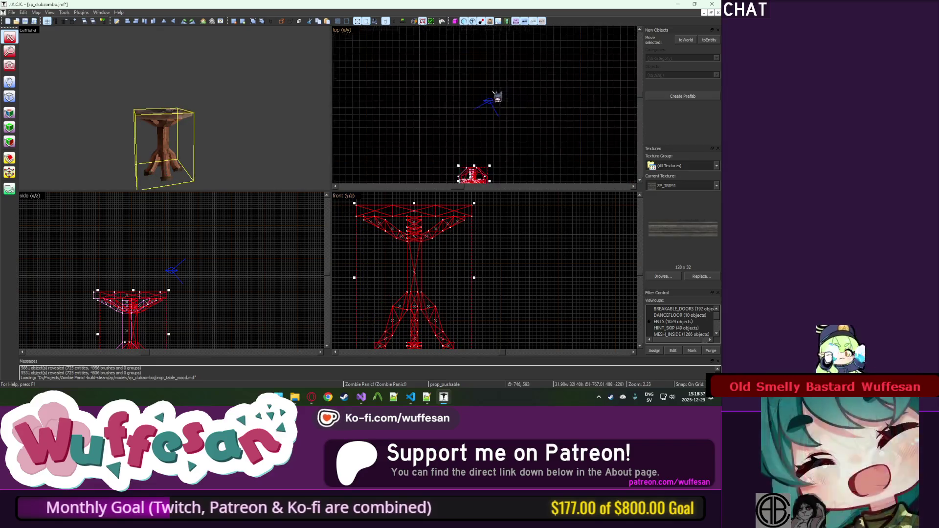
pyautogui.scroll(4, 473, 147)
pyautogui.press('z')
pyautogui.scroll(3, 174, 107)
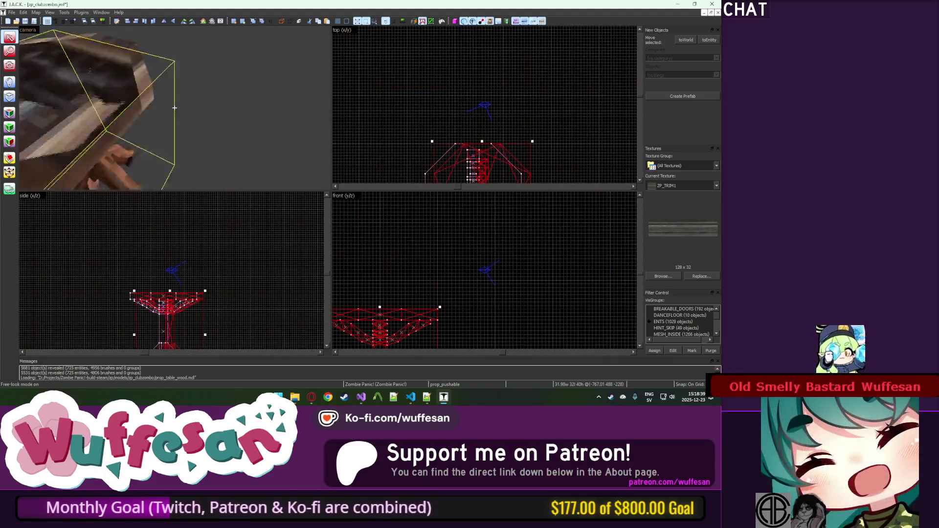
pyautogui.press('z')
pyautogui.click(166, 84)
pyautogui.hotkey('alt', 'Return')
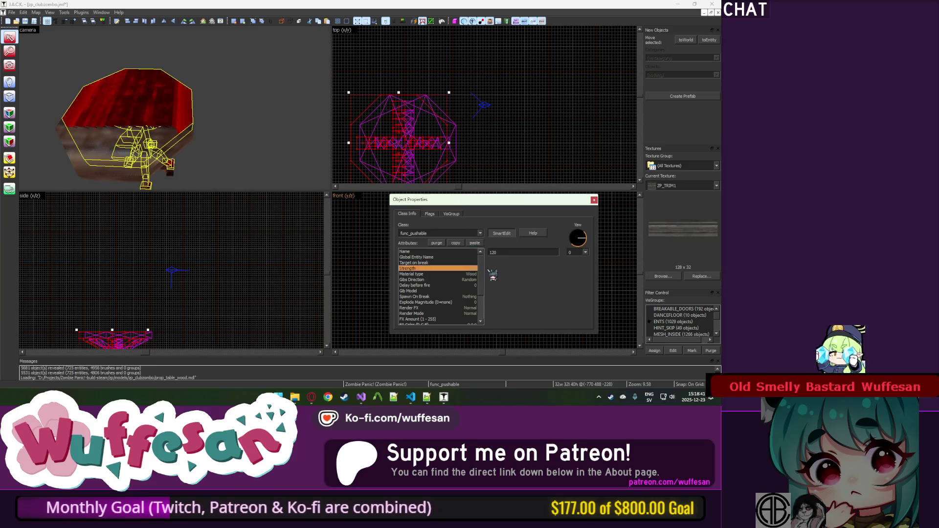
# Match the wooden prop's settings to the old table: Wood material, strength 120.
pyautogui.click(109, 160)
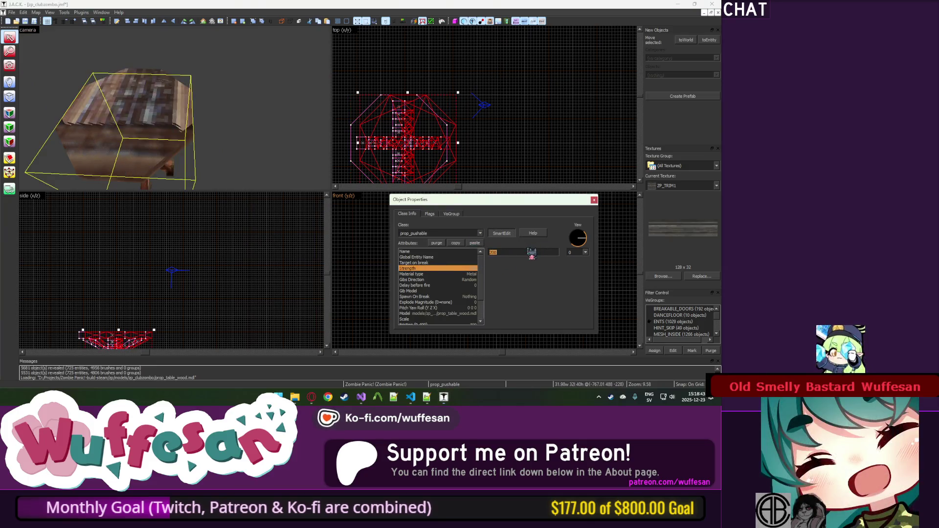
pyautogui.click(554, 253)
pyautogui.click(518, 264)
# Delete the old octagonal brush table and close the remaining object's properties.
pyautogui.click(183, 122)
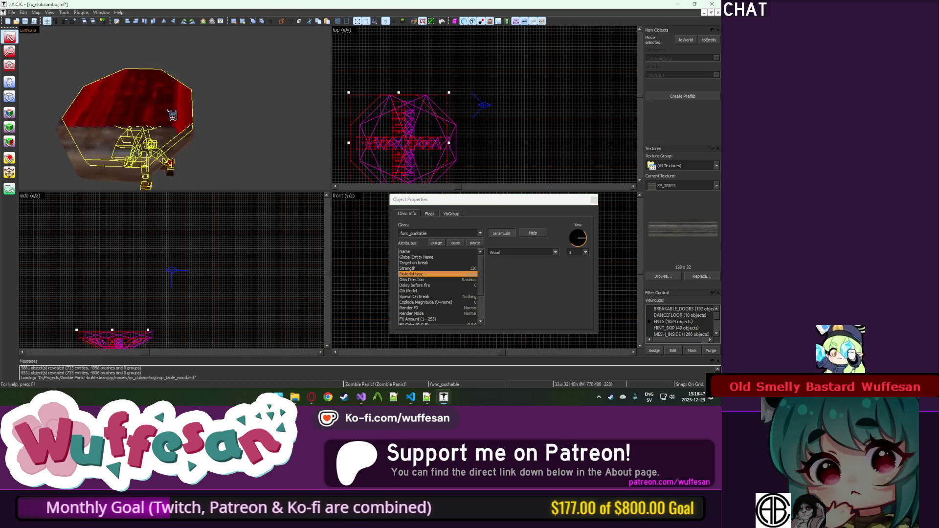
pyautogui.press('Delete')
pyautogui.click(416, 87)
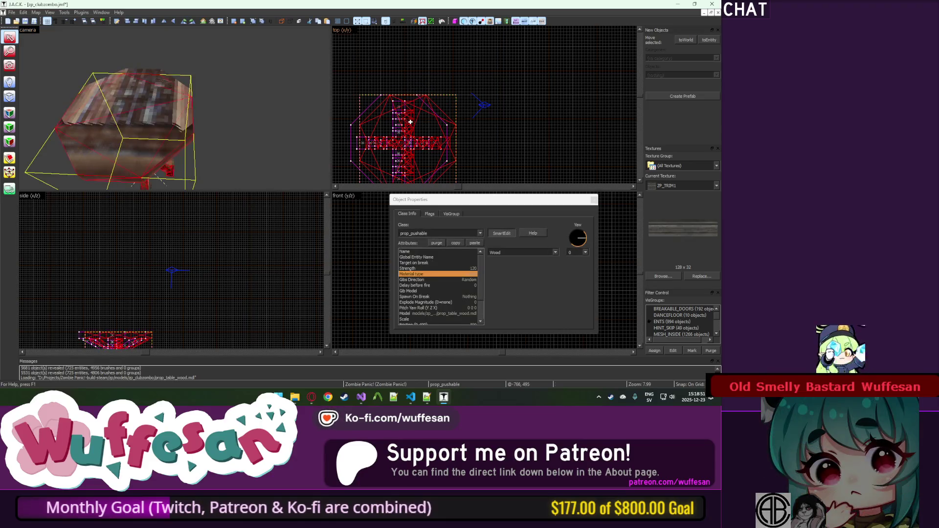
pyautogui.click(147, 115)
pyautogui.click(147, 116)
pyautogui.click(147, 116)
pyautogui.click(146, 115)
# Reveal all objects and fly through the level's rooms, adding a table to the selection.
pyautogui.press('u')
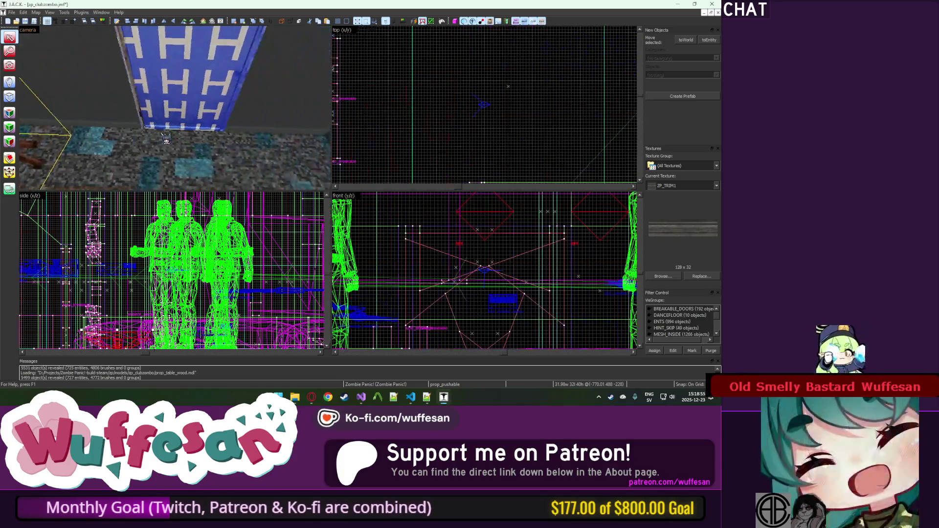
pyautogui.press('z')
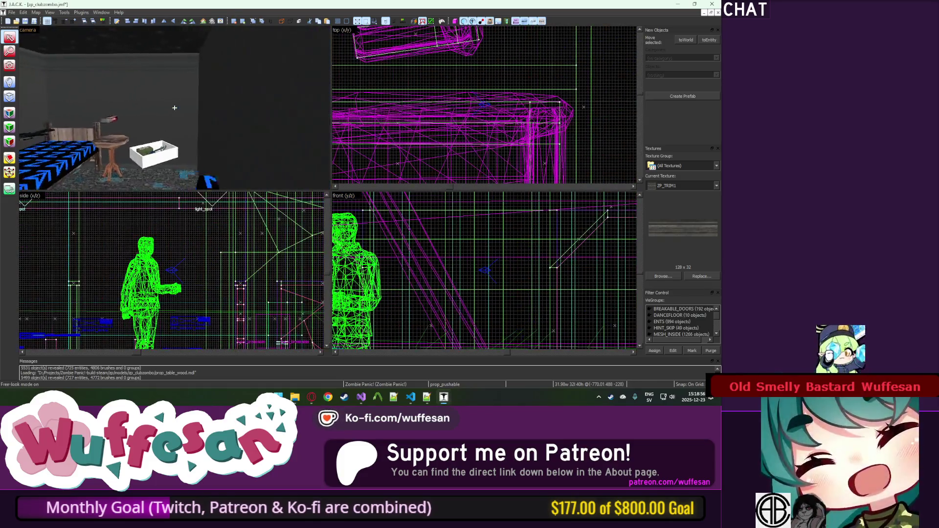
pyautogui.press('z')
pyautogui.click(135, 129)
pyautogui.press('z')
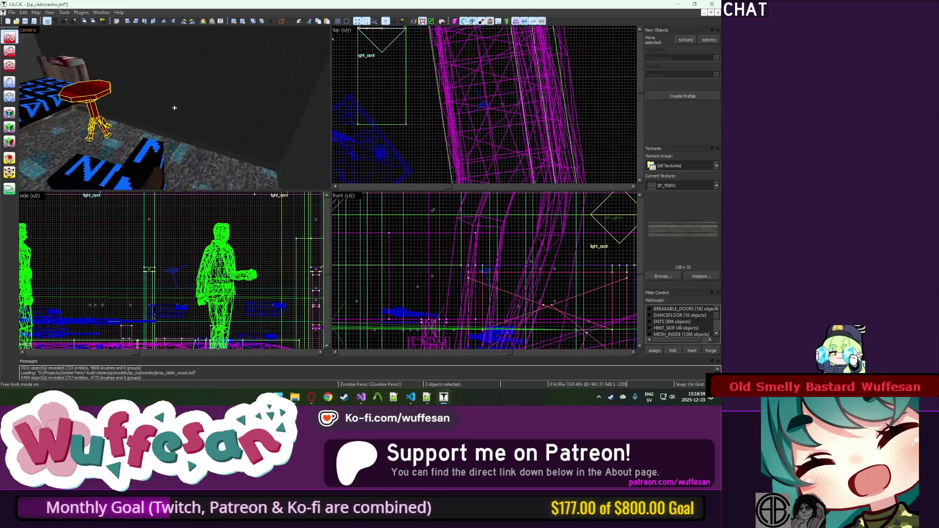
pyautogui.press('z')
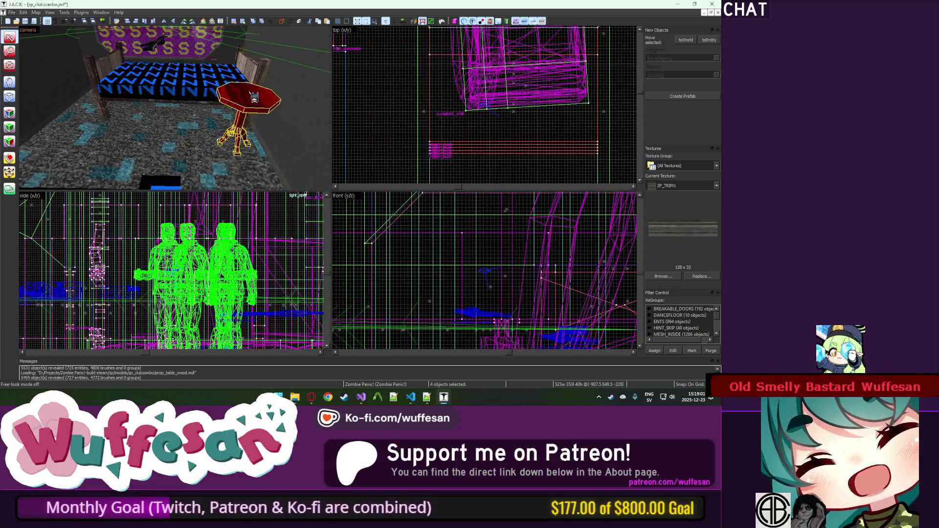
pyautogui.press('w')
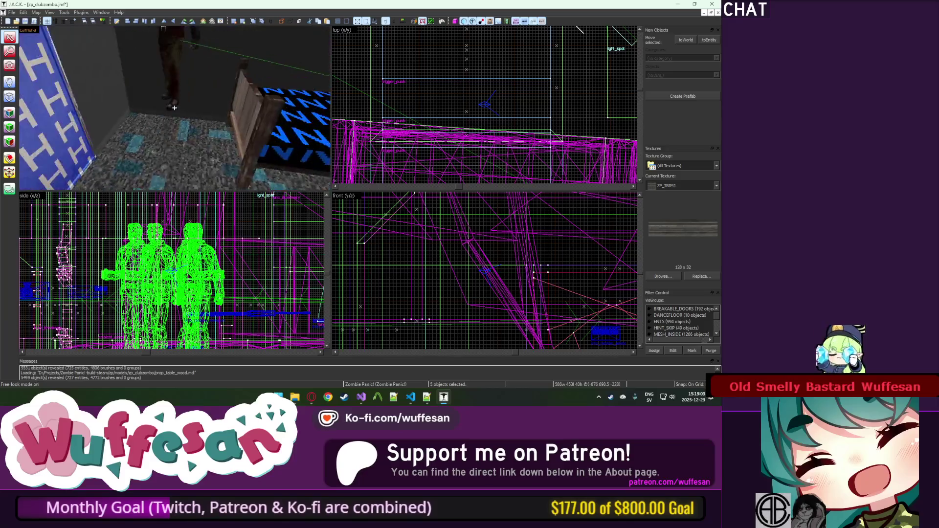
pyautogui.press('w')
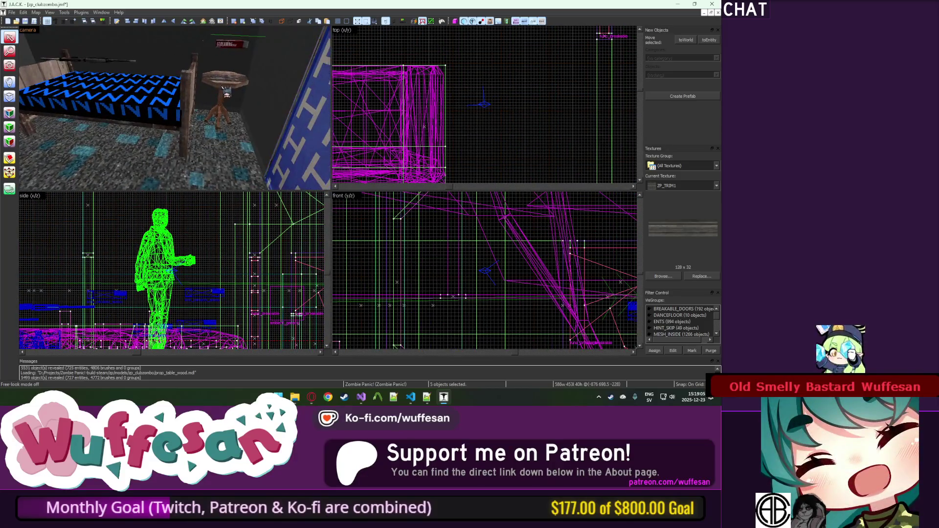
pyautogui.press('w')
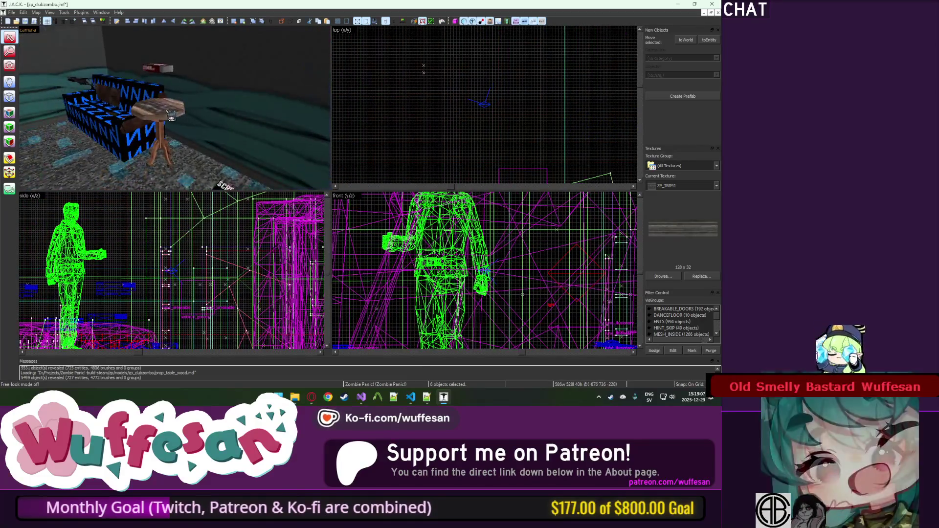
pyautogui.press('w')
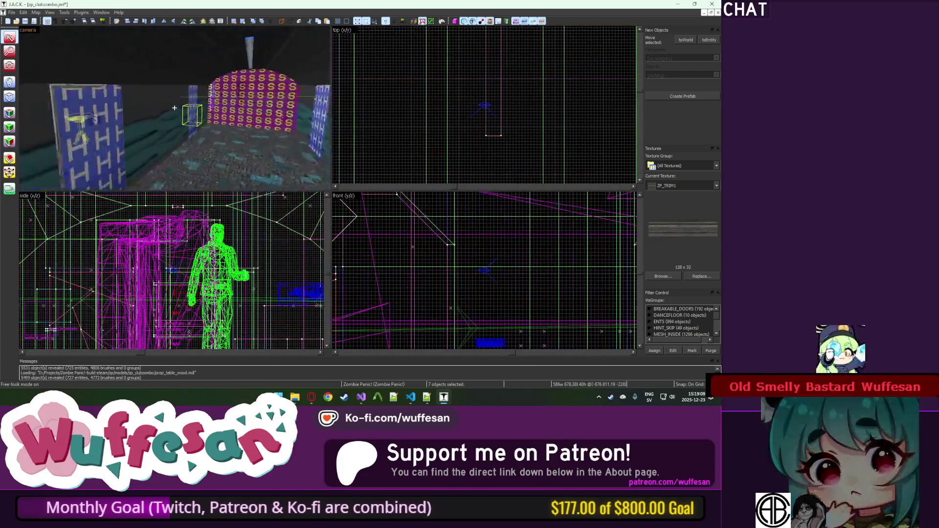
pyautogui.press('w')
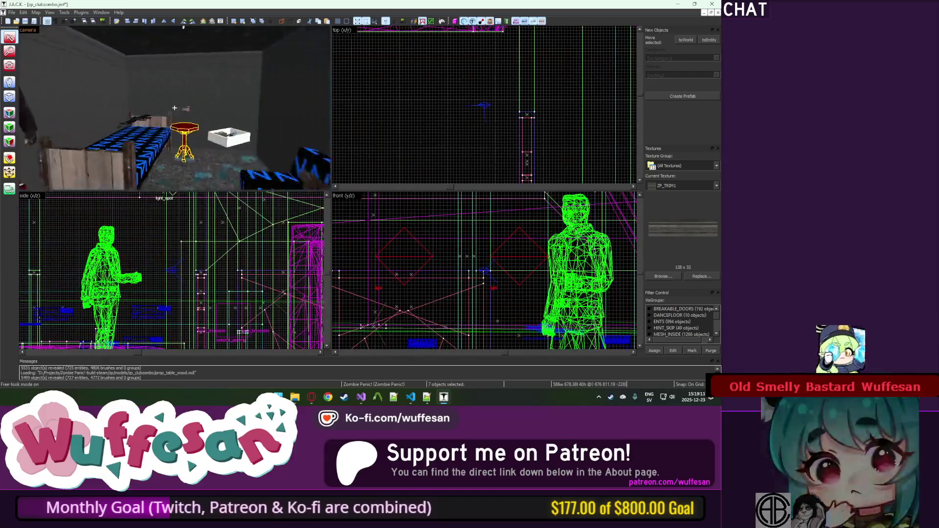
pyautogui.press('w')
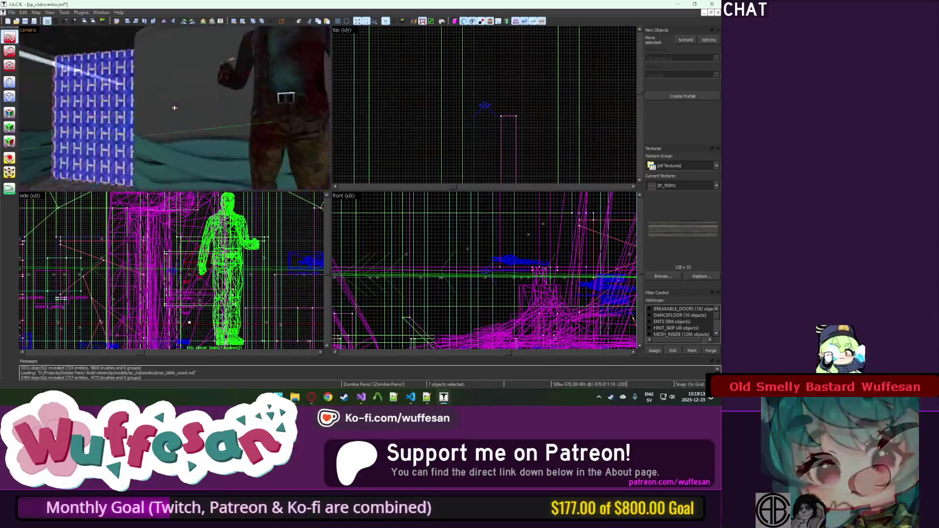
pyautogui.press('w')
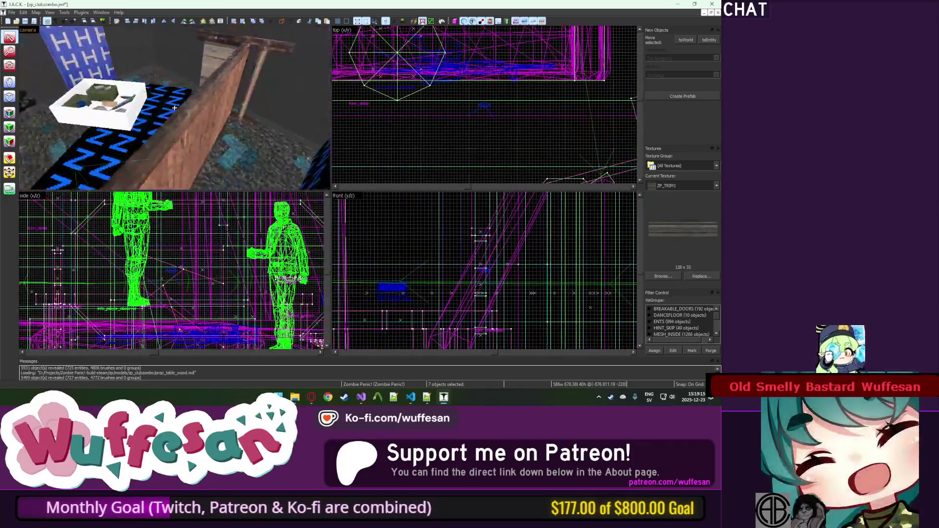
# Continue flying past the bed-and-table areas and the door, back to the selected tables.
pyautogui.press('z')
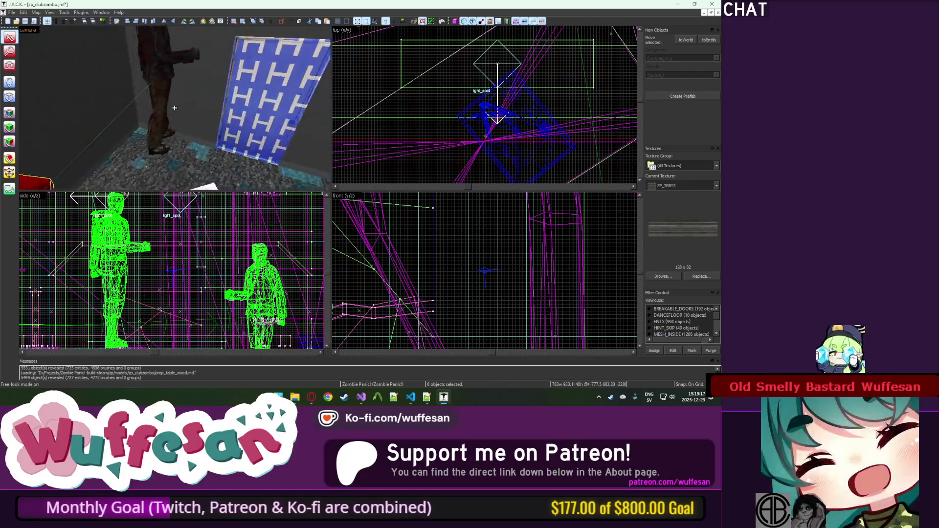
pyautogui.press('w')
pyautogui.press('z')
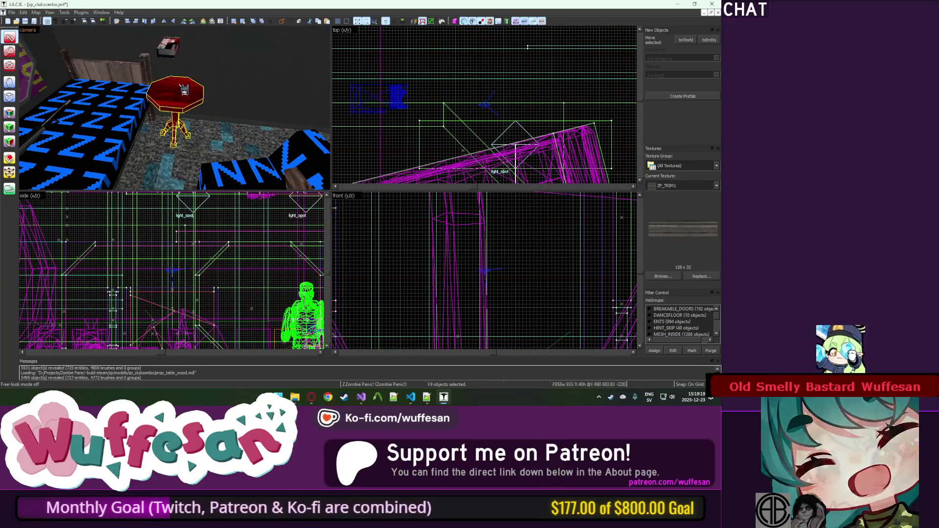
pyautogui.press('z')
pyautogui.press('z')
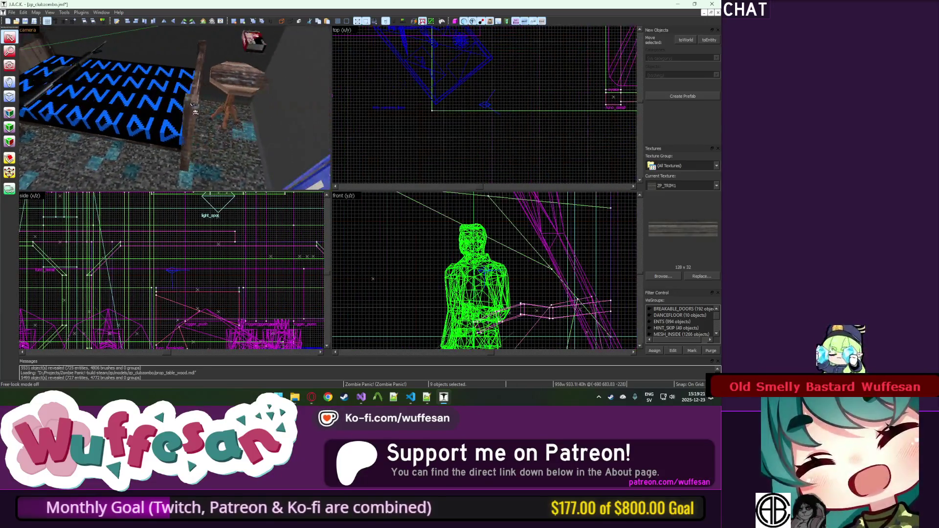
pyautogui.press('z')
pyautogui.press('z')
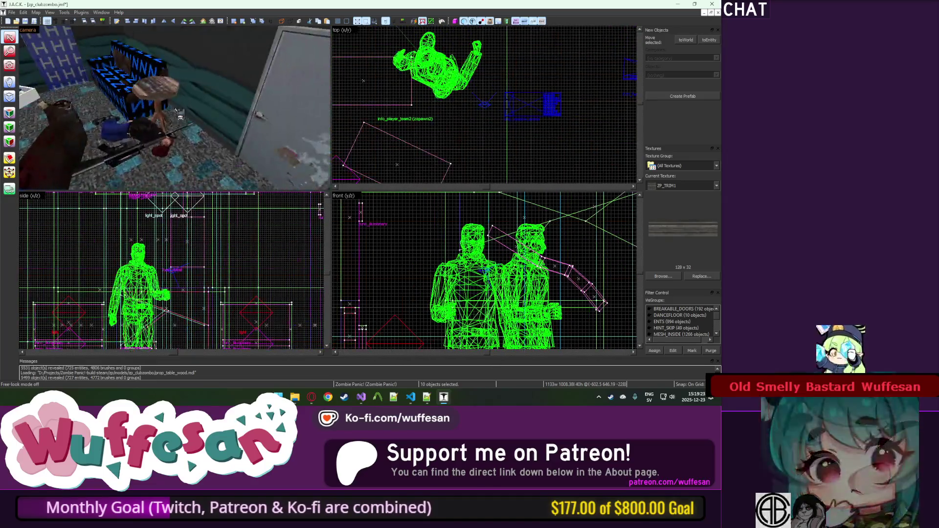
pyautogui.press('z')
pyautogui.press('z')
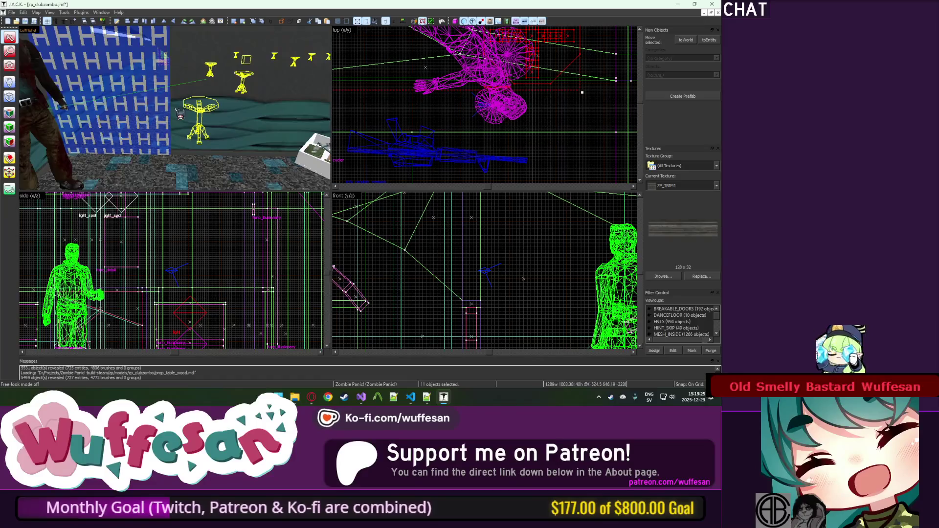
pyautogui.press('z')
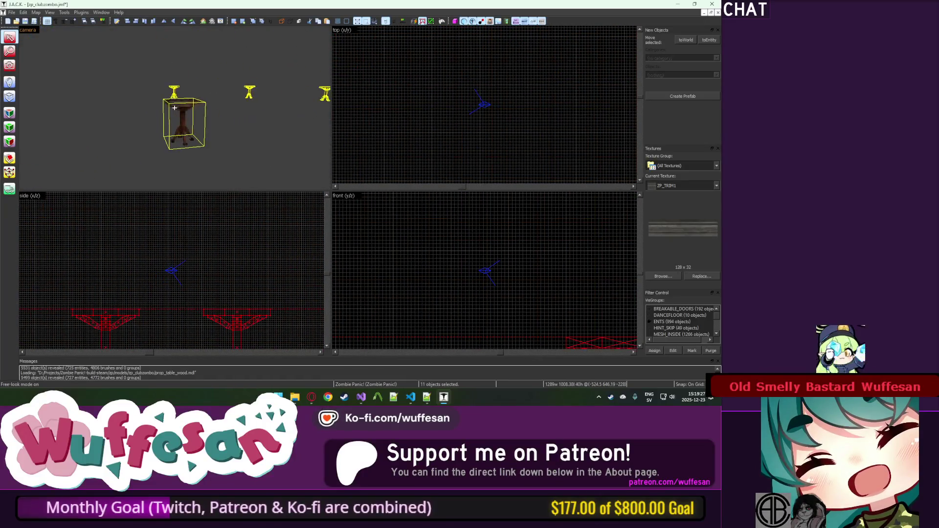
# Inspect the table props and pick out the octagonal brush table in the top and 3D views.
pyautogui.scroll(-5, 404, 107)
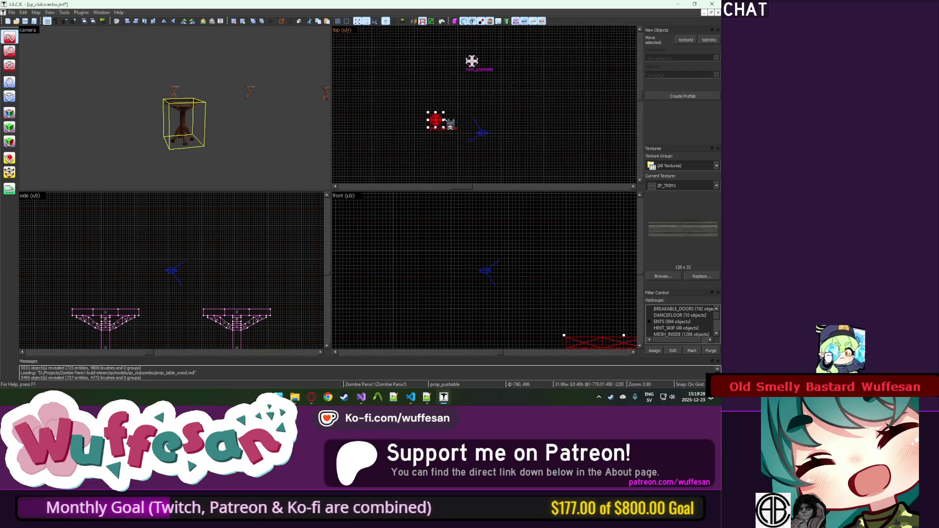
pyautogui.scroll(5, 471, 59)
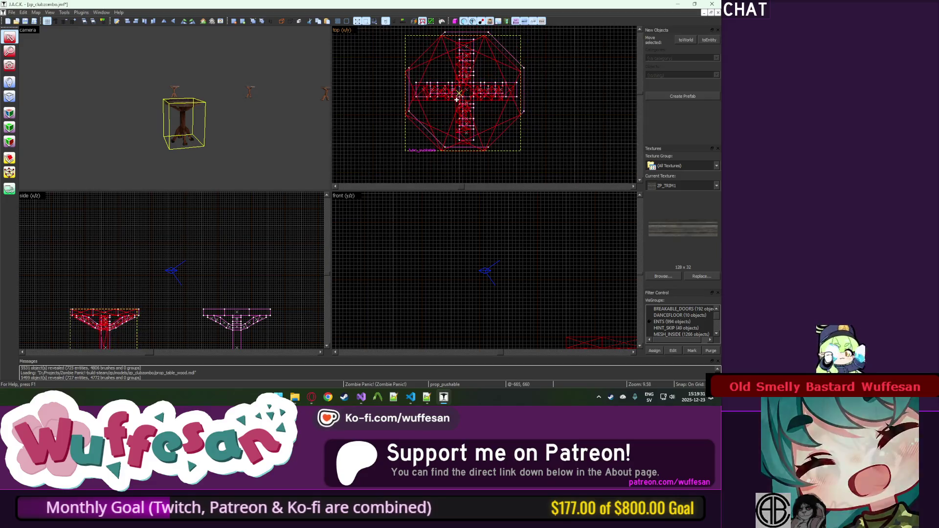
pyautogui.scroll(-6, 460, 98)
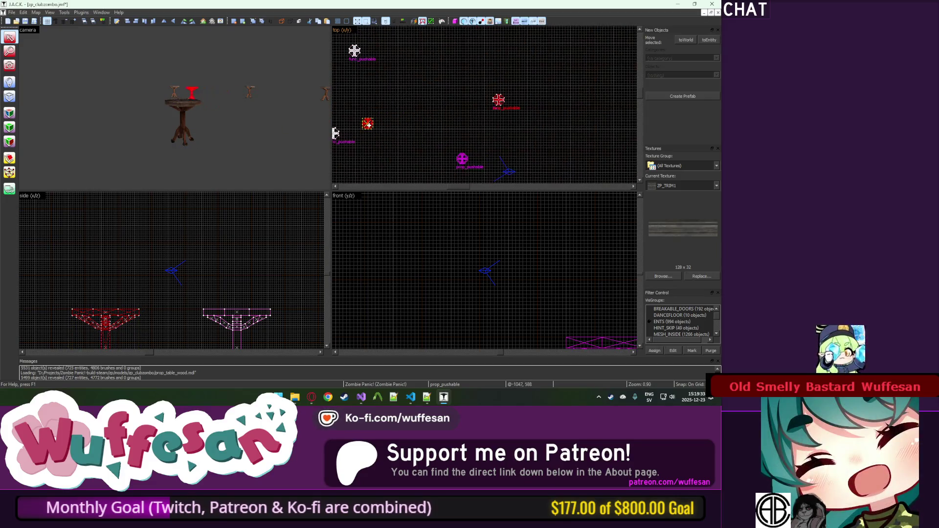
pyautogui.scroll(5, 371, 125)
pyautogui.scroll(-5, 349, 131)
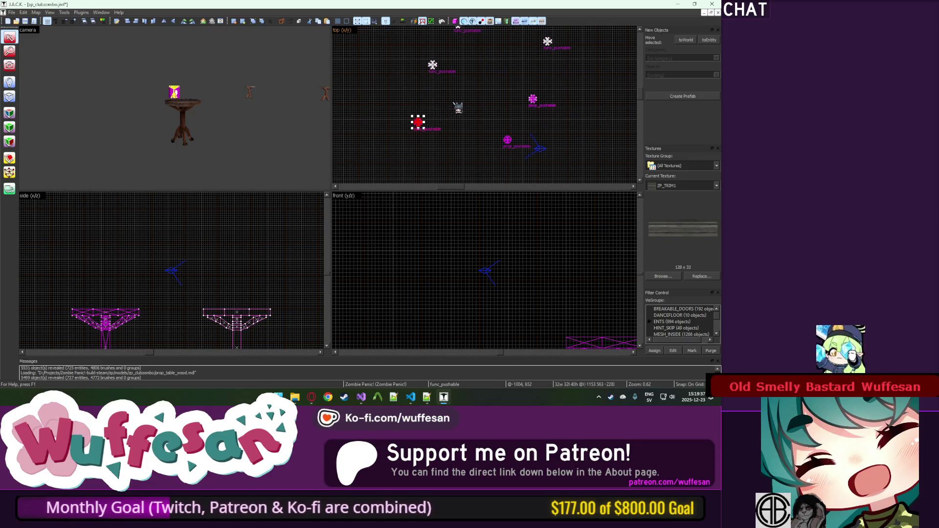
pyautogui.click(433, 65)
pyautogui.scroll(6, 435, 71)
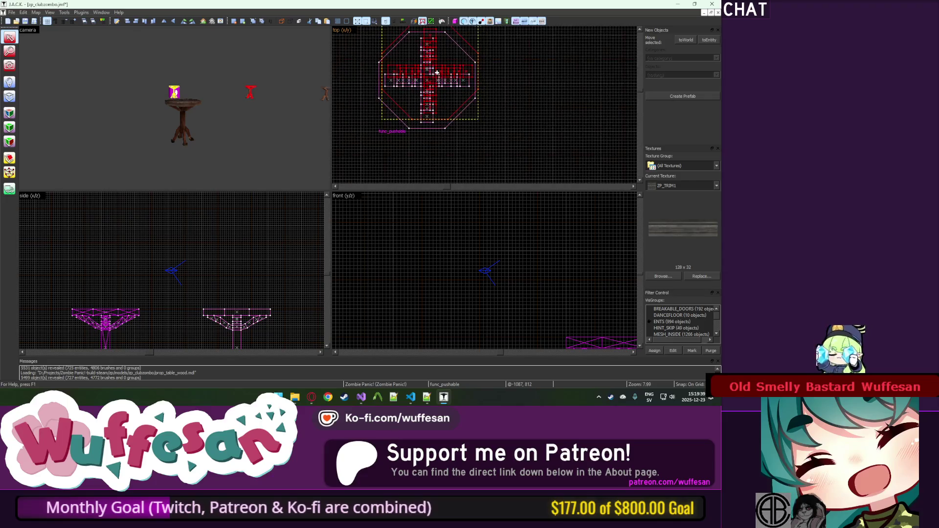
pyautogui.press('z')
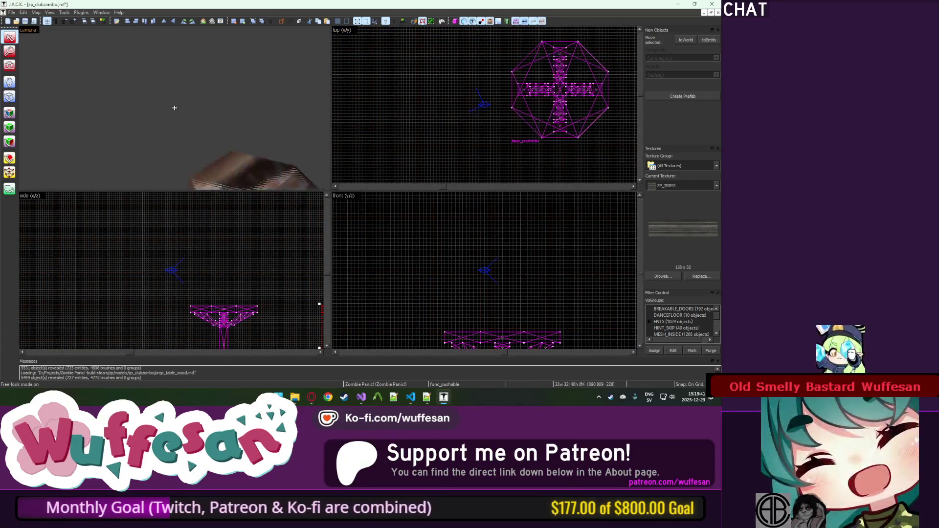
pyautogui.press('z')
pyautogui.scroll(-2, 433, 99)
pyautogui.click(499, 107)
pyautogui.click(216, 98)
pyautogui.click(261, 103)
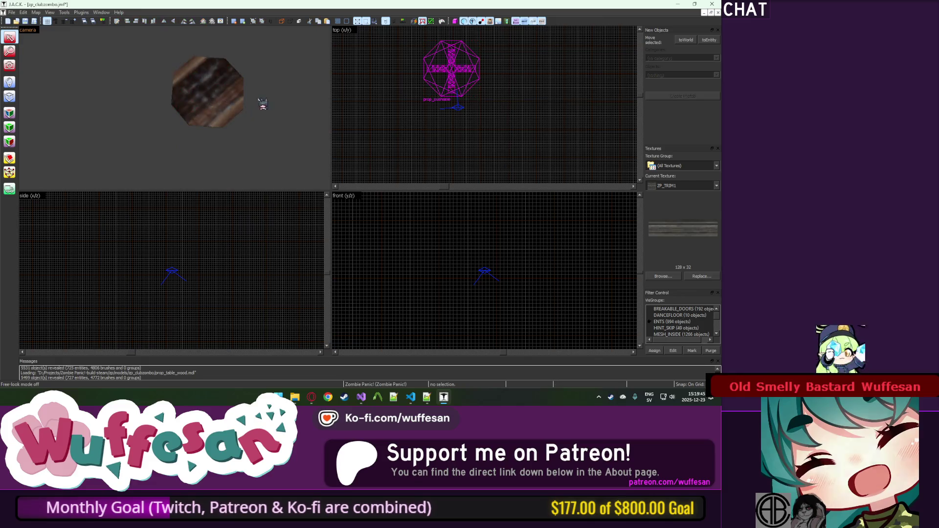
pyautogui.click(528, 120)
pyautogui.press('z')
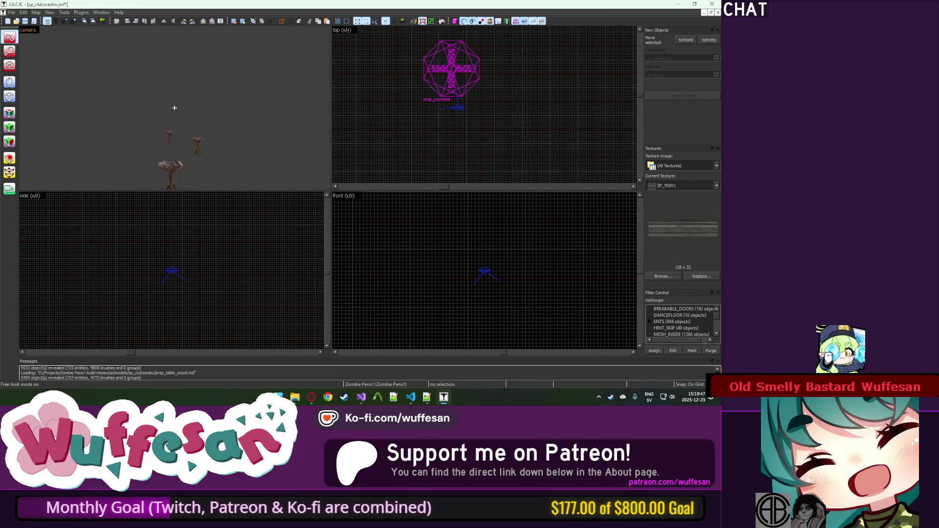
pyautogui.press('z')
pyautogui.click(157, 91)
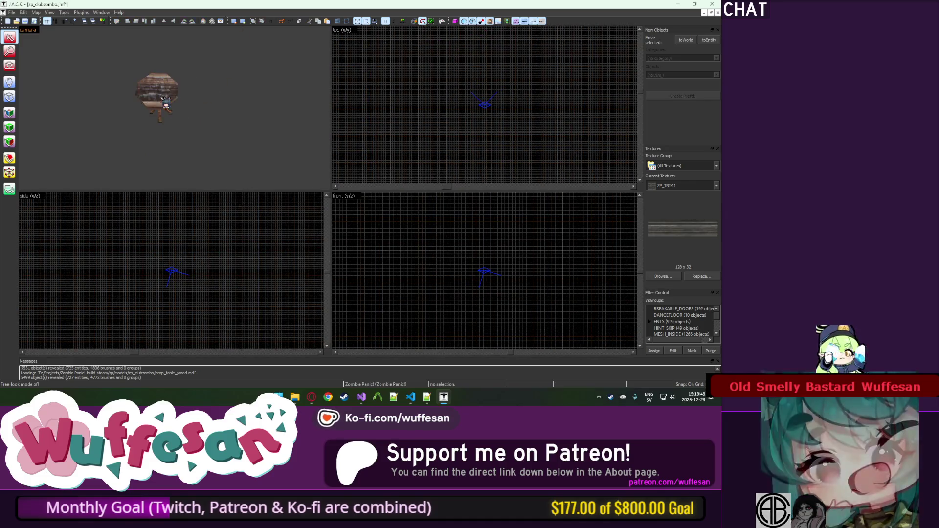
# Select the wooden table prop together with the old func_pushable table.
pyautogui.scroll(-3, 430, 93)
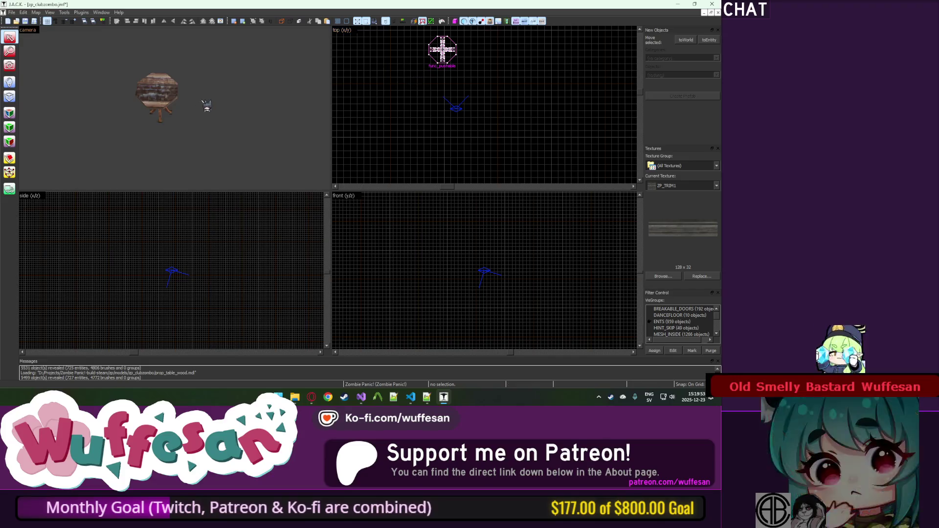
pyautogui.press('z')
pyautogui.click(44, 69)
pyautogui.scroll(-3, 532, 102)
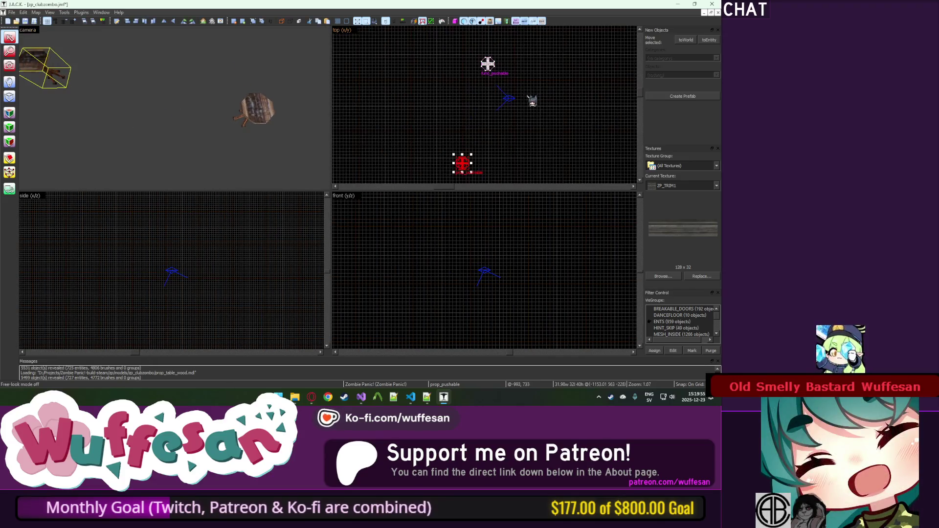
pyautogui.click(488, 63)
pyautogui.scroll(8, 487, 61)
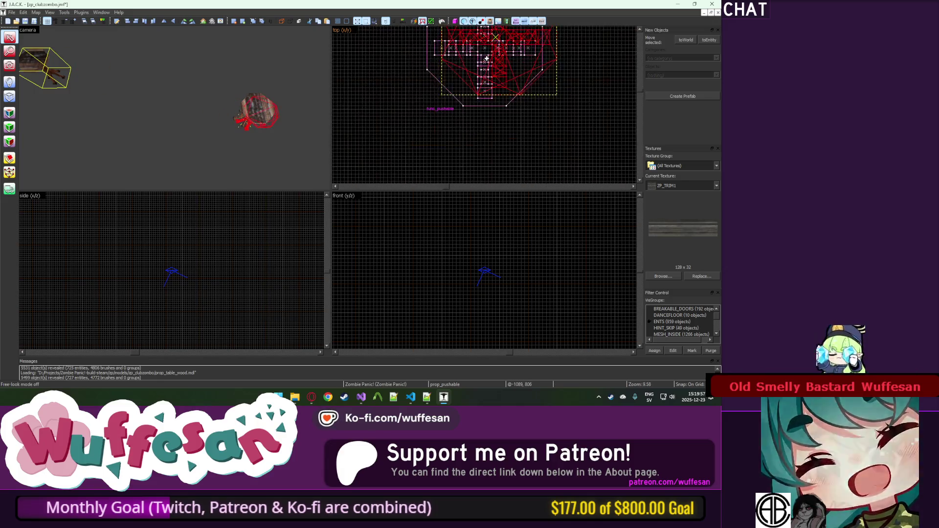
pyautogui.click(472, 69)
# Drag the wooden table prop onto the func_pushable table.
pyautogui.scroll(-9, 470, 73)
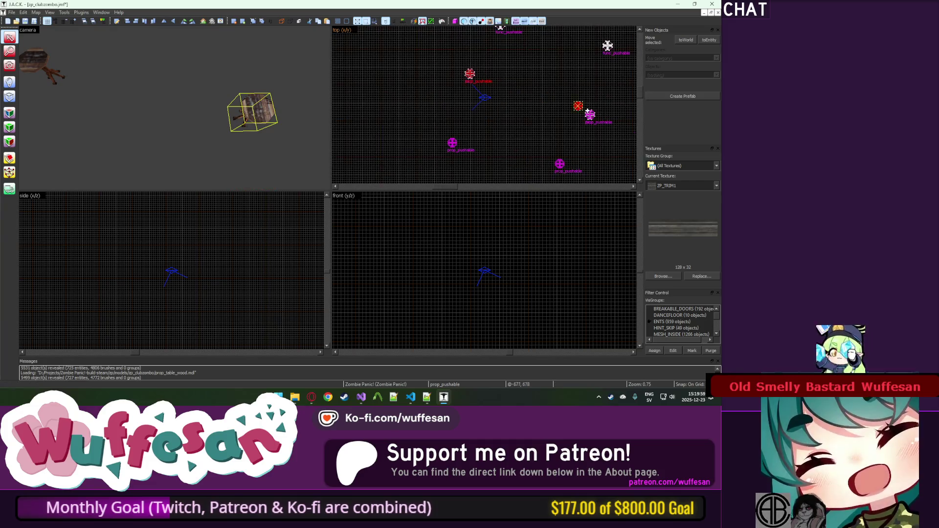
pyautogui.scroll(5, 587, 113)
pyautogui.scroll(-5, 555, 94)
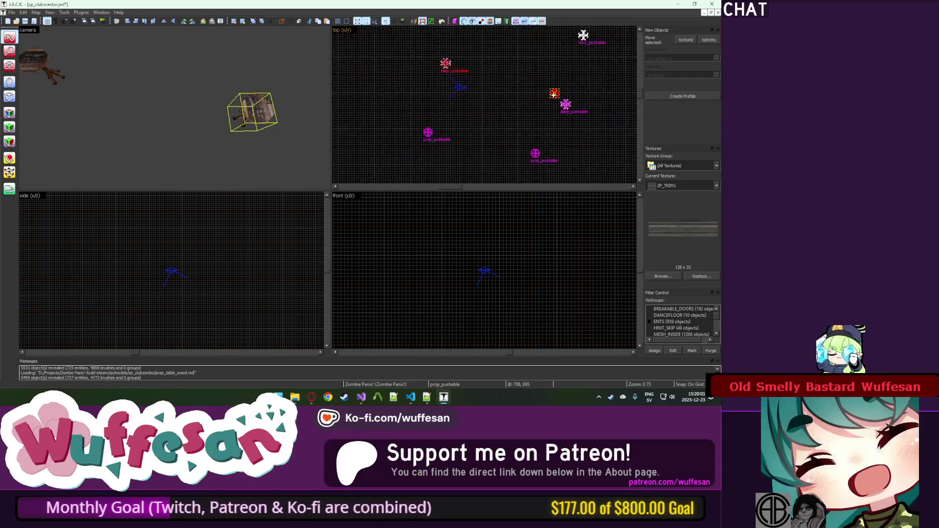
pyautogui.scroll(2, 577, 57)
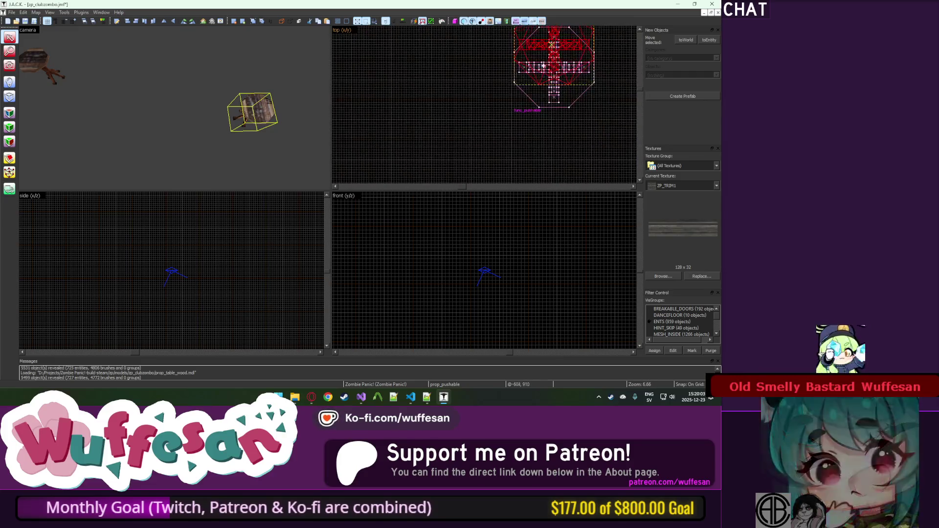
pyautogui.scroll(-5, 541, 84)
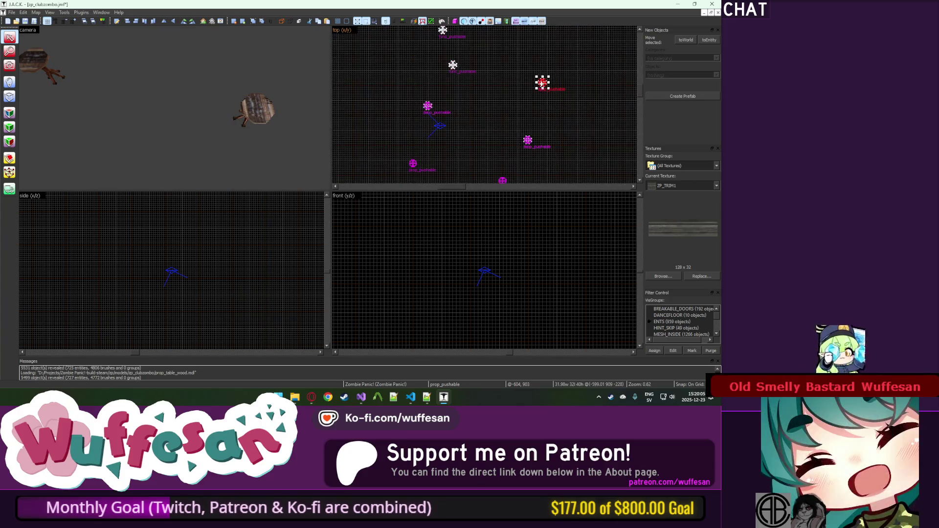
pyautogui.scroll(4, 435, 60)
pyautogui.moveTo(434, 60); pyautogui.dragTo(394, 62)
# Shift the func_pushable table up and right so it lines up with the prop.
pyautogui.scroll(3, 391, 63)
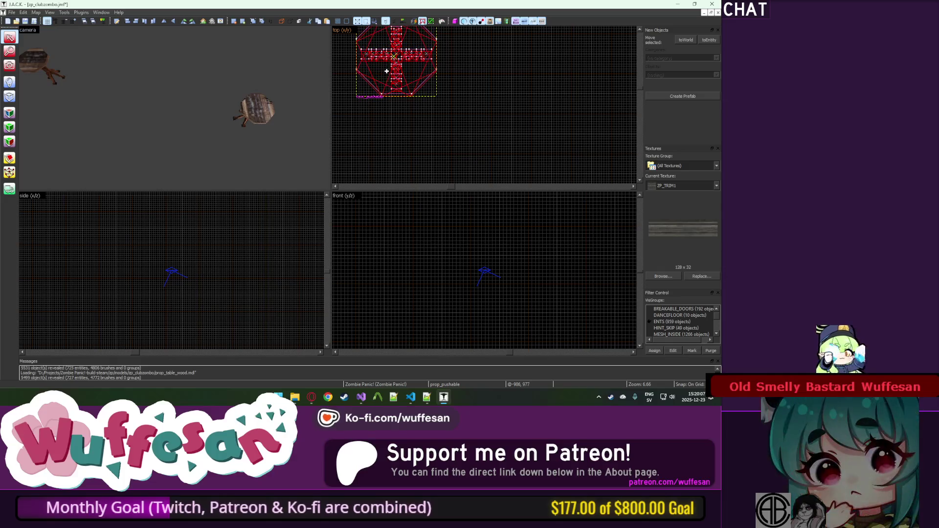
pyautogui.scroll(-4, 386, 69)
pyautogui.scroll(3, 413, 62)
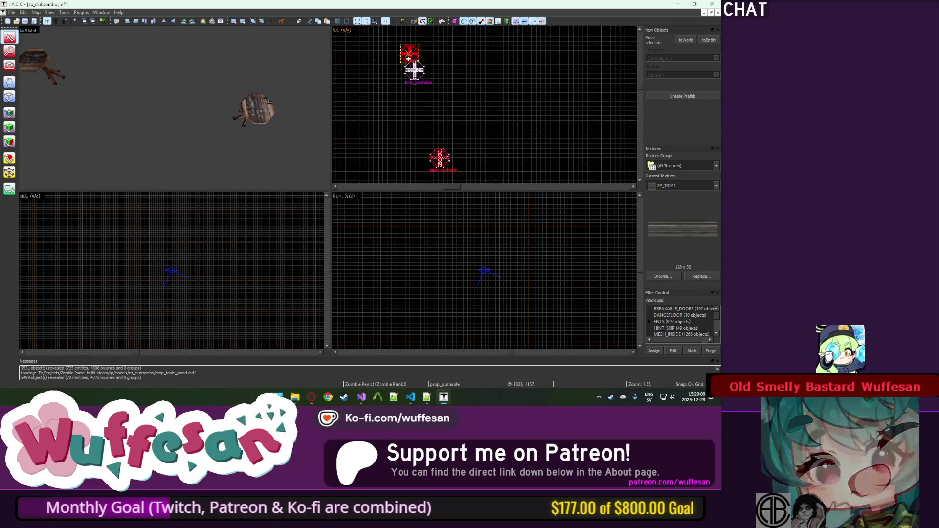
pyautogui.scroll(2, 412, 78)
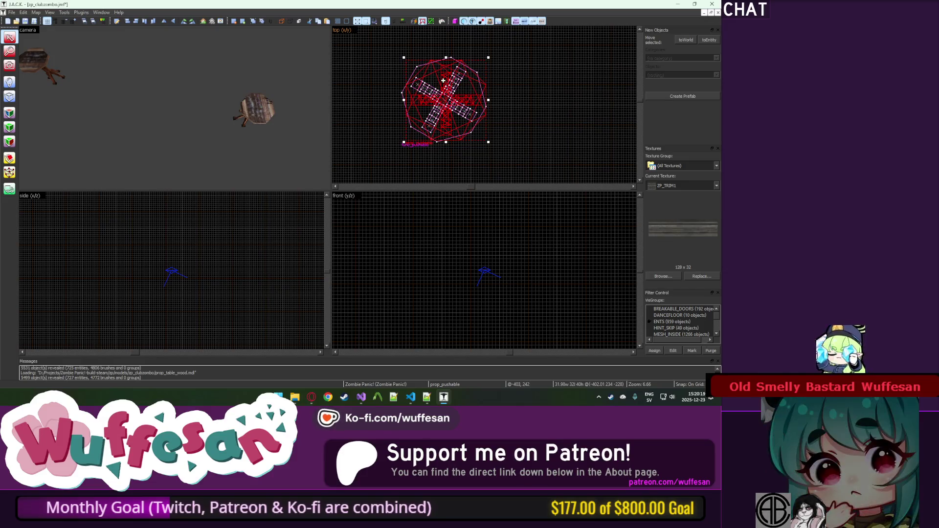
pyautogui.scroll(-3, 404, 59)
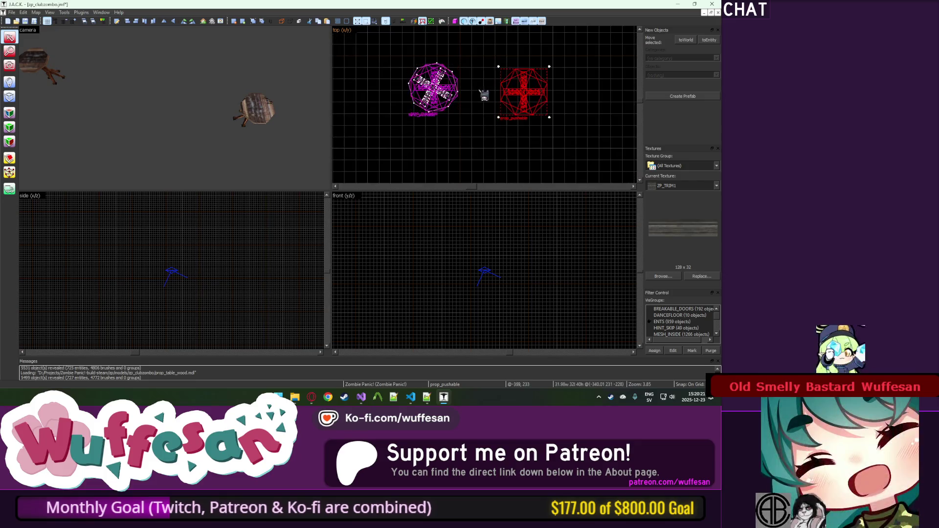
pyautogui.scroll(3, 411, 65)
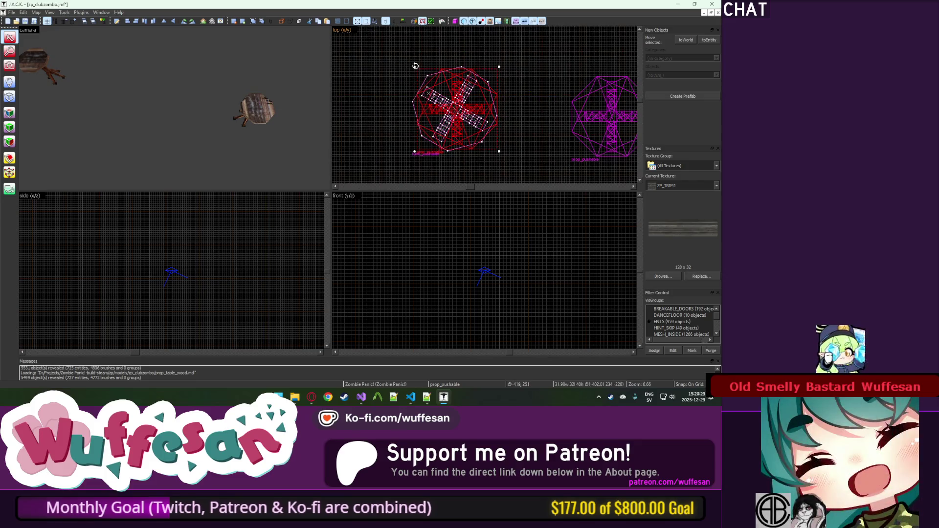
pyautogui.scroll(5, 404, 86)
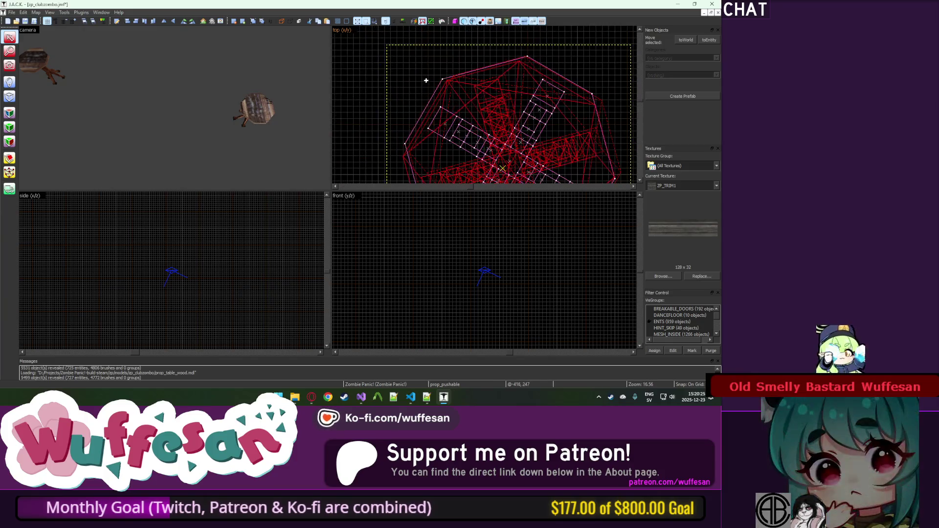
pyautogui.scroll(-10, 425, 85)
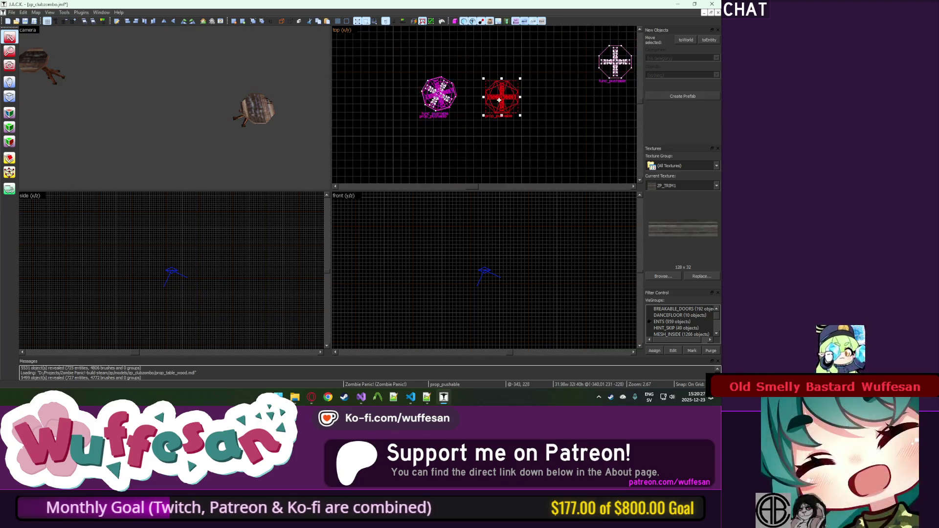
pyautogui.scroll(-1, 499, 100)
pyautogui.scroll(10, 588, 68)
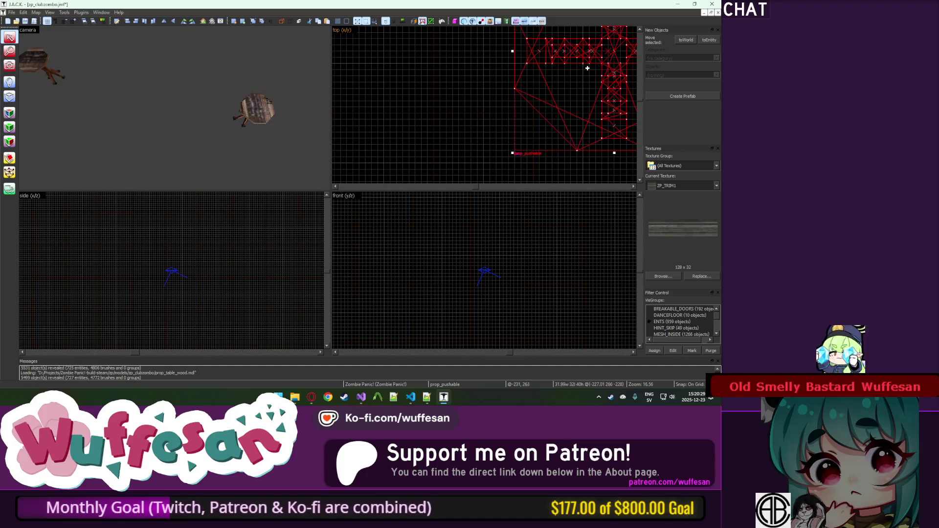
pyautogui.scroll(-8, 425, 109)
pyautogui.scroll(3, 472, 137)
pyautogui.moveTo(446, 152)
pyautogui.mouseDown()
pyautogui.moveTo(440, 94)
pyautogui.moveTo(563, 100)
pyautogui.moveTo(581, 116)
pyautogui.moveTo(571, 110)
pyautogui.mouseUp()
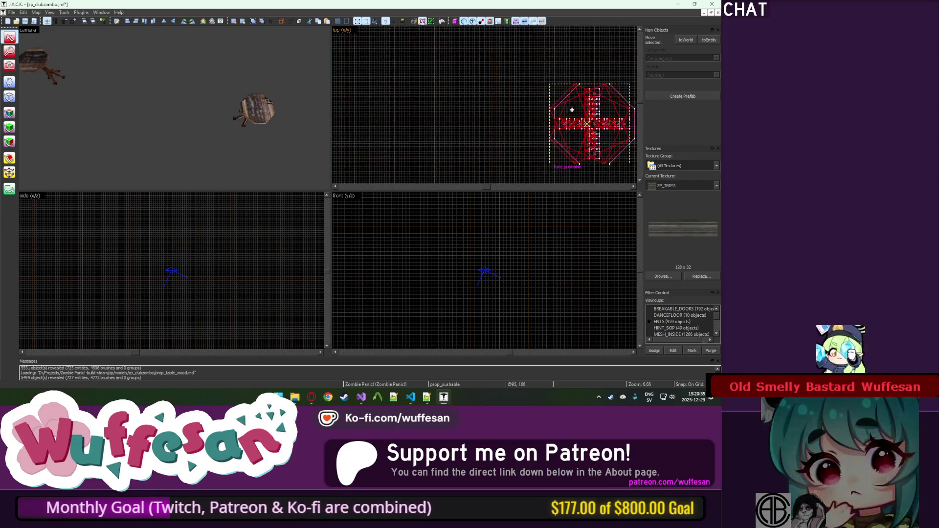
# Unhide all objects and filter the Entity Report by class to func_pushable.
pyautogui.press('Escape')
pyautogui.press('u')
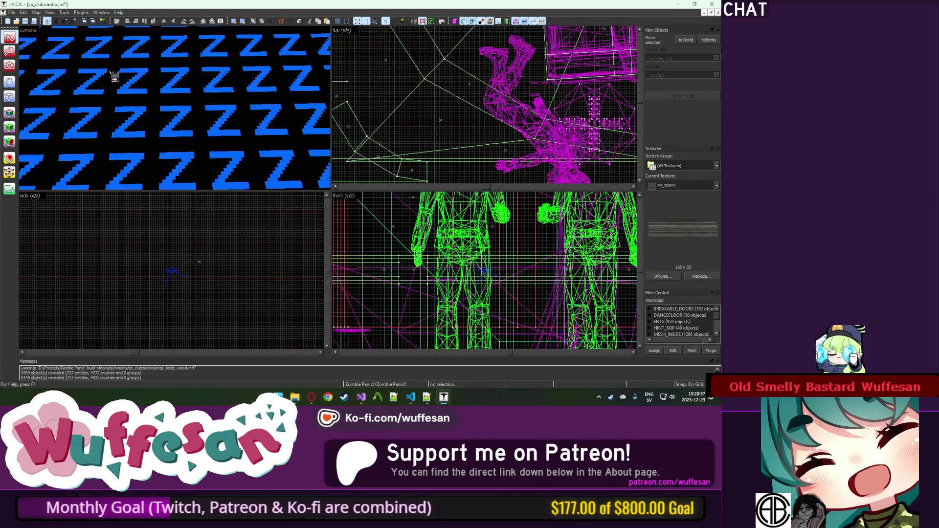
pyautogui.click(36, 12)
pyautogui.click(68, 91)
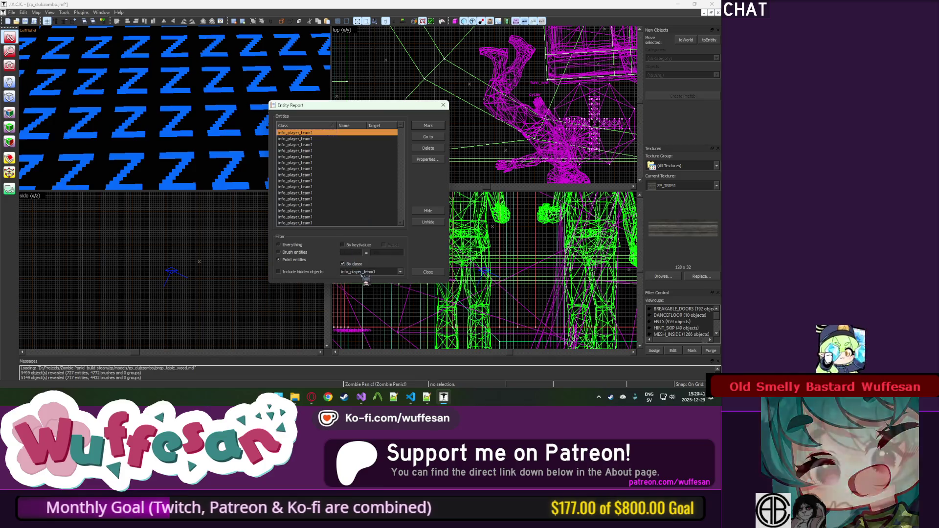
pyautogui.click(381, 272)
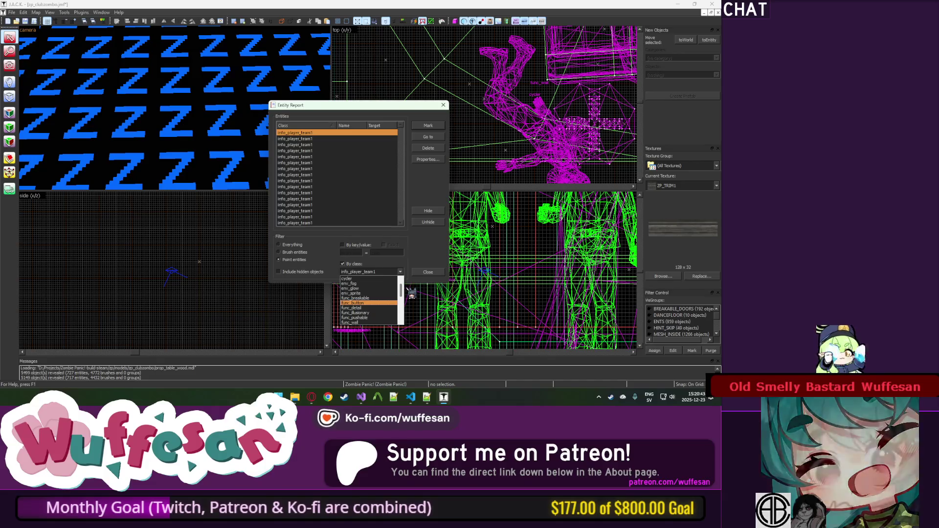
pyautogui.click(371, 270)
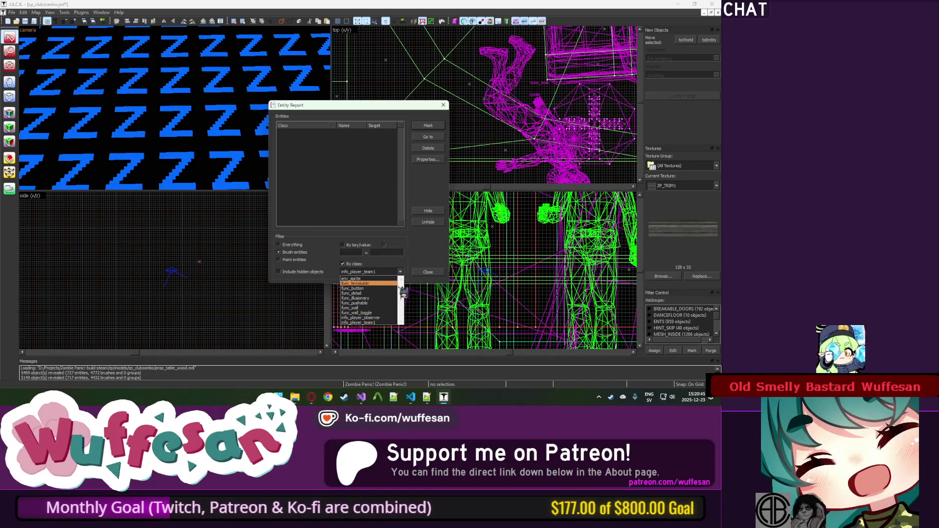
pyautogui.click(354, 303)
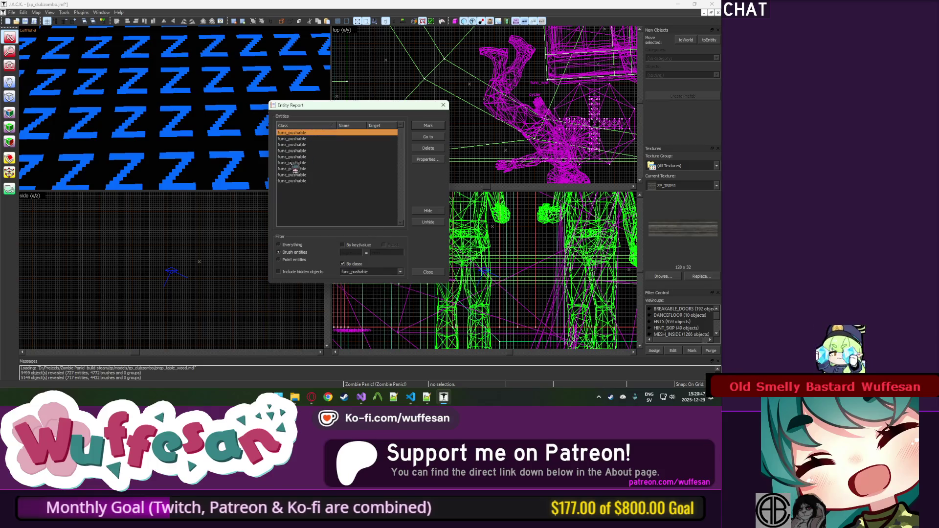
# Delete all nine func_pushable tables and save zp_clubzombo.
pyautogui.hotkey('ctrl', 'a')
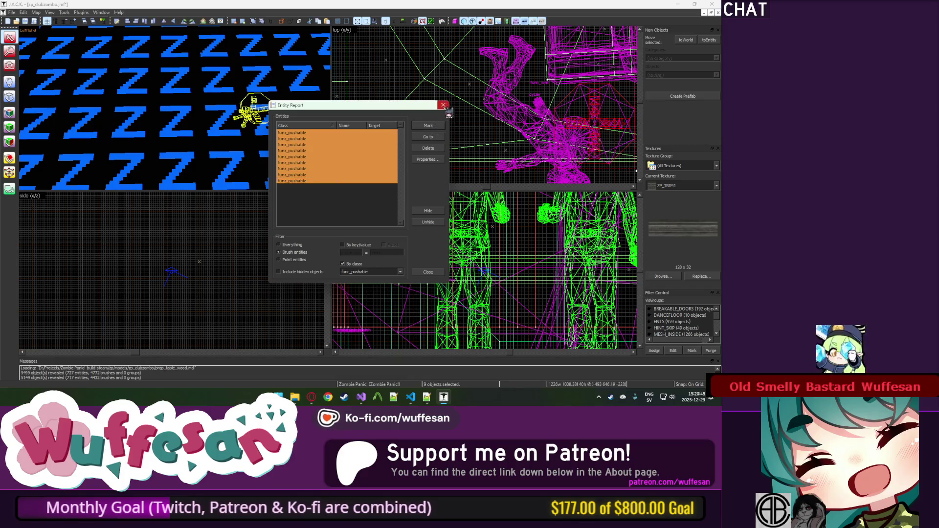
pyautogui.press('Escape')
pyautogui.hotkey('ctrl', 's')
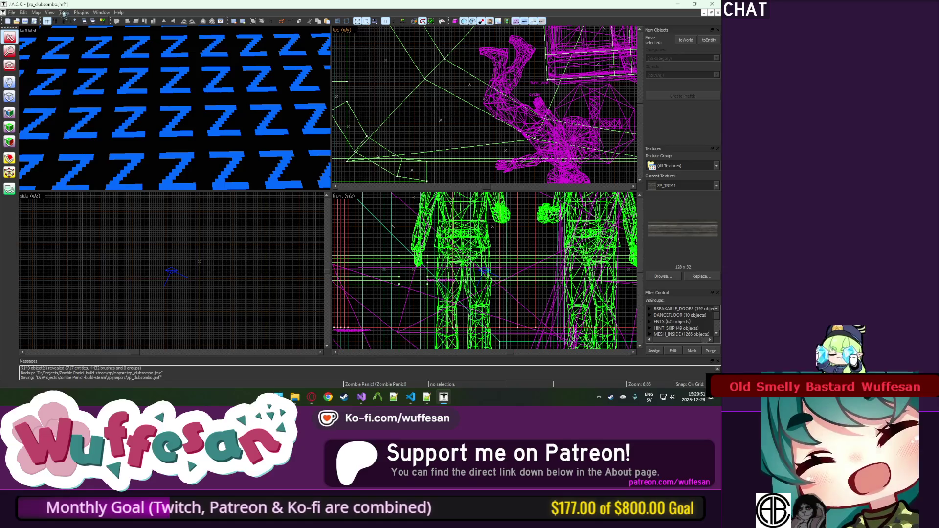
# Fly the free-look camera past the counter to the dance floor, then open Run Map (F9).
pyautogui.press('z')
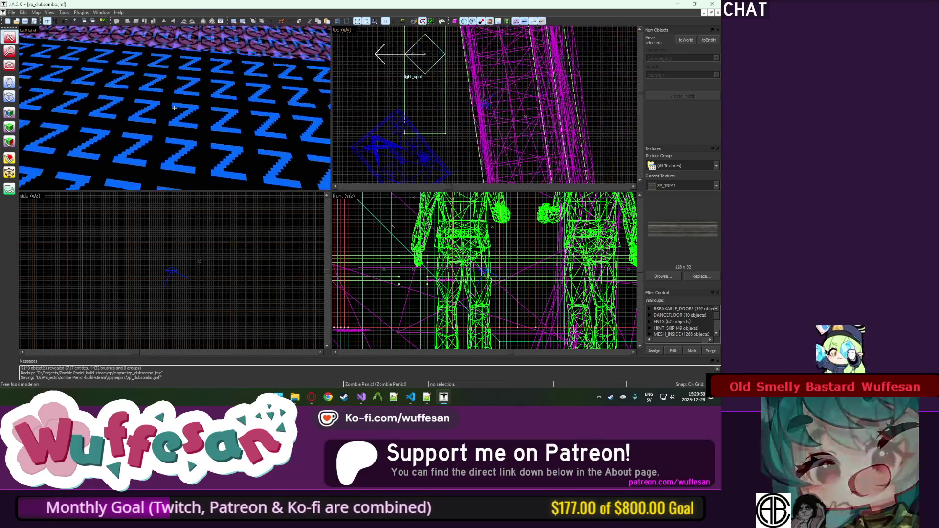
pyautogui.press('w')
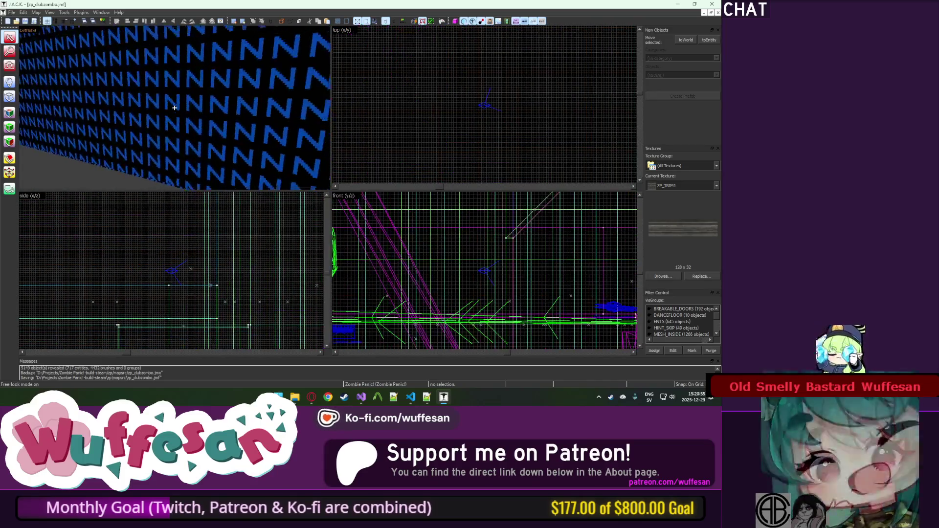
pyautogui.press('w')
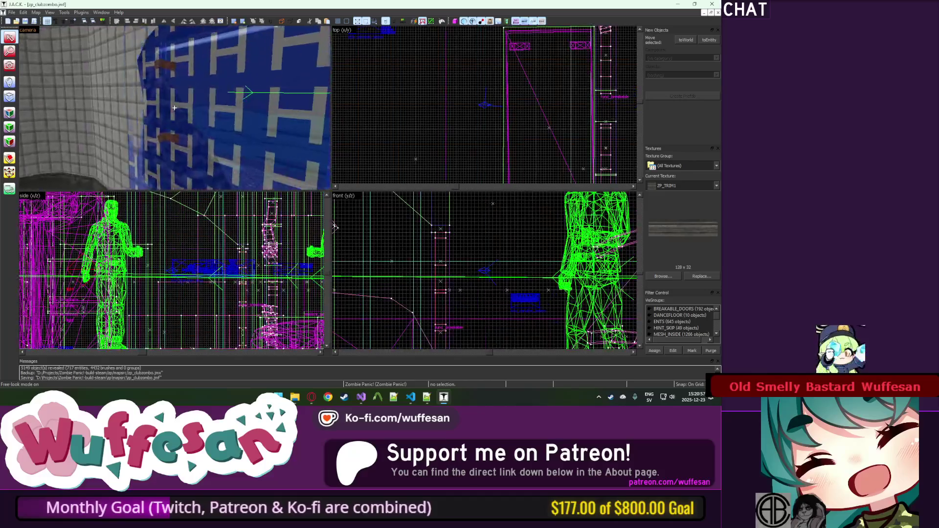
pyautogui.press('w')
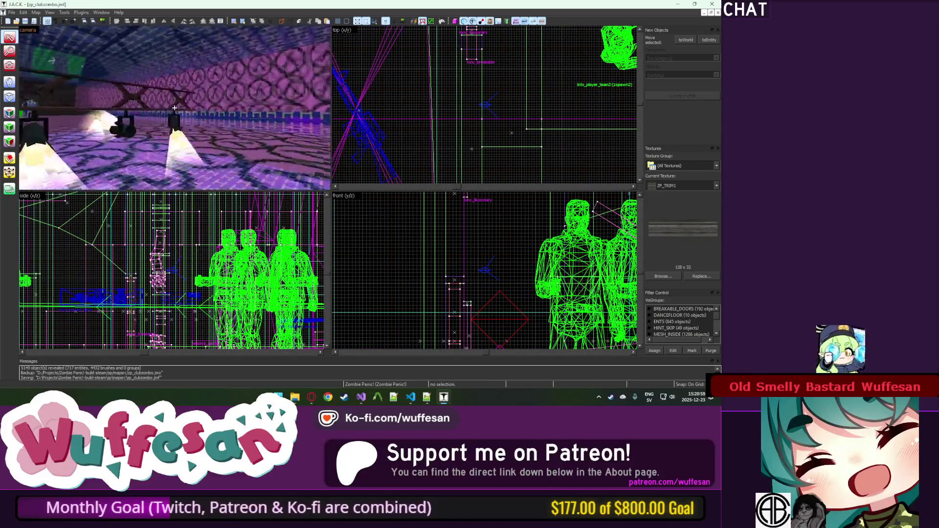
pyautogui.press('w')
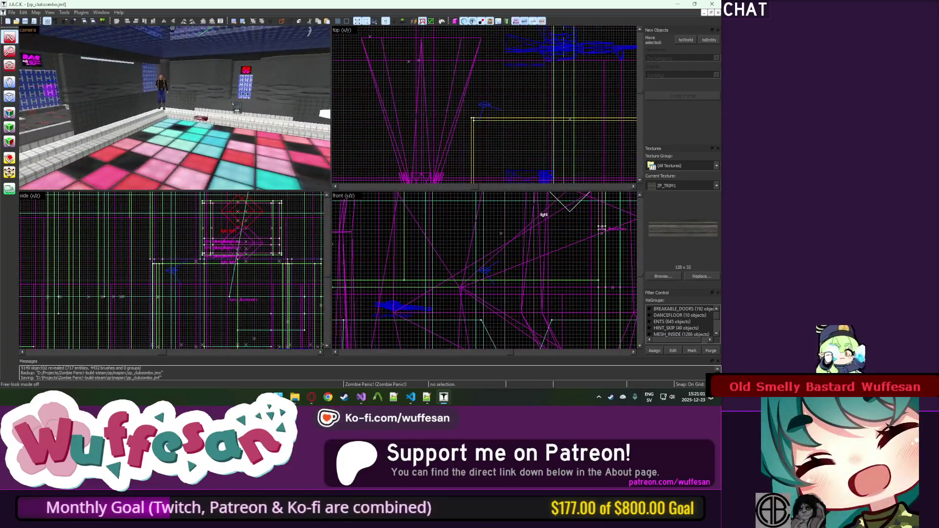
pyautogui.press('z')
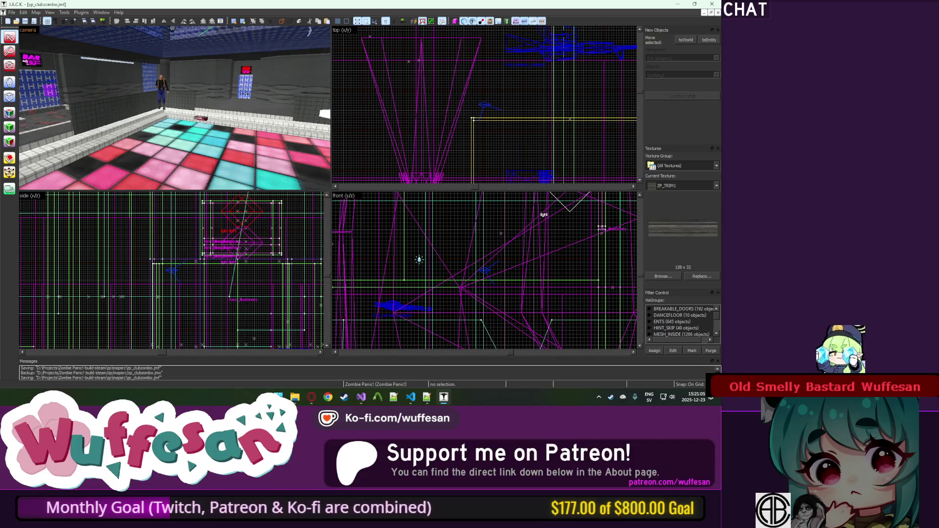
pyautogui.press('F9')
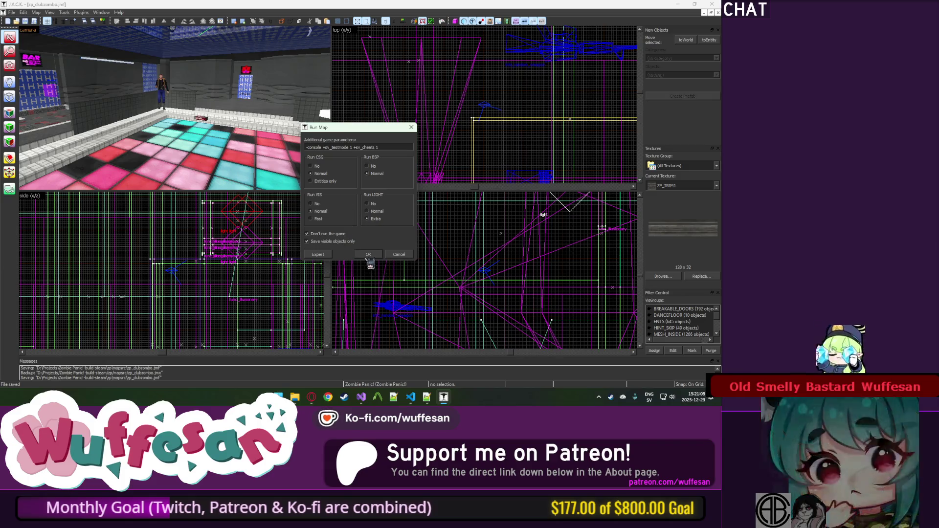
# Start the compile with 'Don't run the game' checked, briefly showing the desktop while it runs.
pyautogui.click(369, 254)
pyautogui.click(389, 208)
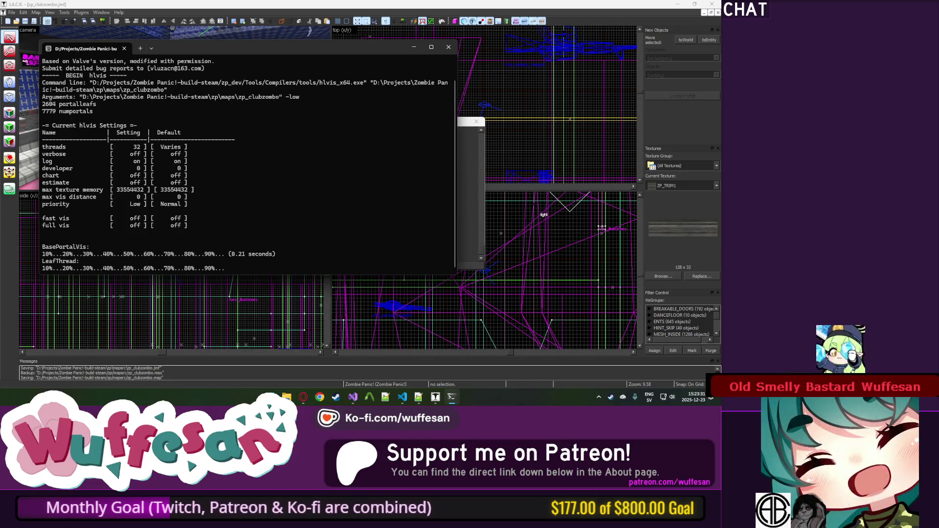
pyautogui.press('super+d')
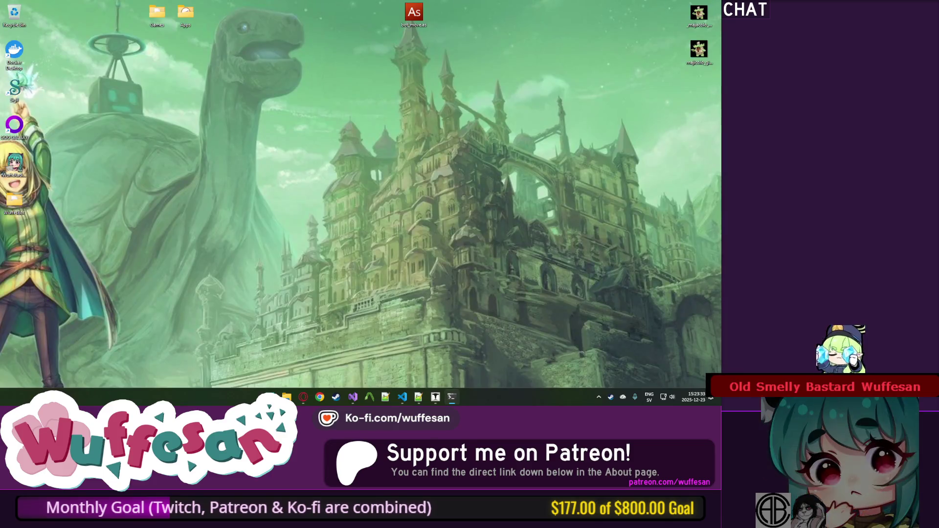
pyautogui.press('super+d')
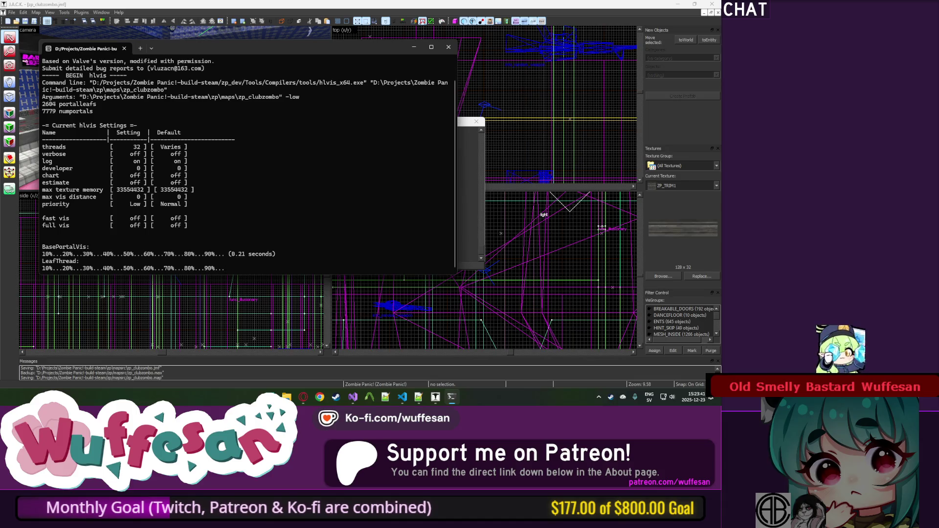
pyautogui.click(305, 400)
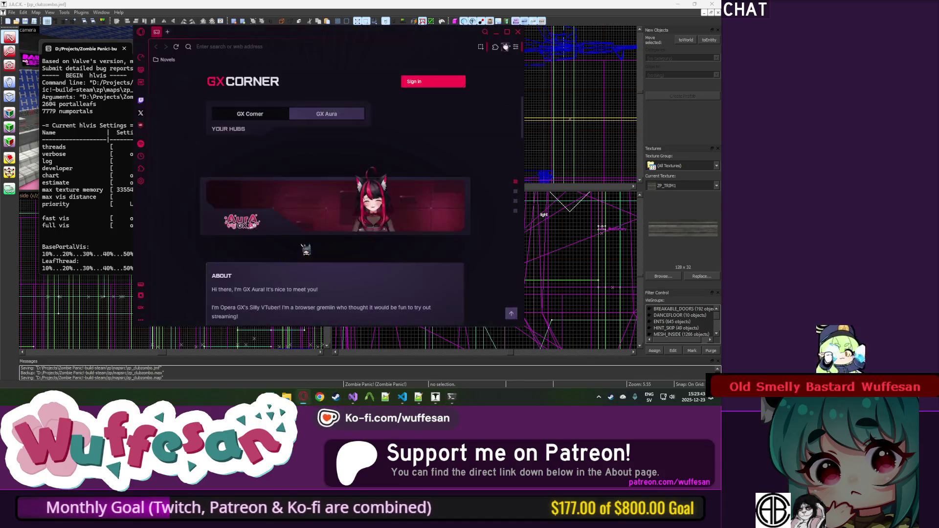
# Search the web for 'lasagne' in Opera GX.
pyautogui.click(257, 47)
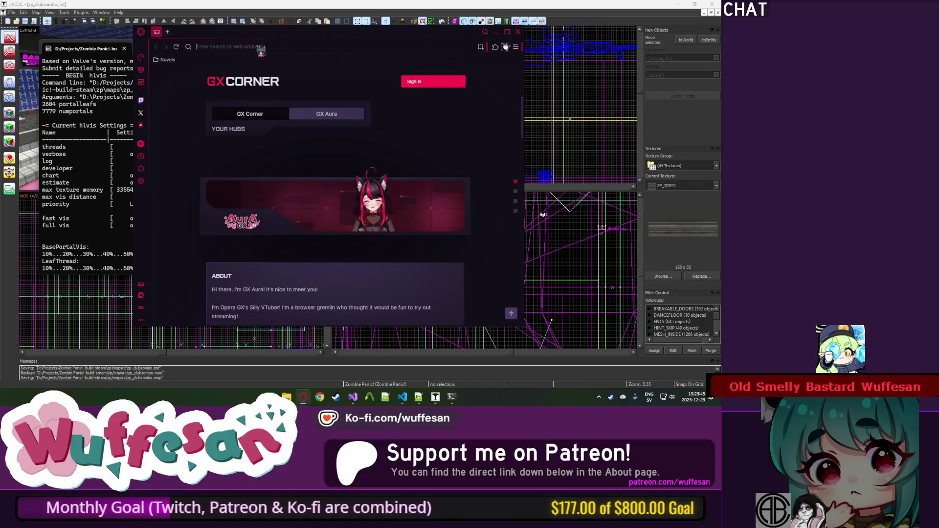
pyautogui.write('lasagne')
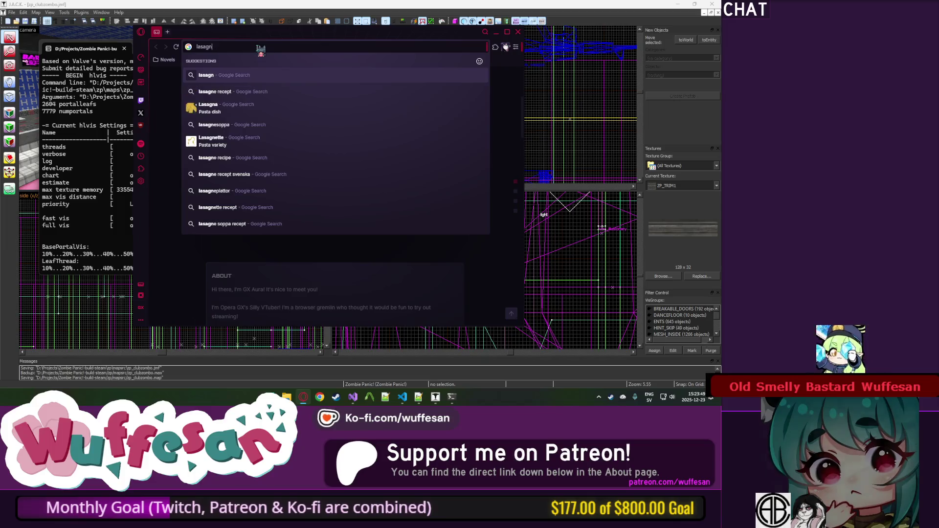
pyautogui.press('Return')
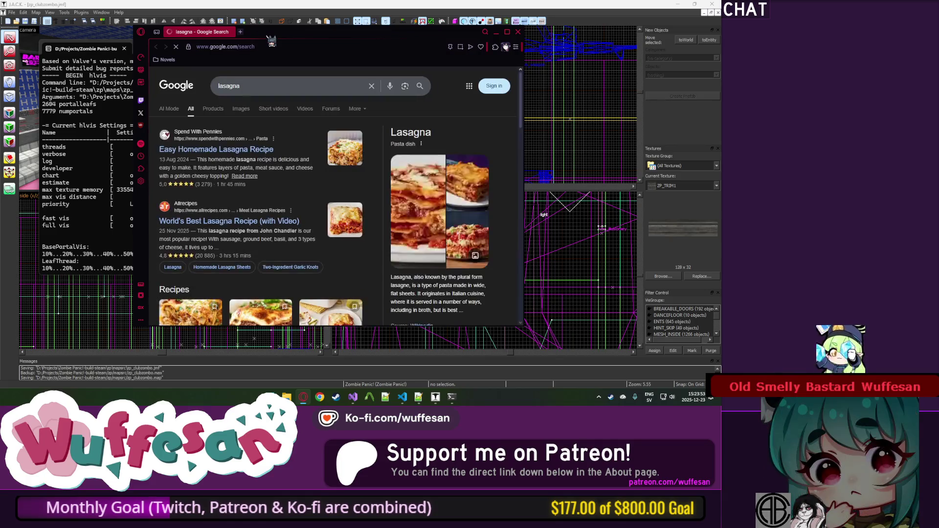
pyautogui.scroll(-3, 412, 191)
pyautogui.scroll(3, 412, 191)
pyautogui.click(412, 193)
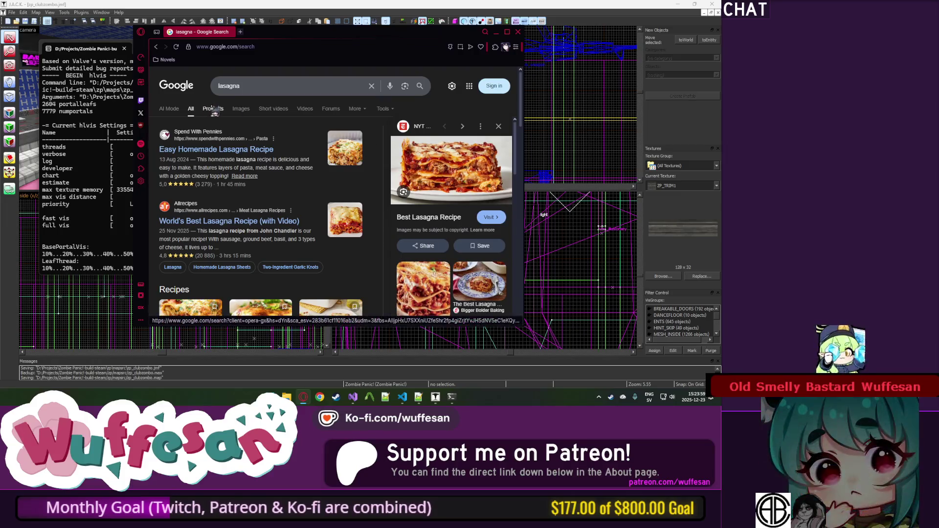
# View the lasagna image results, close the search tab and return to the compile console.
pyautogui.click(240, 109)
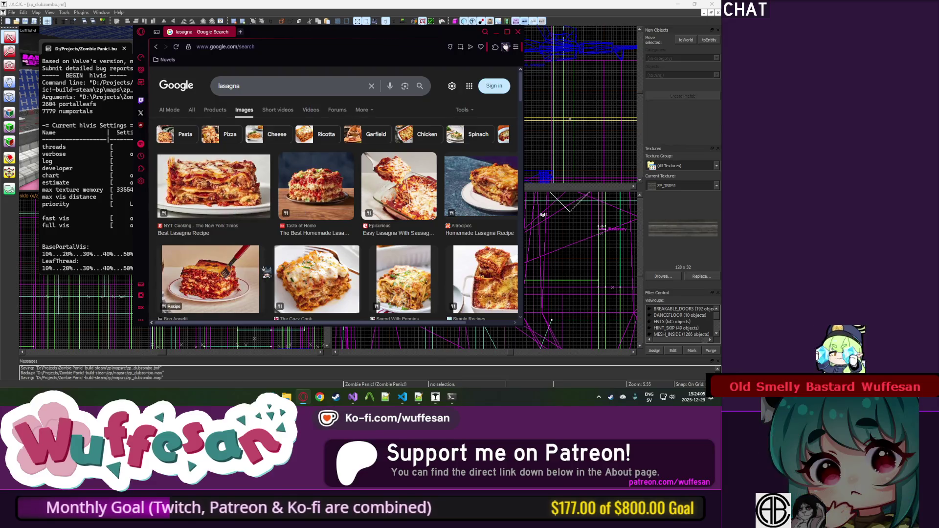
pyautogui.scroll(-1, 318, 190)
pyautogui.scroll(1, 265, 186)
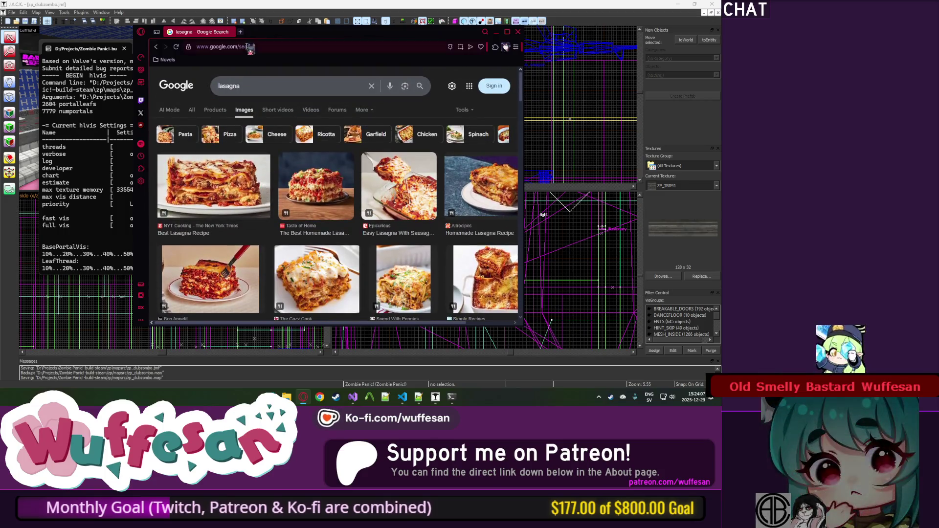
pyautogui.click(235, 32)
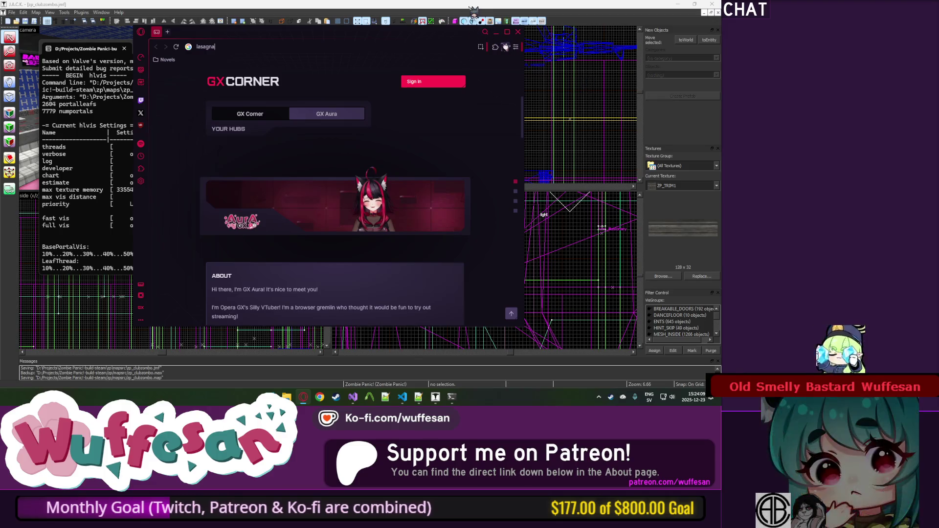
pyautogui.click(495, 32)
pyautogui.click(452, 396)
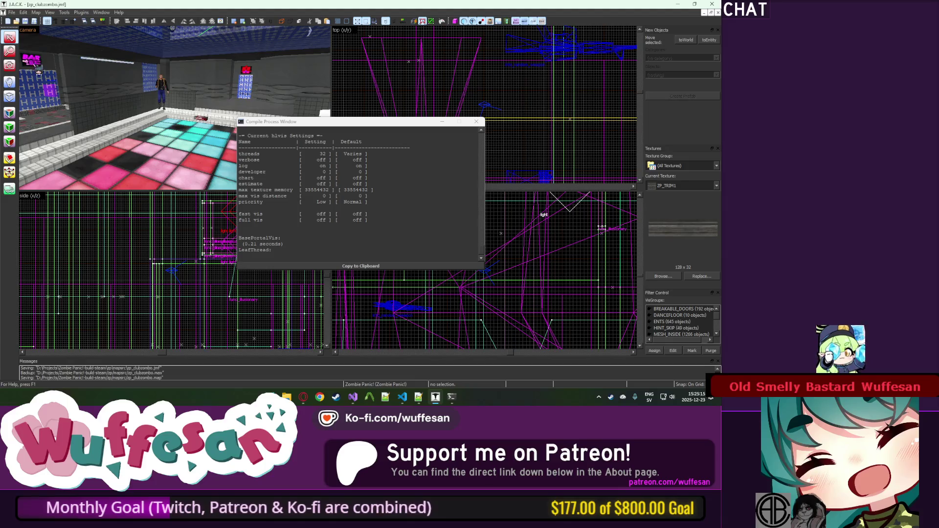
# While the compile runs, place a player spawn entity on the dance floor, then close the finished log.
pyautogui.moveTo(425, 125); pyautogui.dragTo(505, 134)
pyautogui.click(10, 83)
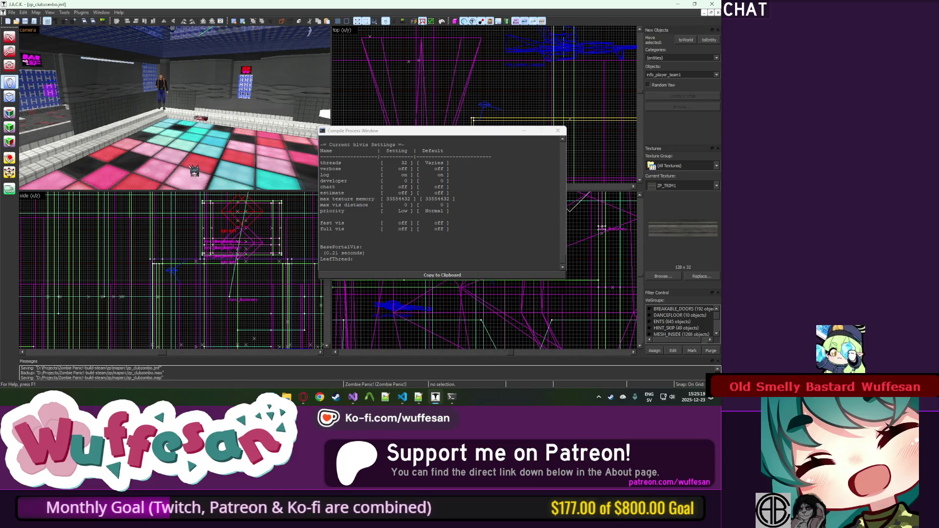
pyautogui.click(9, 65)
pyautogui.moveTo(175, 123); pyautogui.dragTo(175, 107)
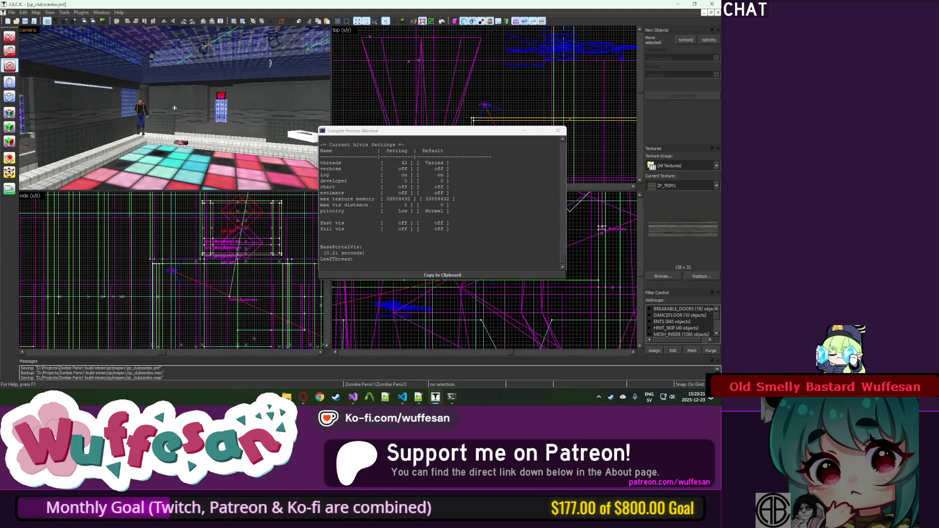
pyautogui.click(464, 21)
pyautogui.click(10, 84)
pyautogui.click(185, 186)
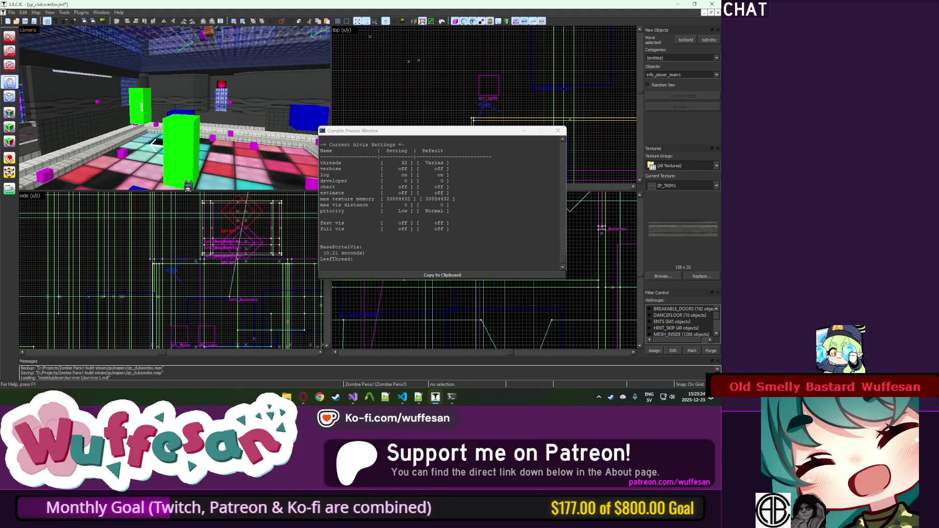
pyautogui.click(10, 36)
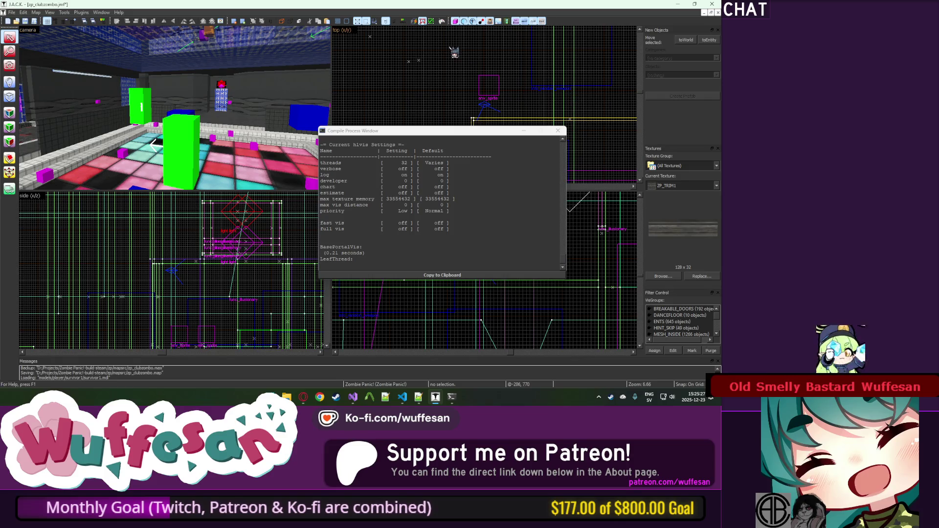
pyautogui.click(456, 21)
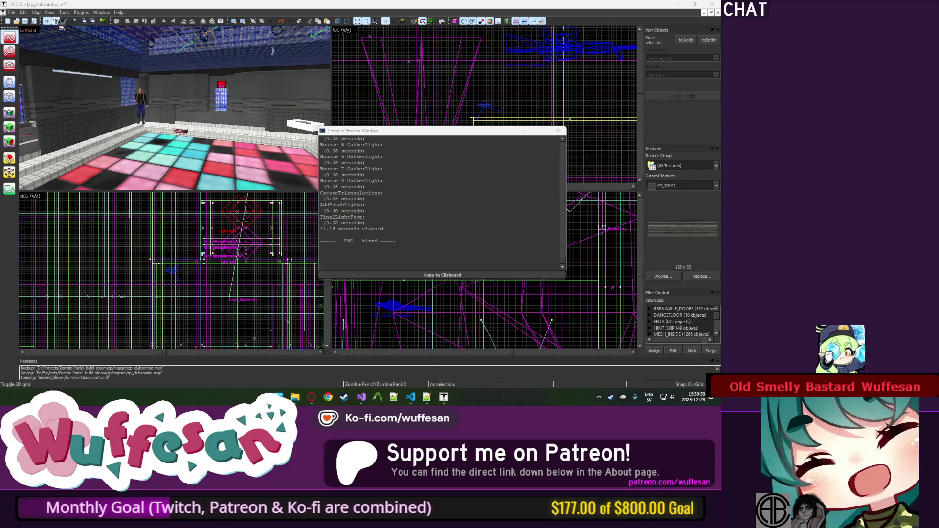
pyautogui.click(558, 131)
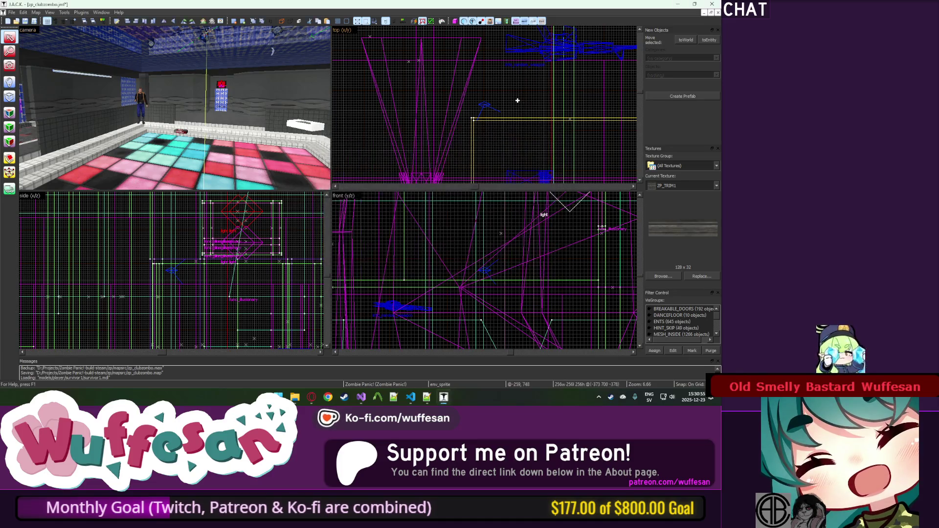
# Choose File > Open and confirm the Zombie Panic! game configuration.
pyautogui.click(11, 12)
pyautogui.press('Right')
pyautogui.press('Right')
pyautogui.press('Right')
pyautogui.click(16, 22)
pyautogui.click(16, 22)
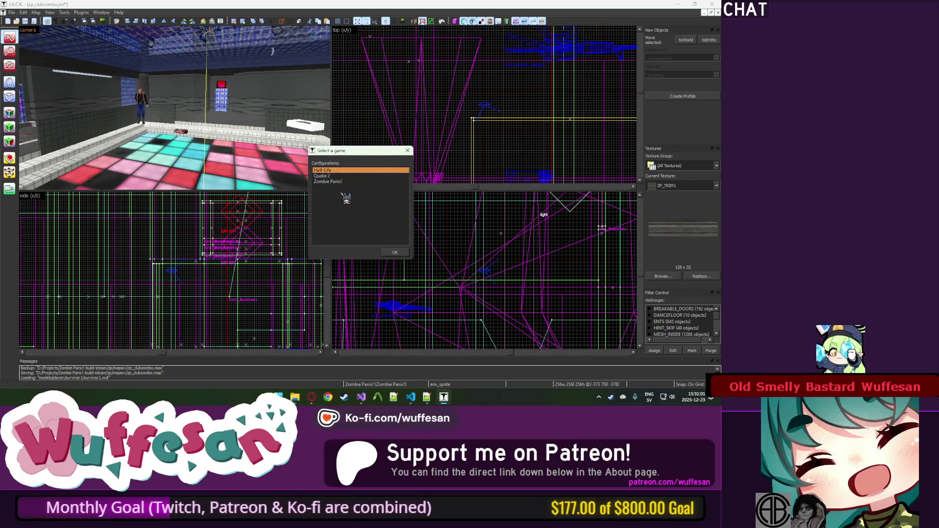
pyautogui.click(374, 242)
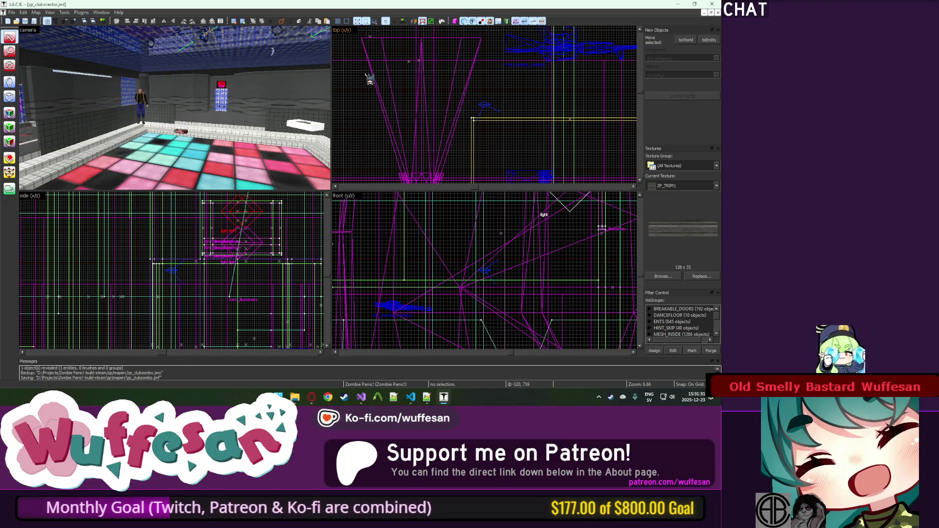
pyautogui.click(361, 397)
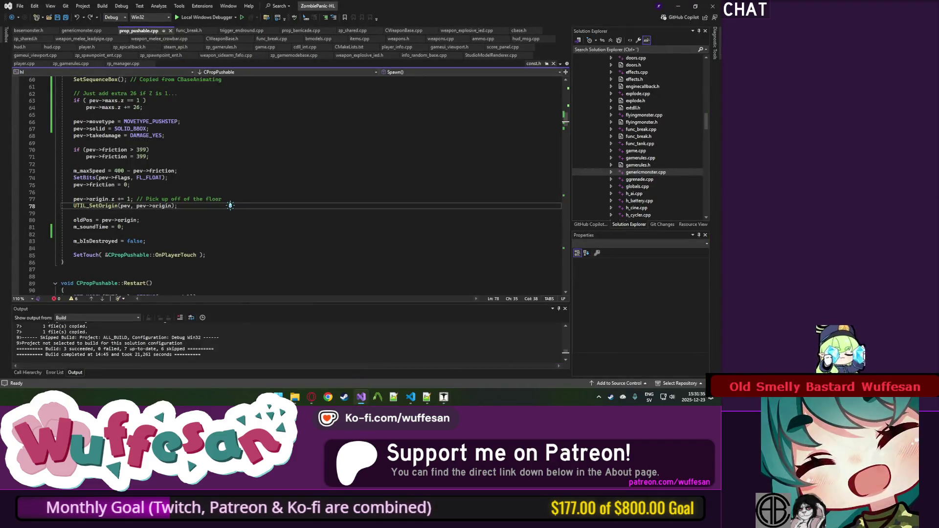
# Start debugging zp.exe from Visual Studio with F5.
pyautogui.press('F5')
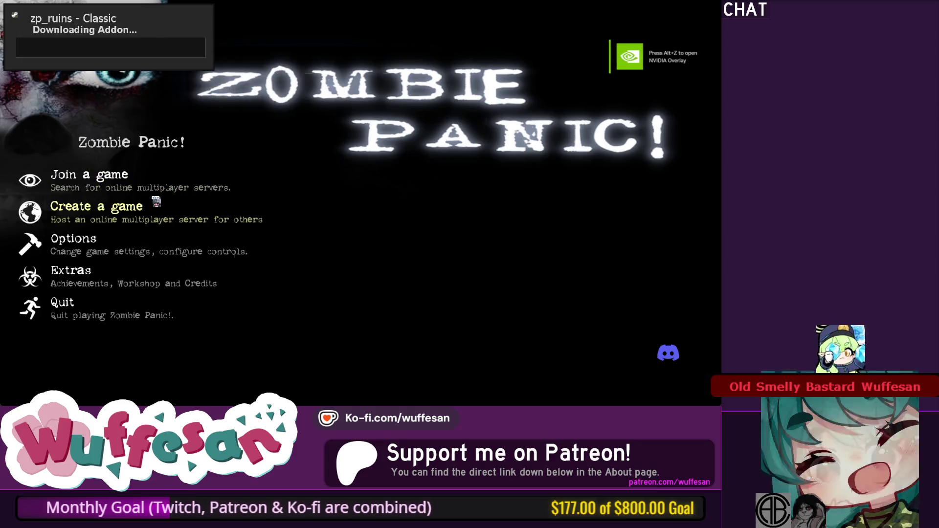
# Create a game on zp_clubzombo with Steam Networking disabled and start the server.
pyautogui.click(163, 207)
pyautogui.click(332, 158)
pyautogui.click(364, 128)
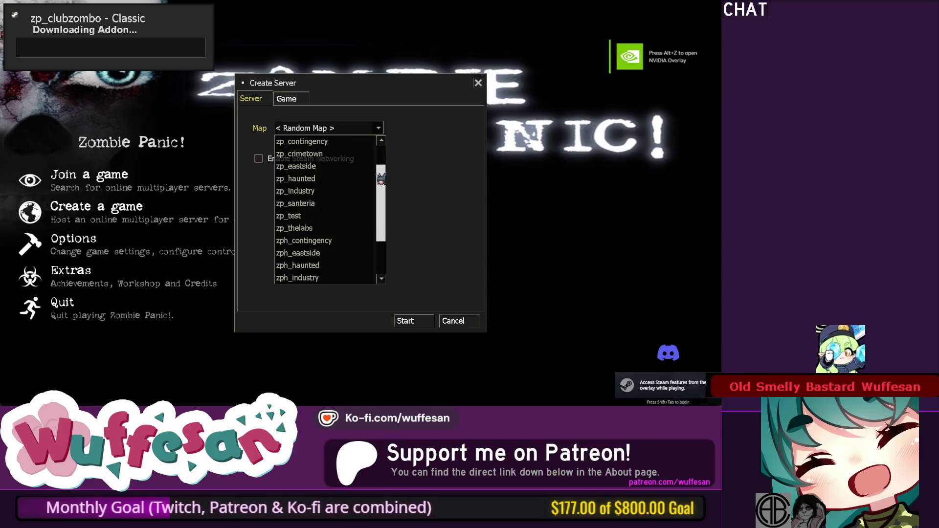
pyautogui.scroll(2, 342, 166)
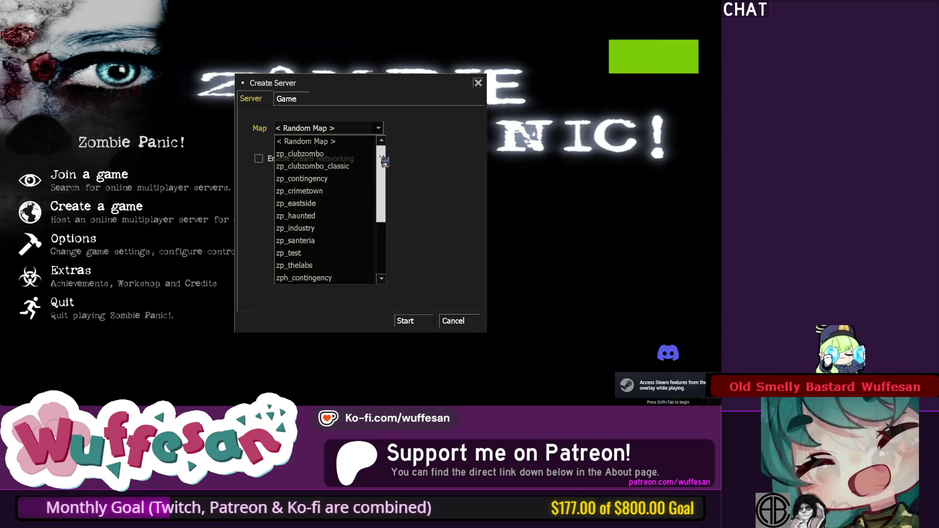
pyautogui.click(326, 154)
pyautogui.click(413, 323)
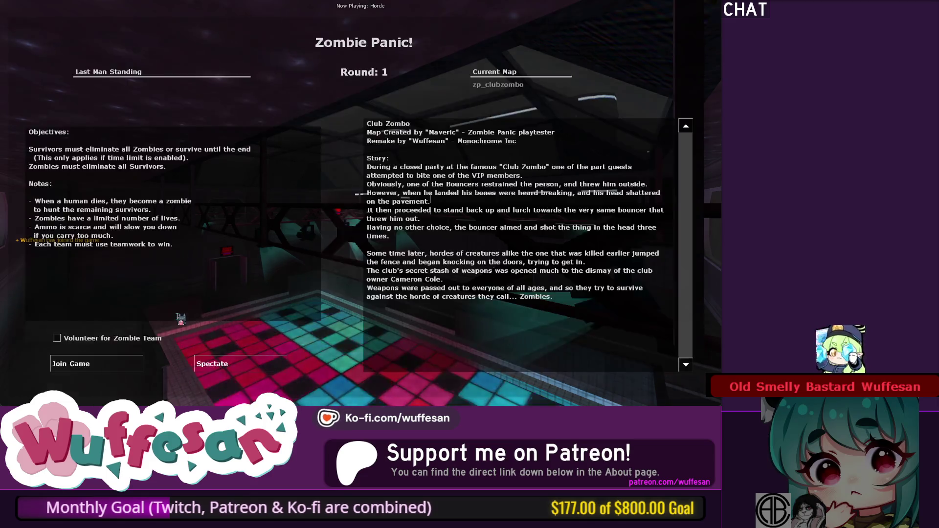
# Join the Club Zombo match from the team selection screen.
pyautogui.click(96, 363)
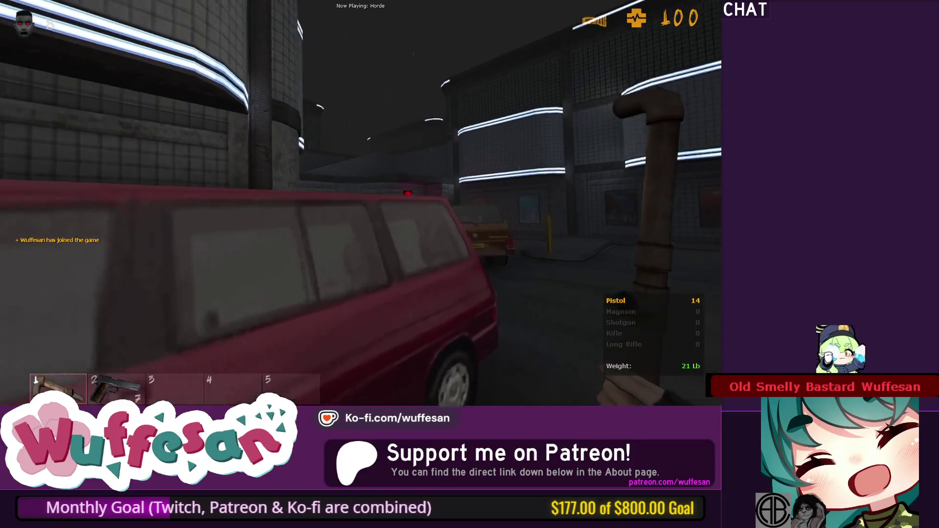
# Enter the club and inspect the first wooden table prop by flashlight, switching weapons.
pyautogui.press('2')
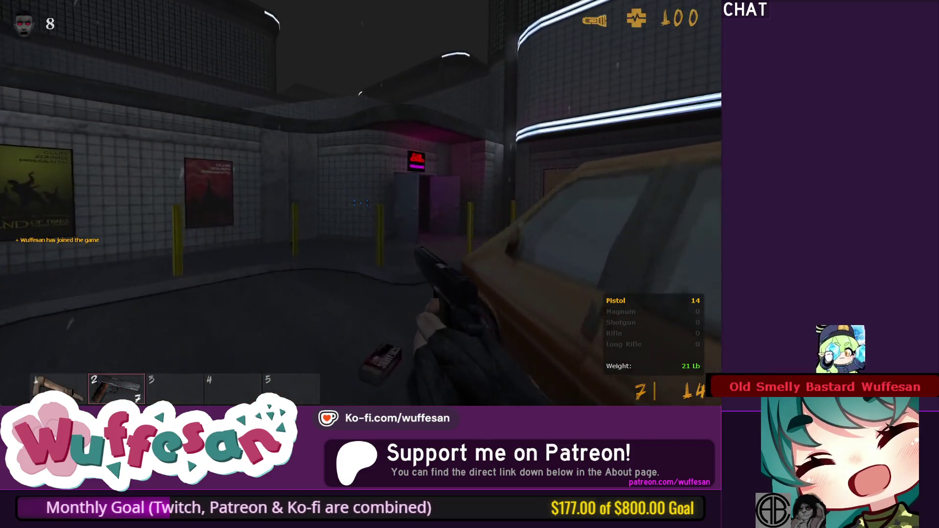
pyautogui.press('w')
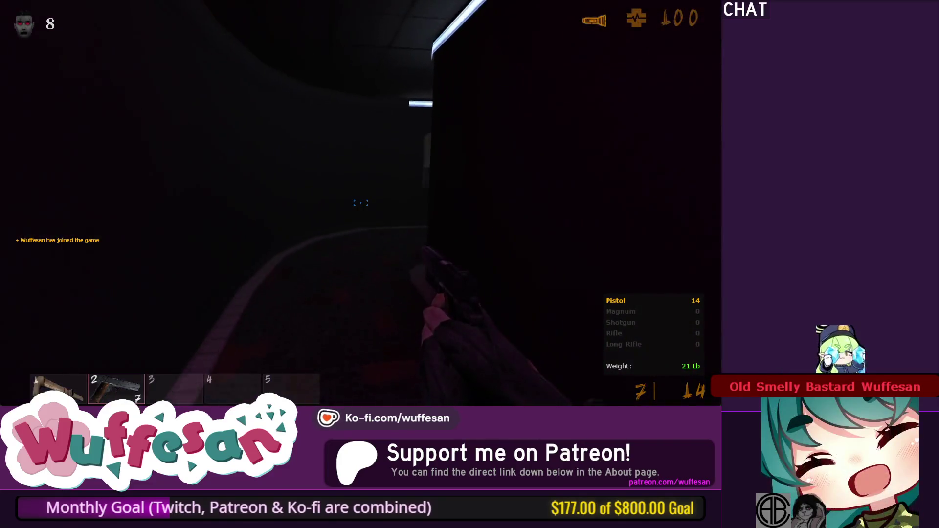
pyautogui.press('1')
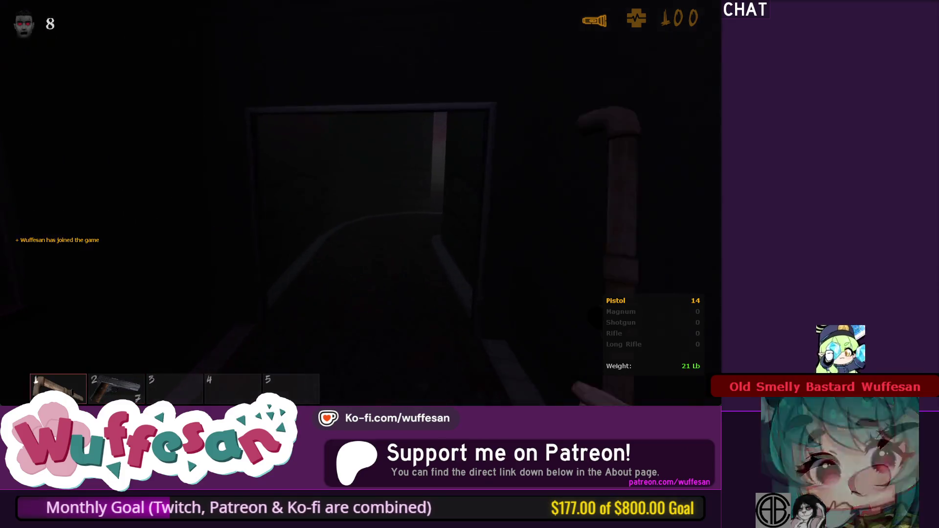
pyautogui.press('2')
pyautogui.press('w')
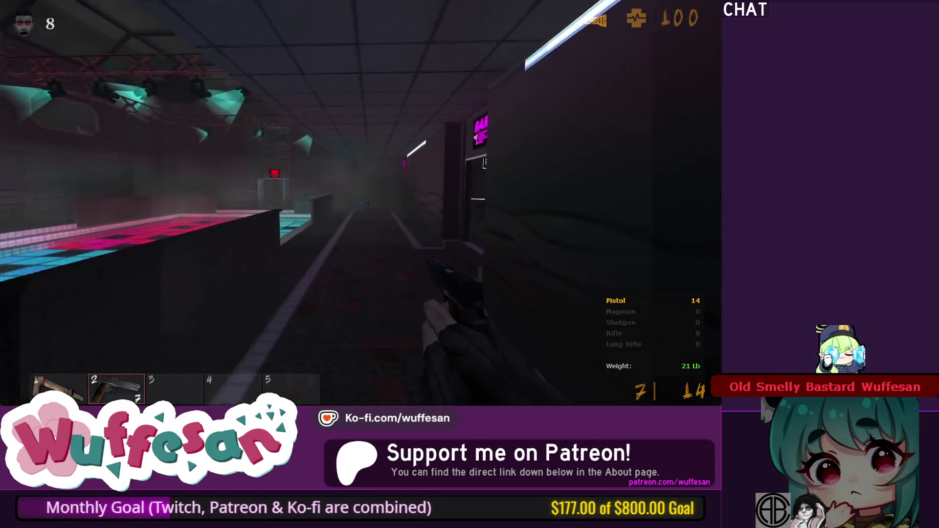
pyautogui.press('1')
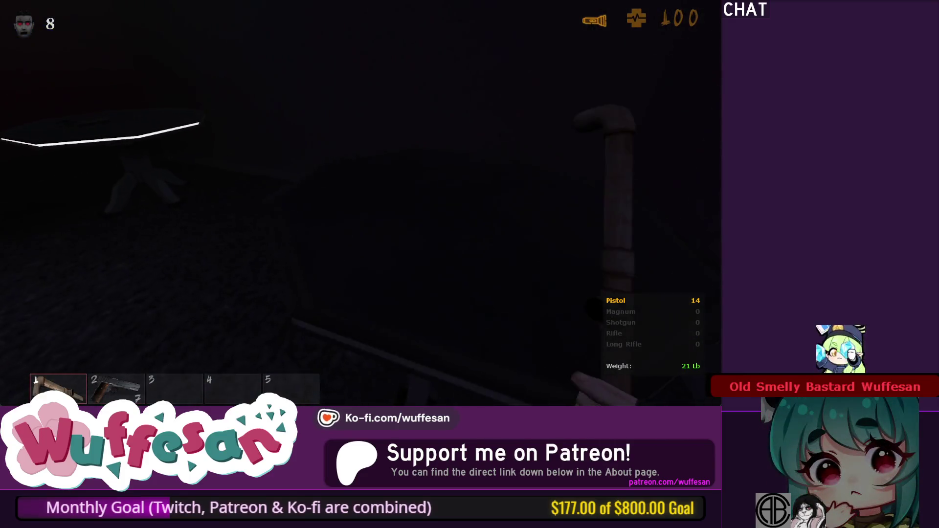
pyautogui.press('f')
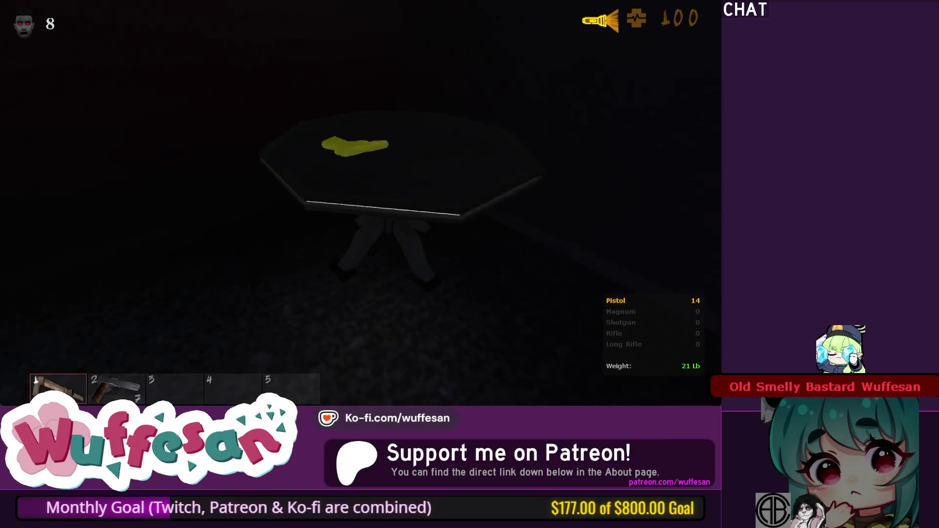
pyautogui.press('s')
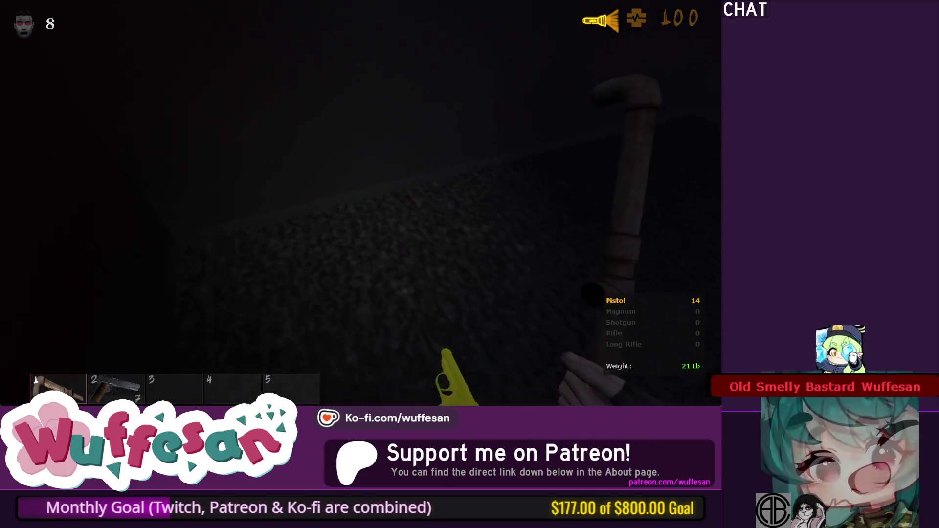
pyautogui.press('f')
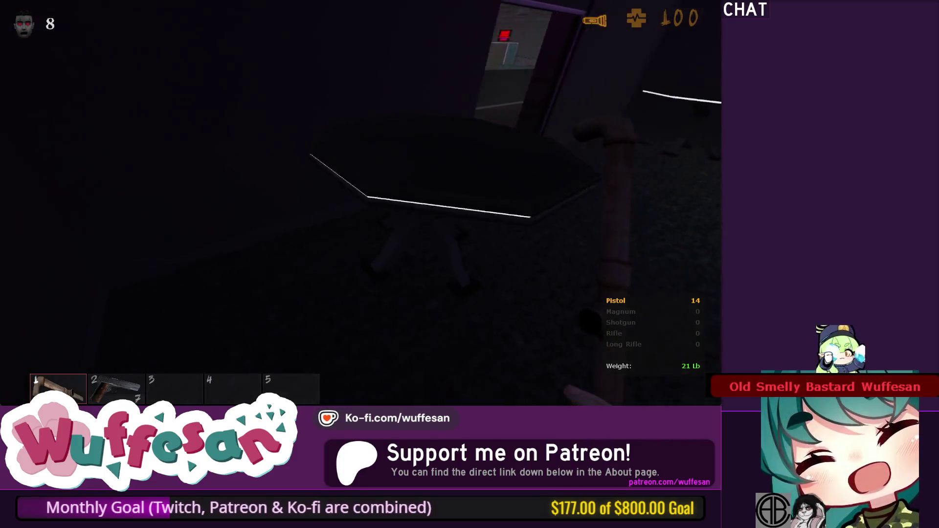
# Walk past the bar table, down the hallway, and into the dark room of tables.
pyautogui.press('w')
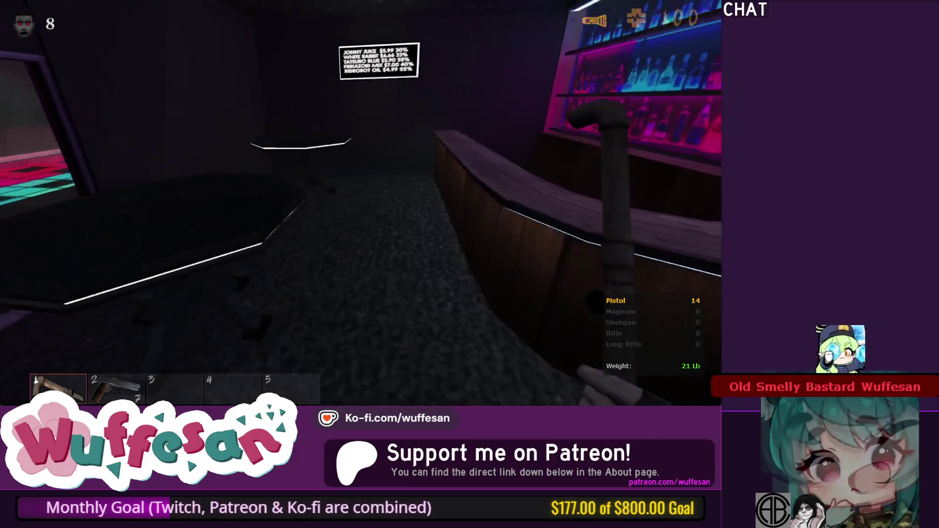
pyautogui.press('w')
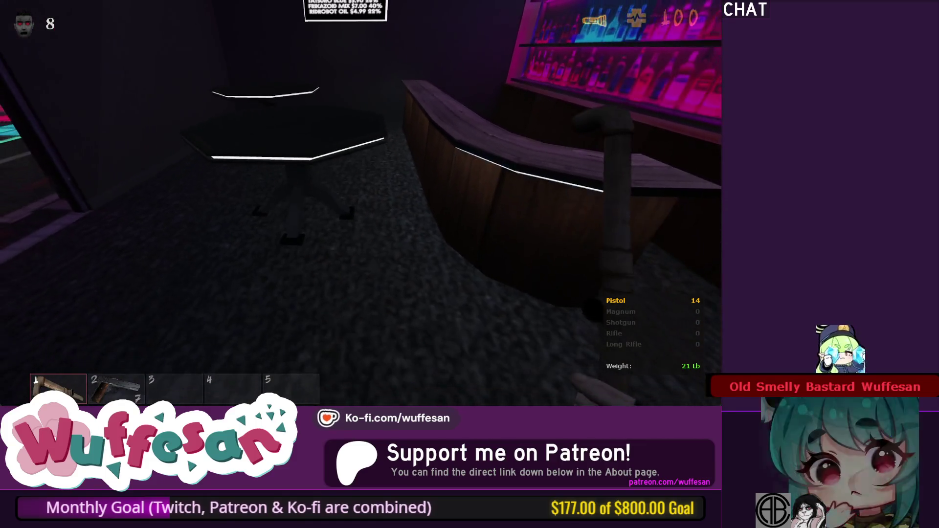
pyautogui.press('w')
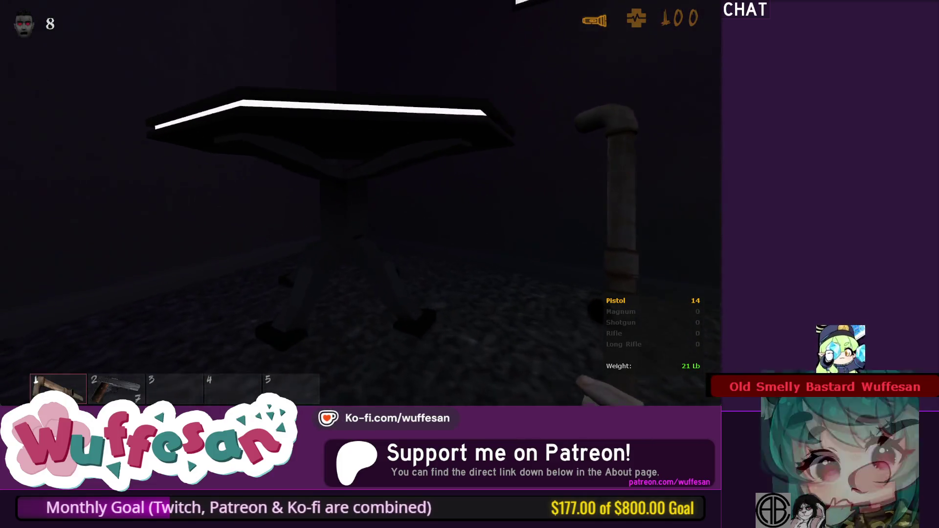
pyautogui.press('w')
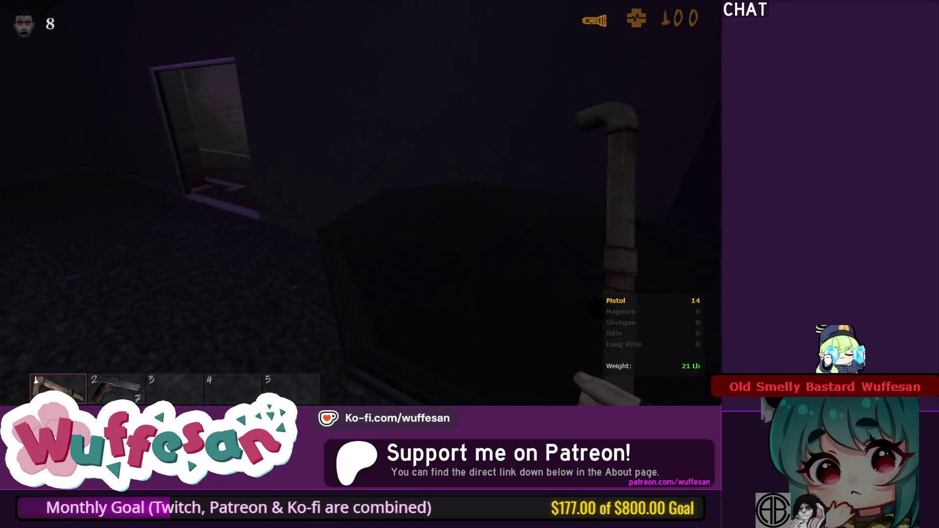
pyautogui.press('2')
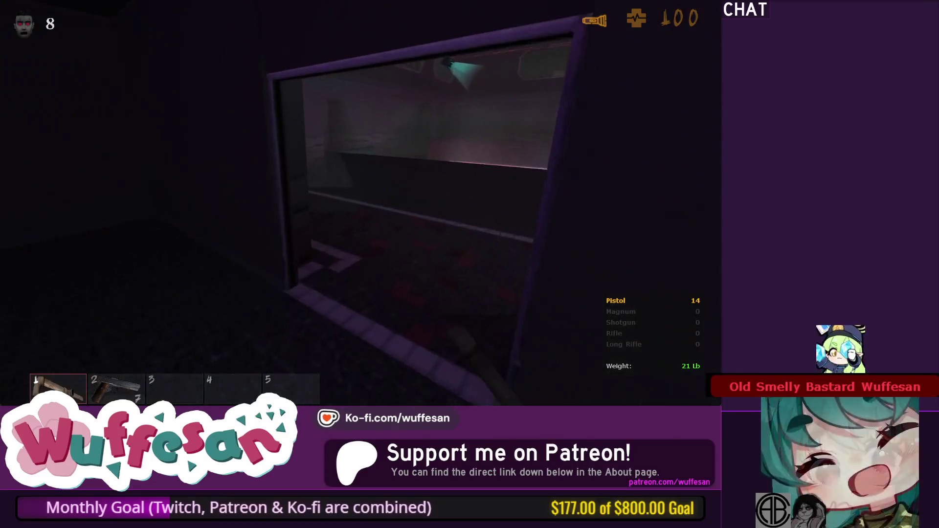
pyautogui.press('w')
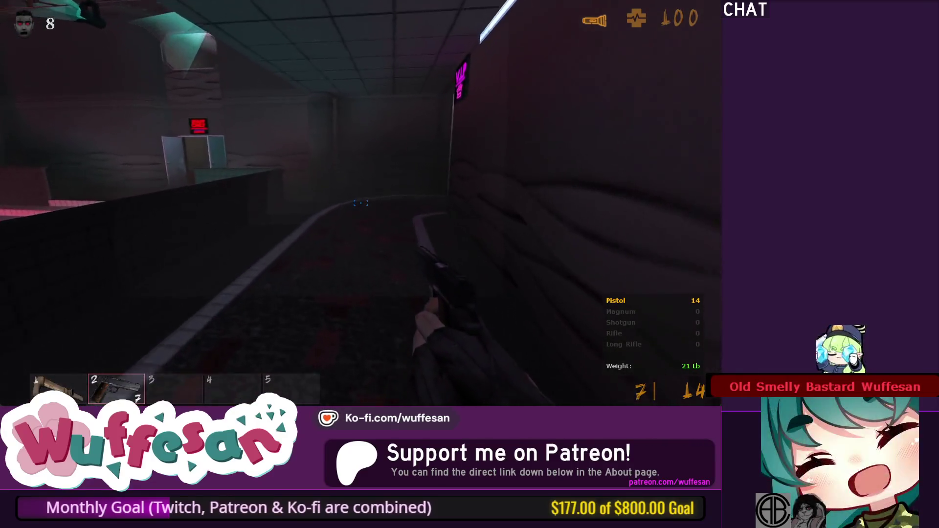
pyautogui.press('w')
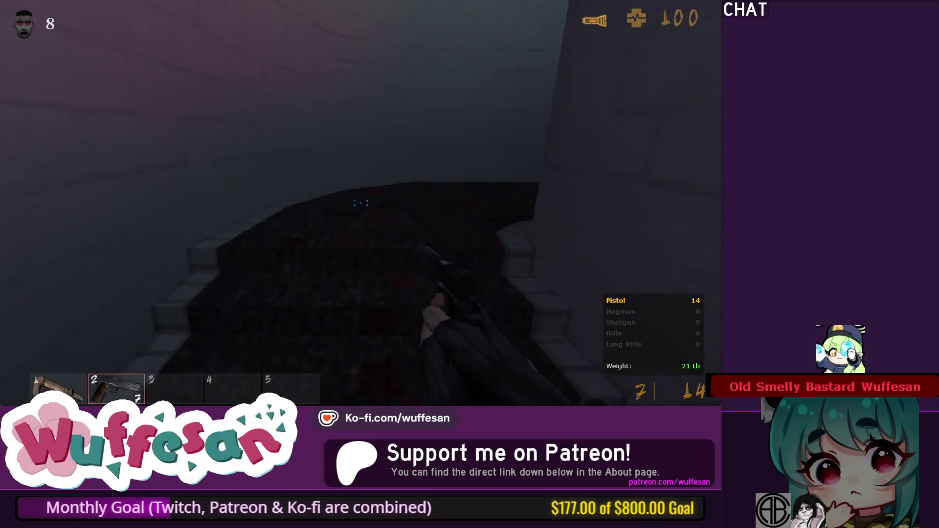
pyautogui.press('1')
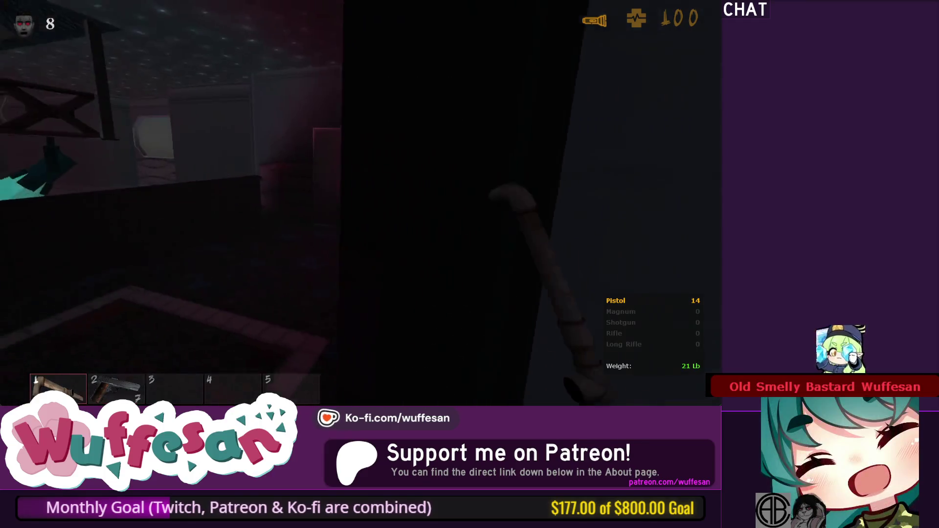
pyautogui.press('w')
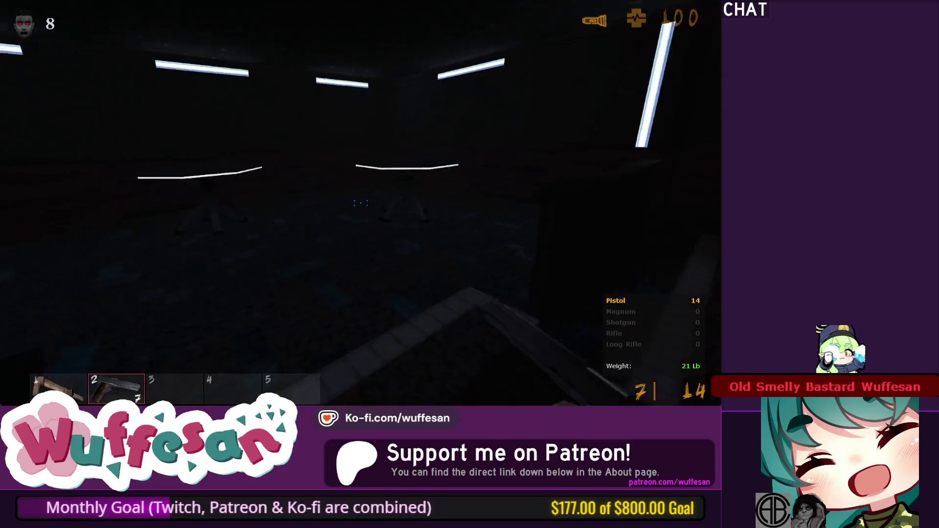
pyautogui.press('w')
pyautogui.press('w')
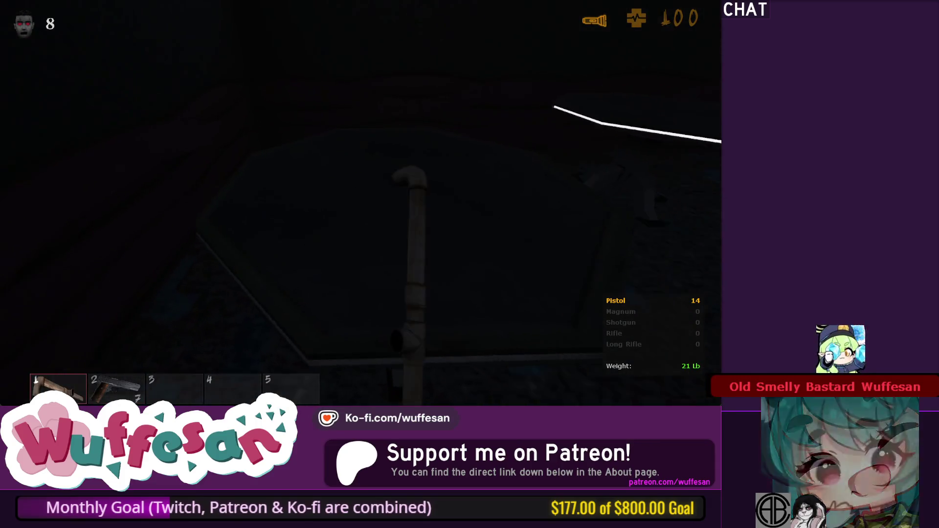
pyautogui.press('w')
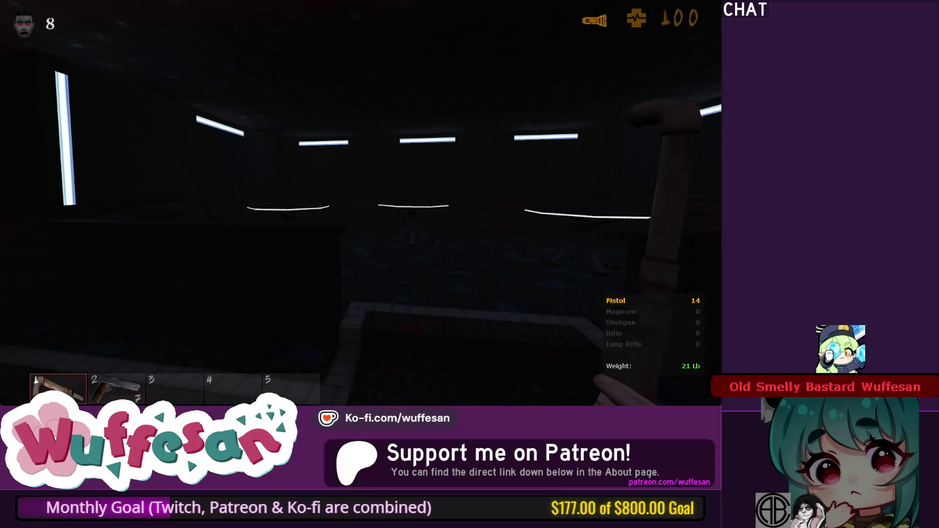
# Turn on the FPS counter with cl_showfps 1 in the developer console.
pyautogui.press('`')
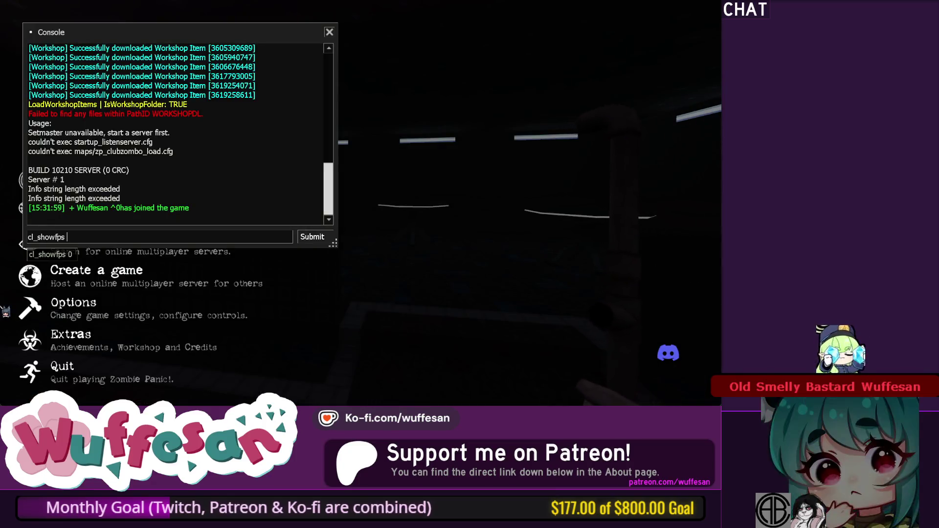
pyautogui.press('`')
pyautogui.press('w')
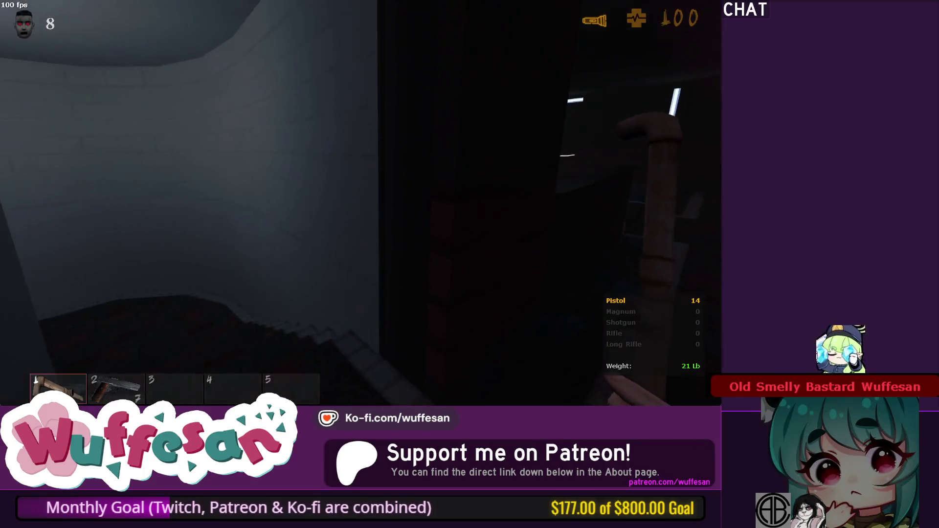
# Reopen the console, then enter the dark bedroom with the flashlight on.
pyautogui.press('`')
pyautogui.press('`')
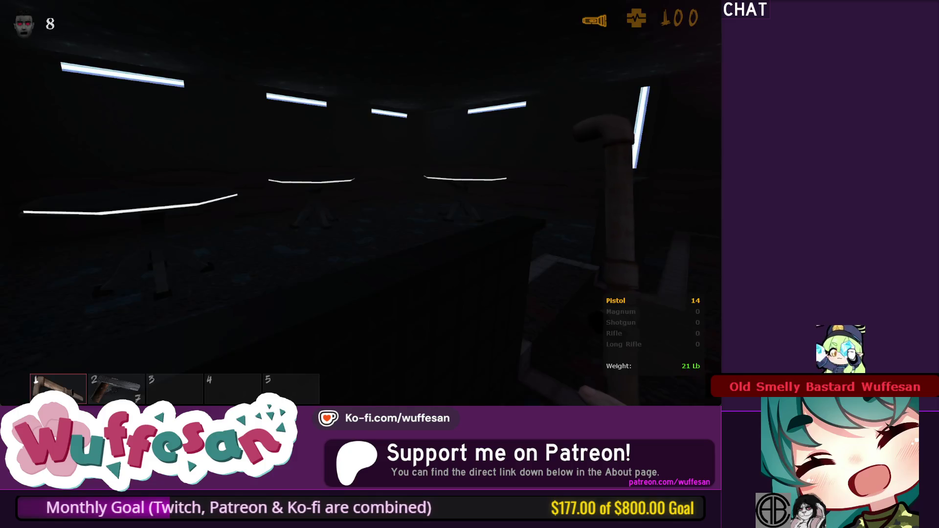
pyautogui.press('w')
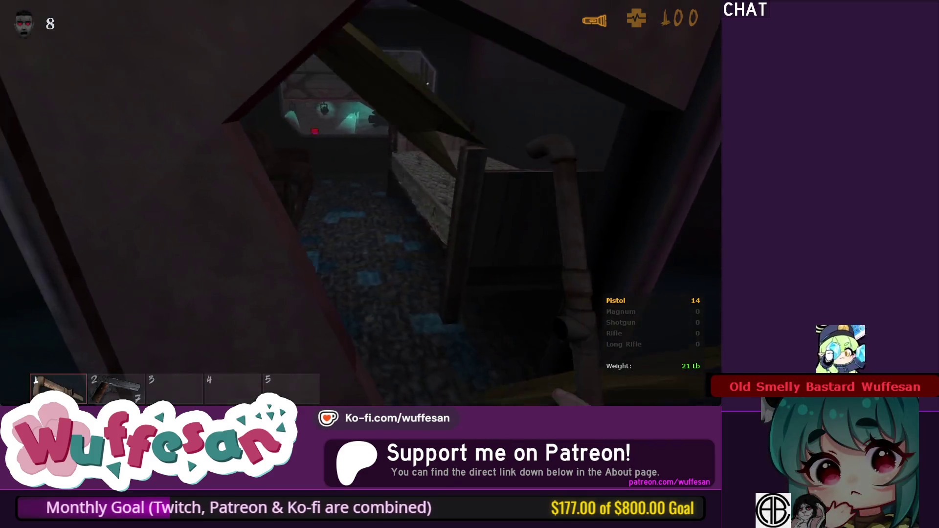
pyautogui.press('f')
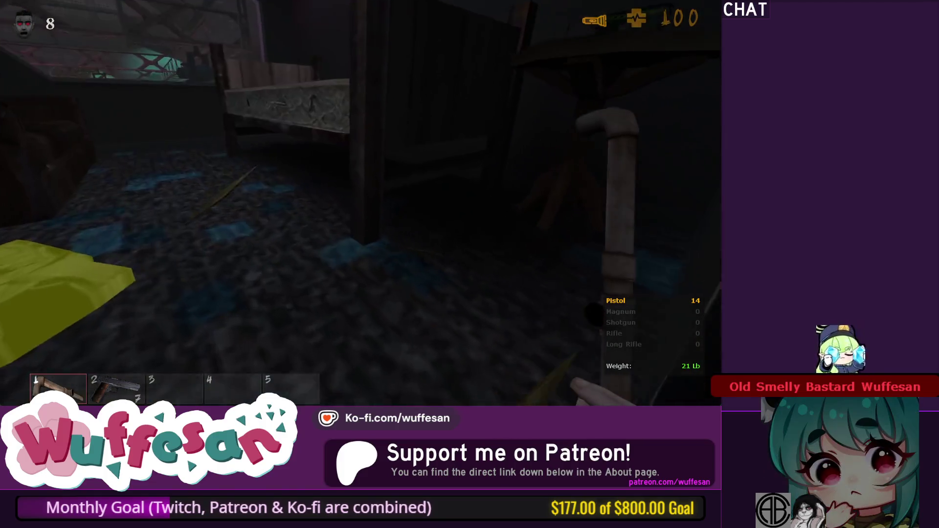
# Pick up the ammo box on the couch for 10 Long Rifle rounds.
pyautogui.press('e')
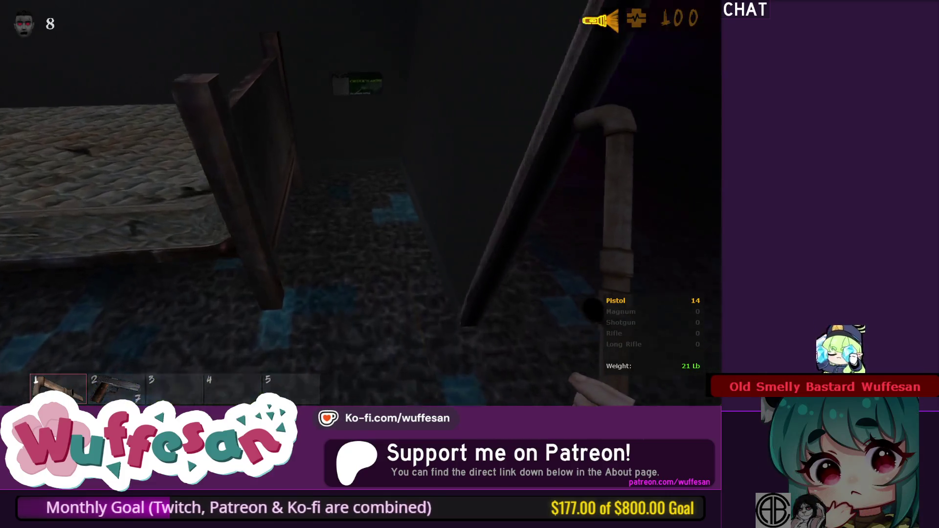
pyautogui.press('e')
pyautogui.press('e')
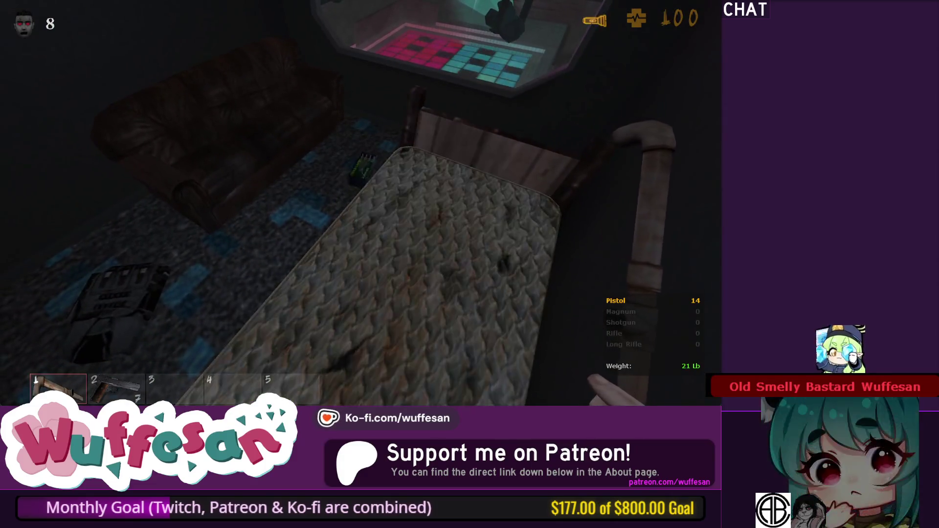
pyautogui.press('e')
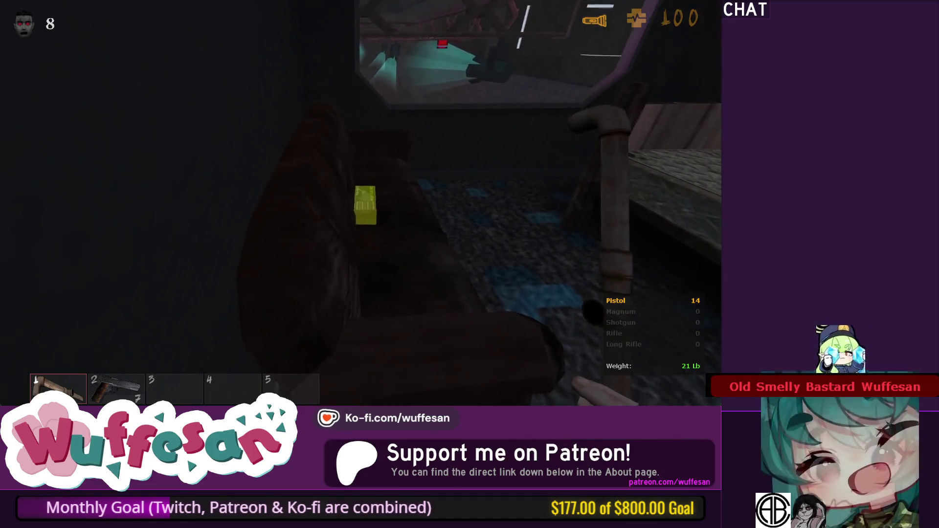
pyautogui.press('e')
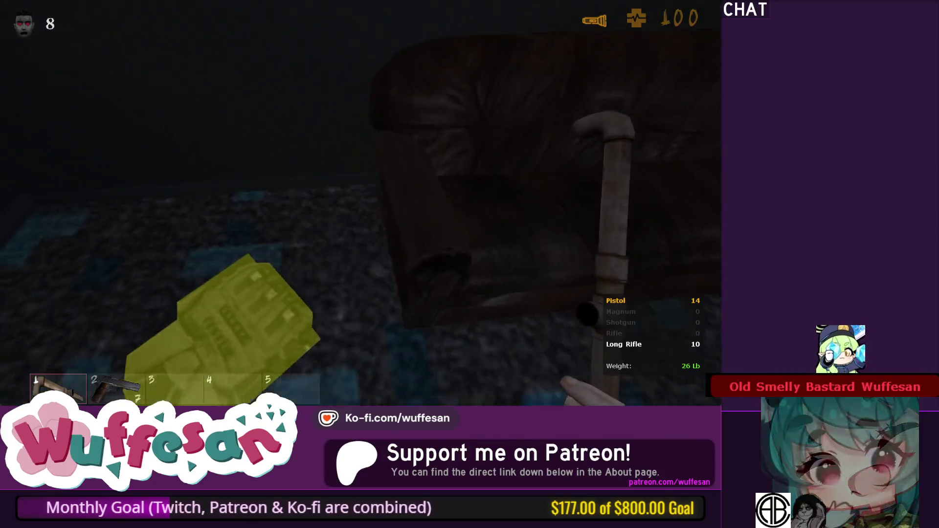
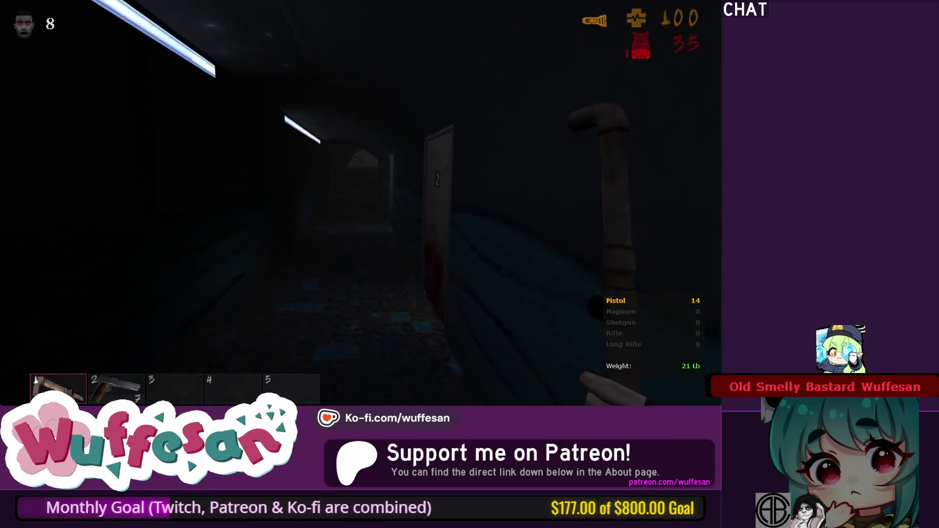
# Quit Zombie Panic! Source from the pause menu and confirm the quit dialog.
pyautogui.press('Escape')
pyautogui.click(110, 379)
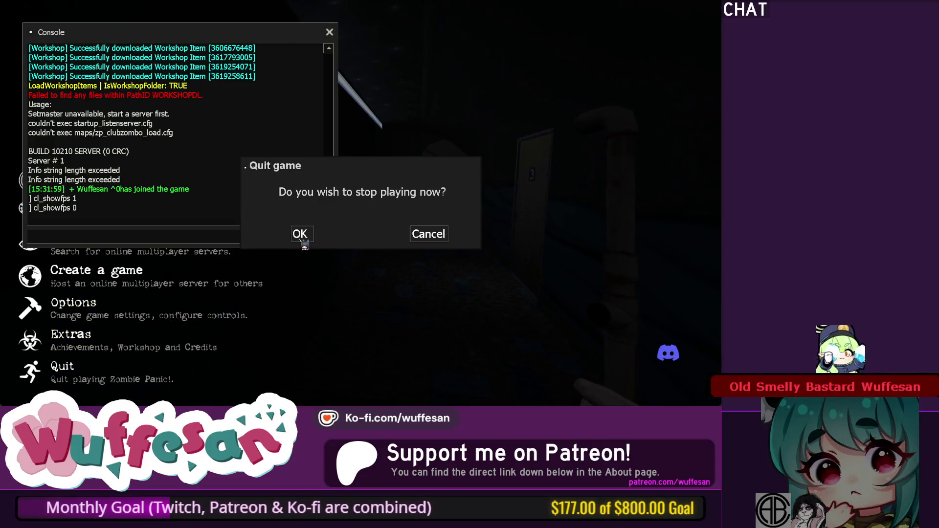
pyautogui.click(300, 236)
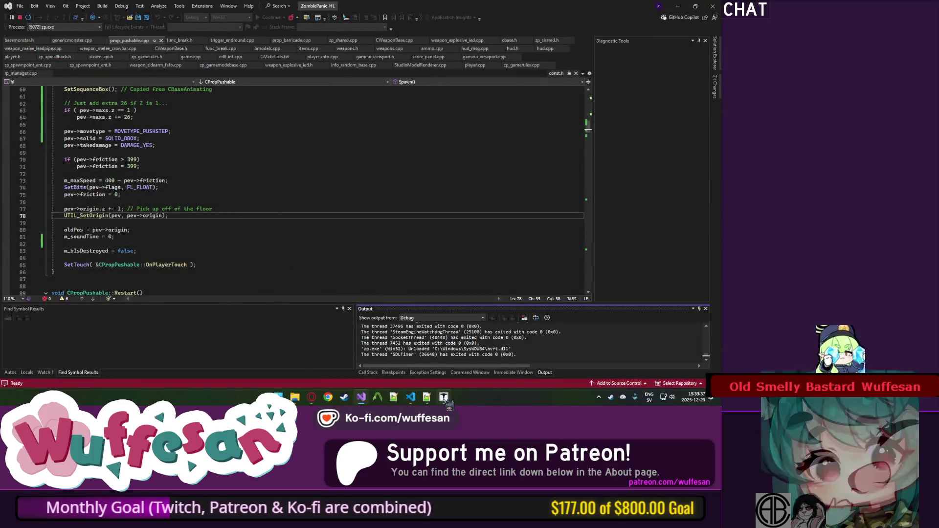
# Open the Entity report in J.A.C.K., filtered by class to prop_pushable.
pyautogui.click(444, 396)
pyautogui.click(35, 12)
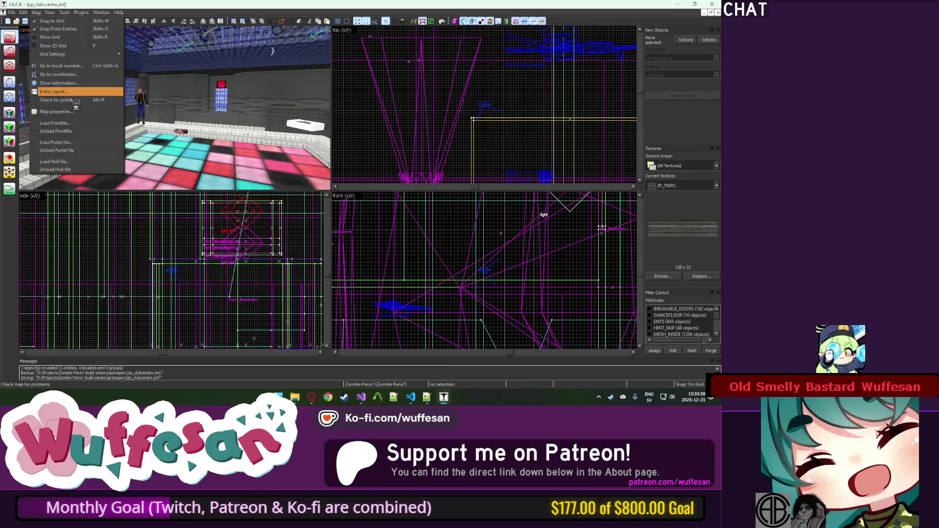
pyautogui.click(53, 92)
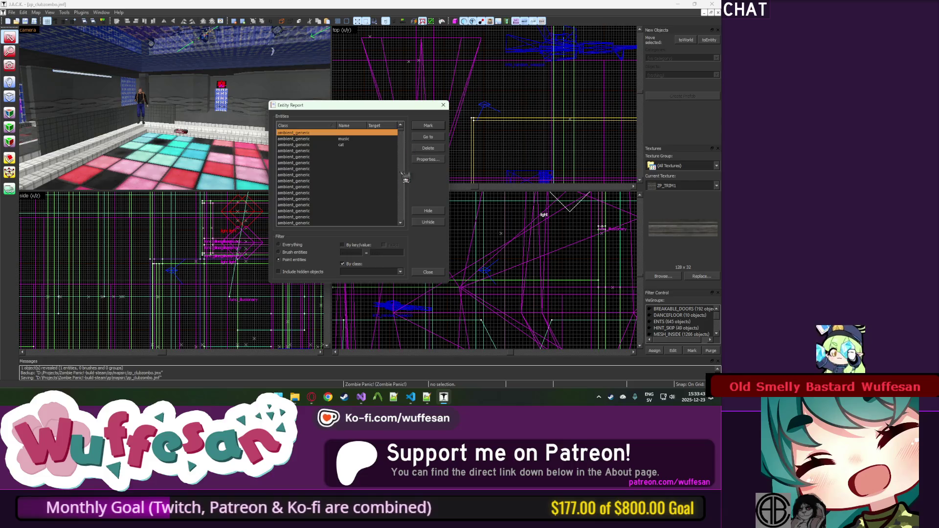
pyautogui.moveTo(402, 291); pyautogui.dragTo(402, 307)
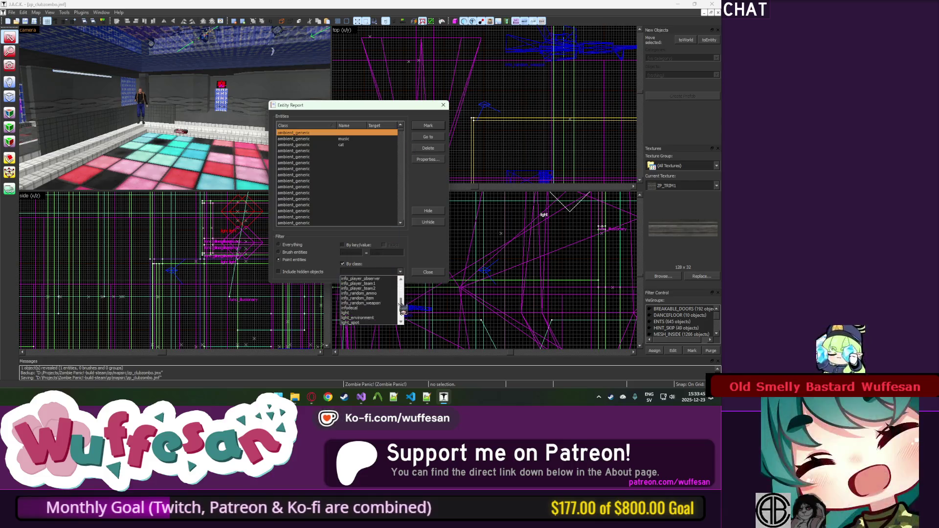
pyautogui.click(387, 313)
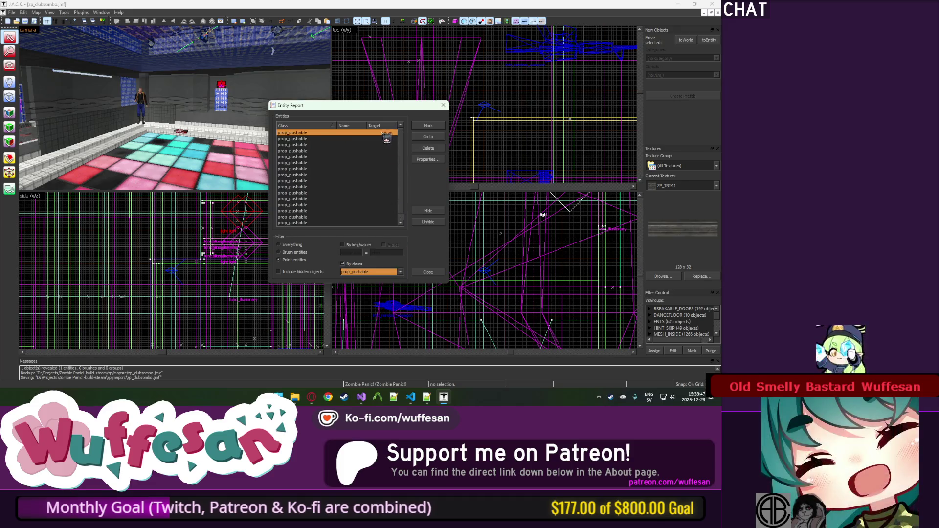
# Select all 17 prop_pushable entities, unhide them, and close the map.
pyautogui.keyDown('shift'); pyautogui.click(313, 224); pyautogui.keyUp('shift')
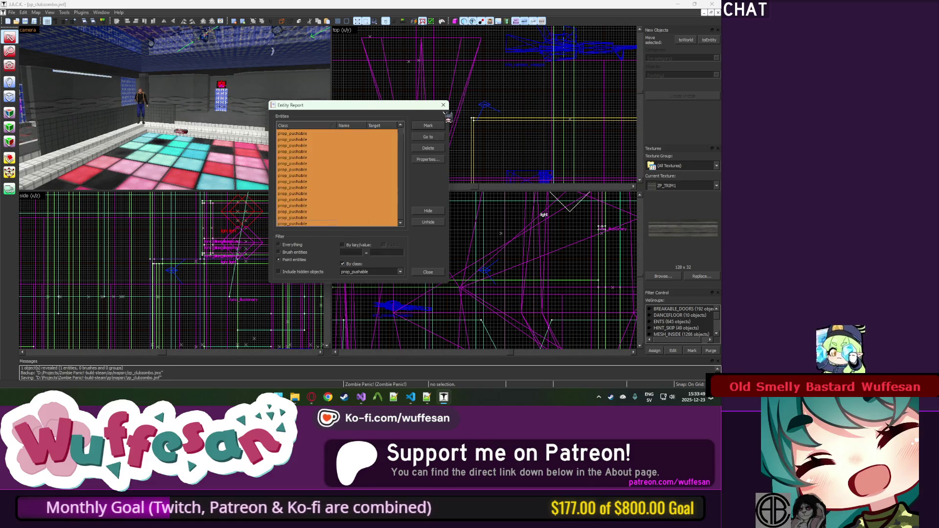
pyautogui.click(431, 126)
pyautogui.click(443, 104)
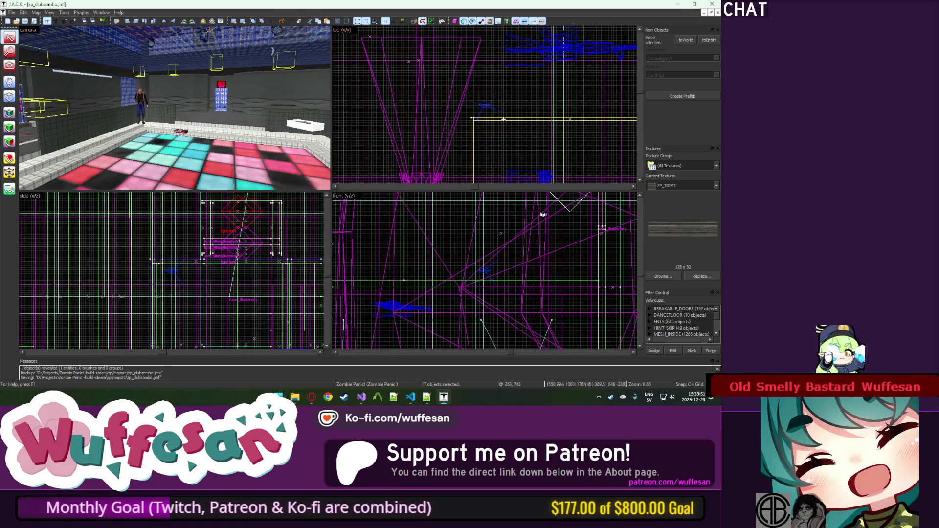
pyautogui.press('u')
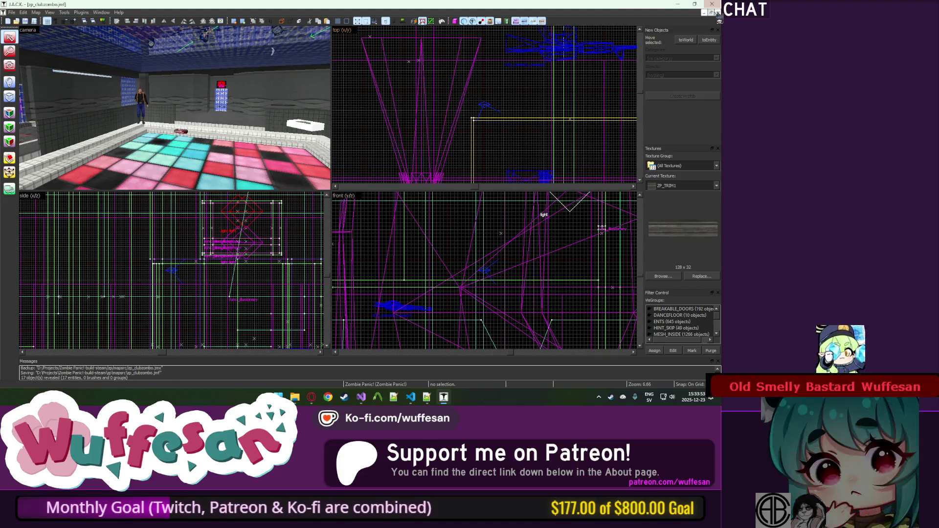
pyautogui.click(718, 13)
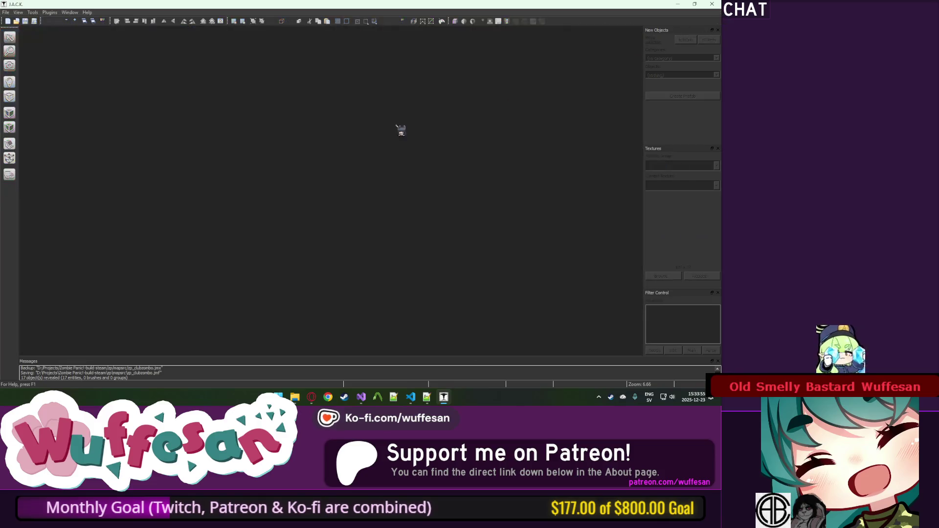
# Open zpo_clubzombo.jmf from the mapsrc folder.
pyautogui.hotkey('ctrl', 'o')
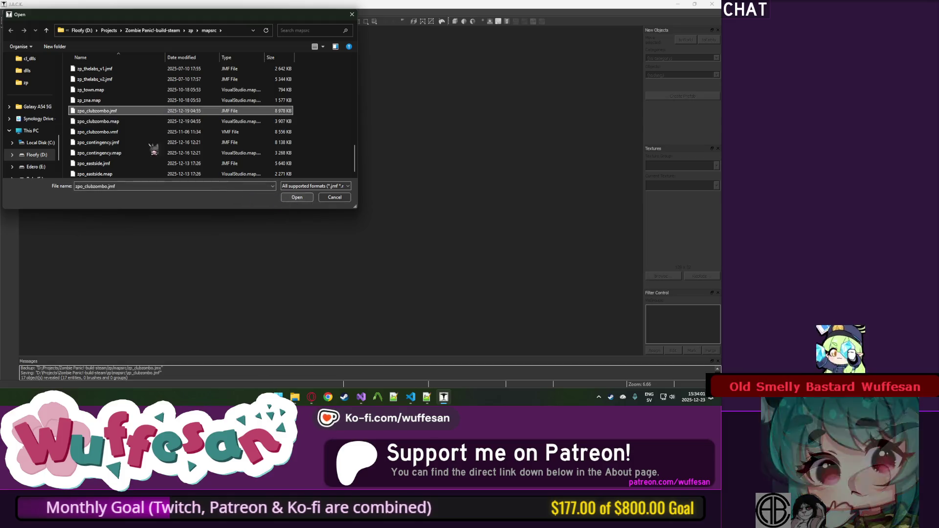
pyautogui.click(296, 197)
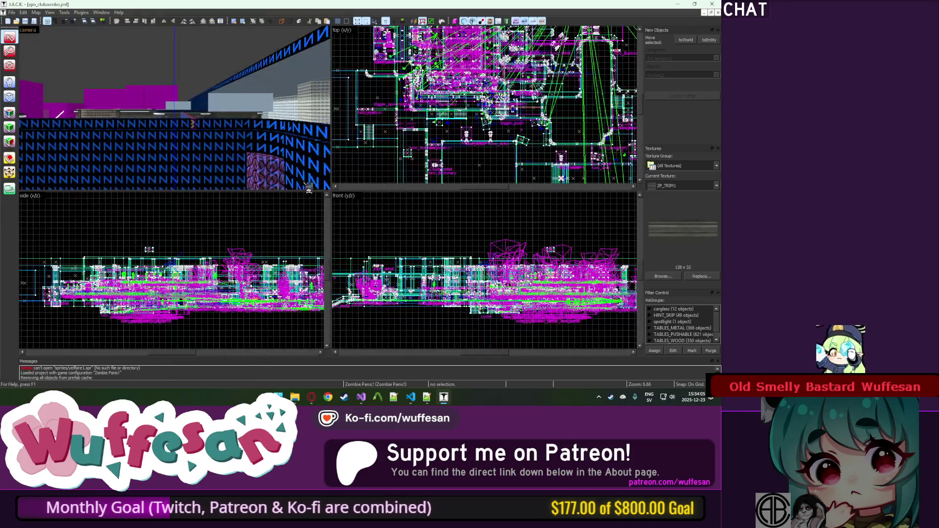
# Filter the Entity report to func_pushable brush entities and delete them all.
pyautogui.click(36, 13)
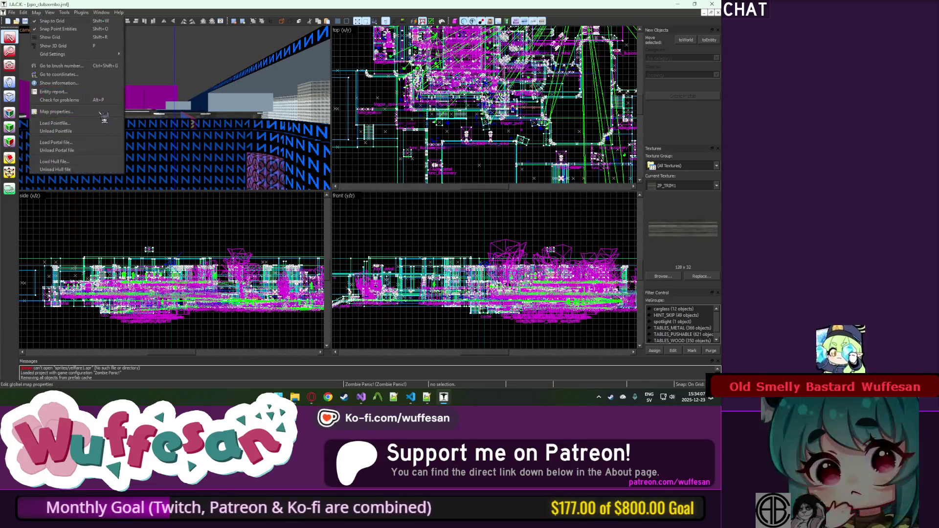
pyautogui.click(73, 91)
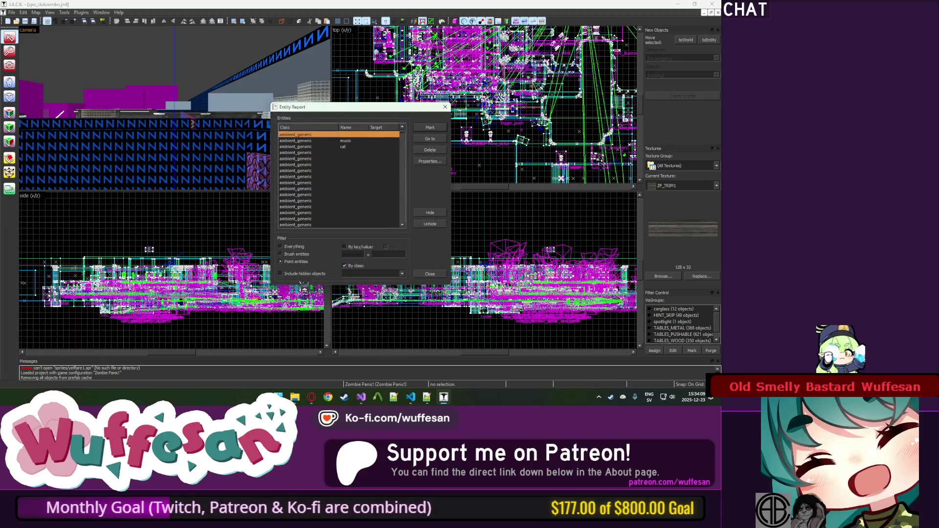
pyautogui.click(299, 254)
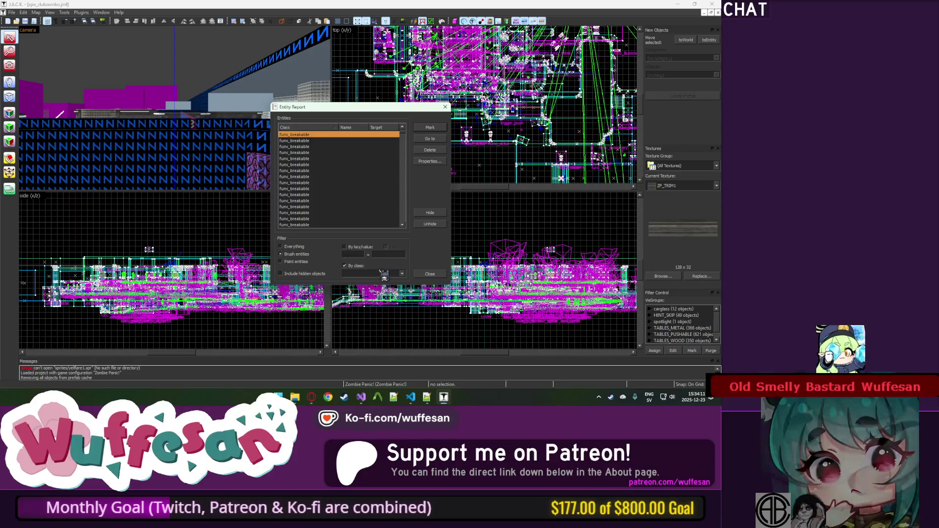
pyautogui.click(401, 274)
pyautogui.scroll(-1, 374, 313)
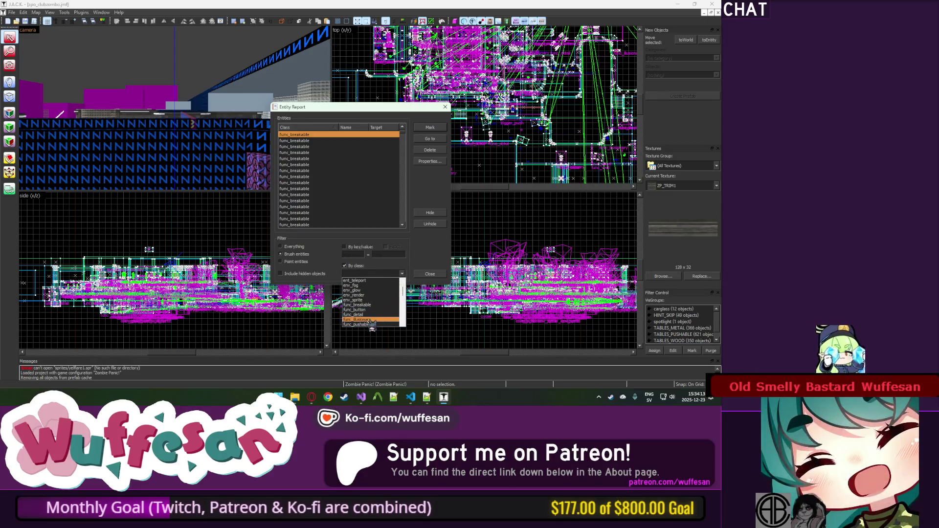
pyautogui.keyDown('shift'); pyautogui.click(311, 219); pyautogui.keyUp('shift')
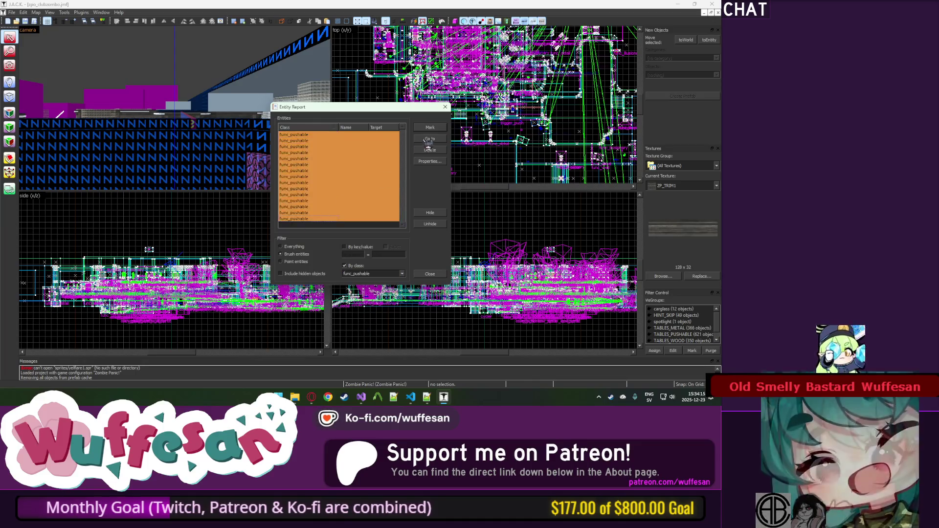
pyautogui.press('Return')
pyautogui.click(430, 273)
# Fly to the room with tables and delete the red metal table.
pyautogui.press('z')
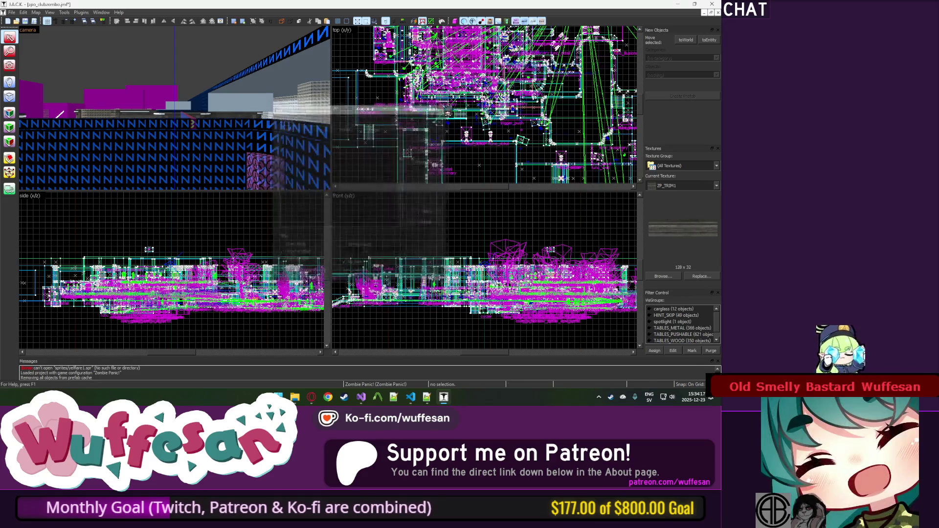
pyautogui.press('w')
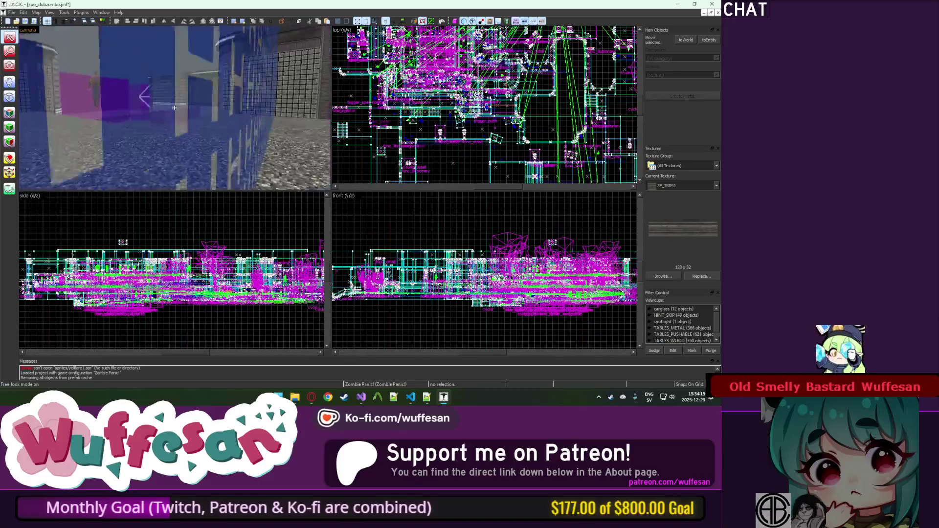
pyautogui.press('w')
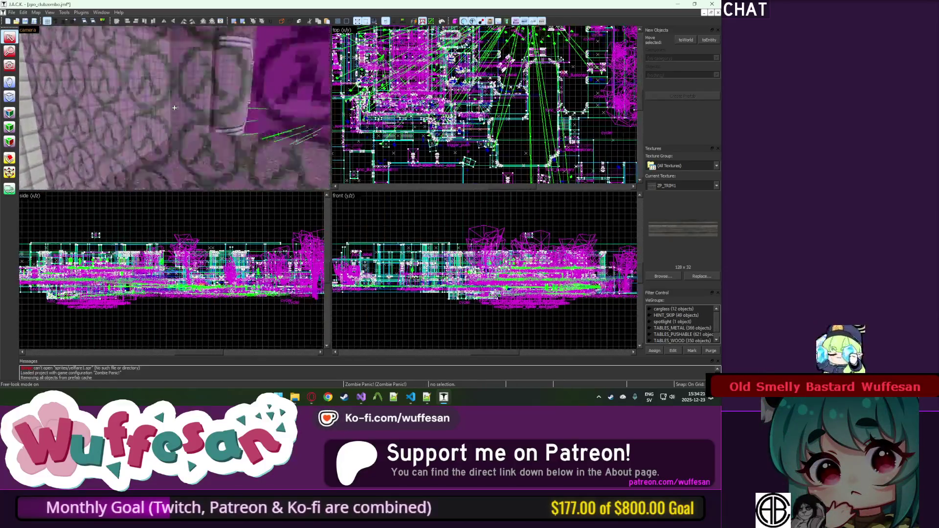
pyautogui.press('w')
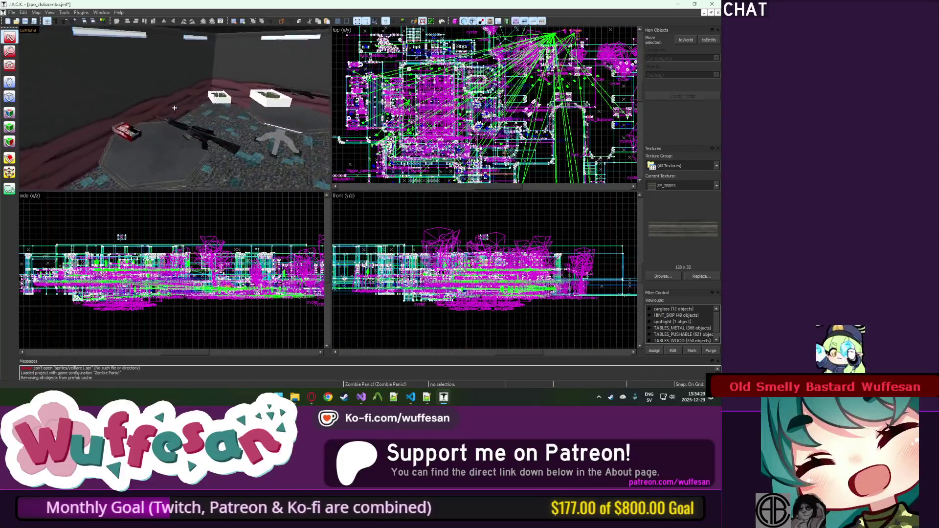
pyautogui.press('z')
pyautogui.click(264, 130)
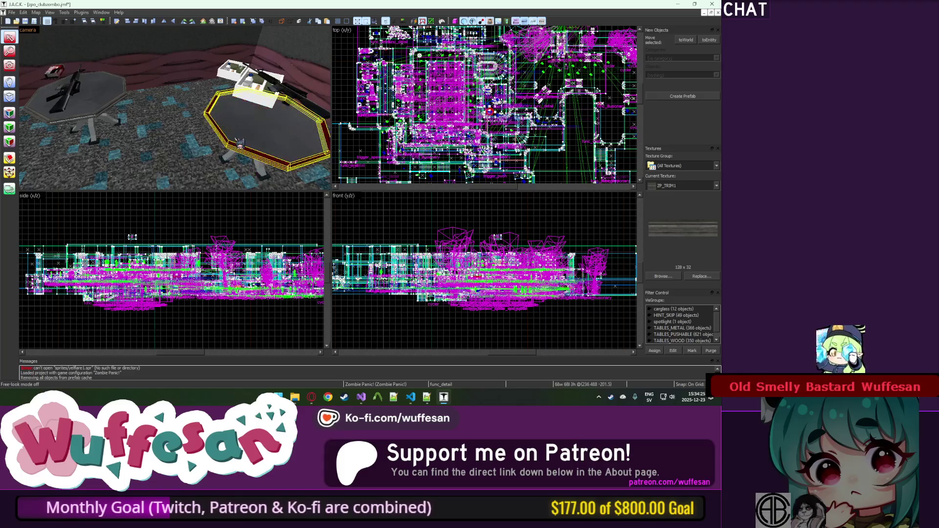
pyautogui.press('Delete')
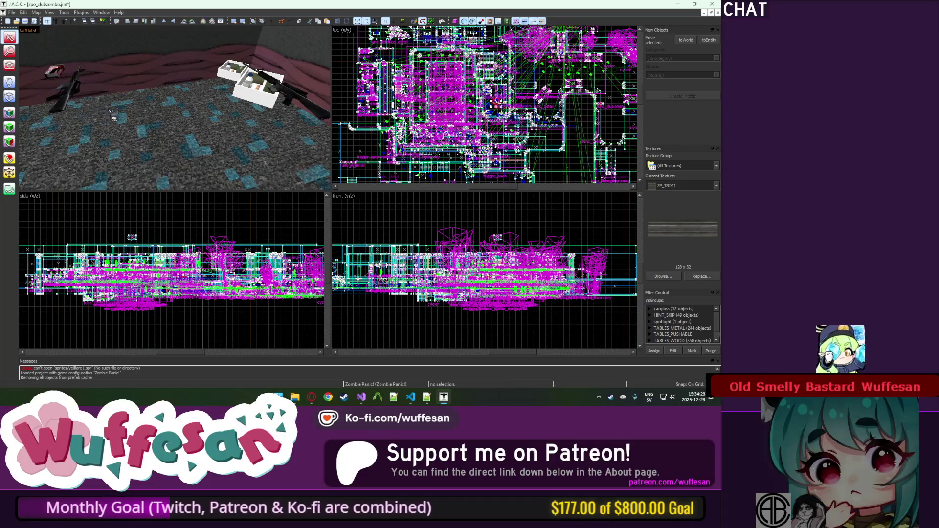
# Delete the octagon metal table, leaving the TABLES_METAL group empty.
pyautogui.press('z')
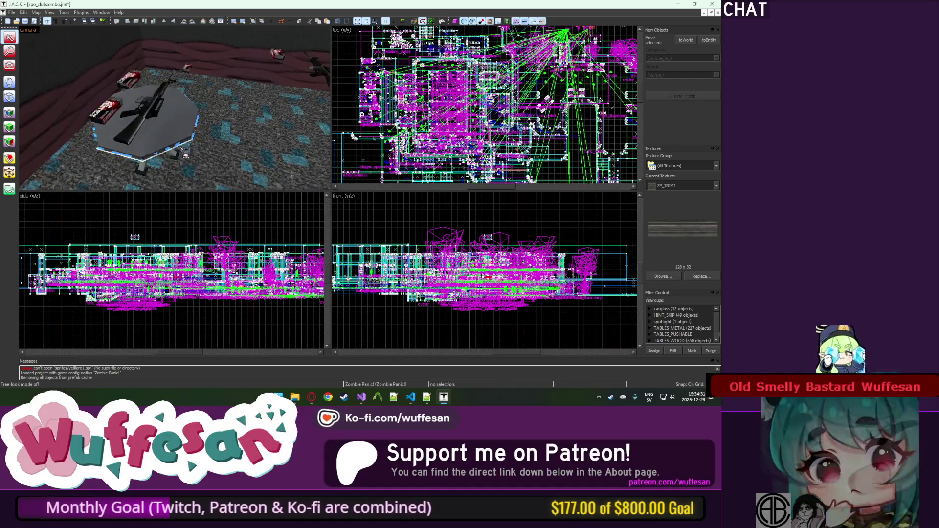
pyautogui.press('z')
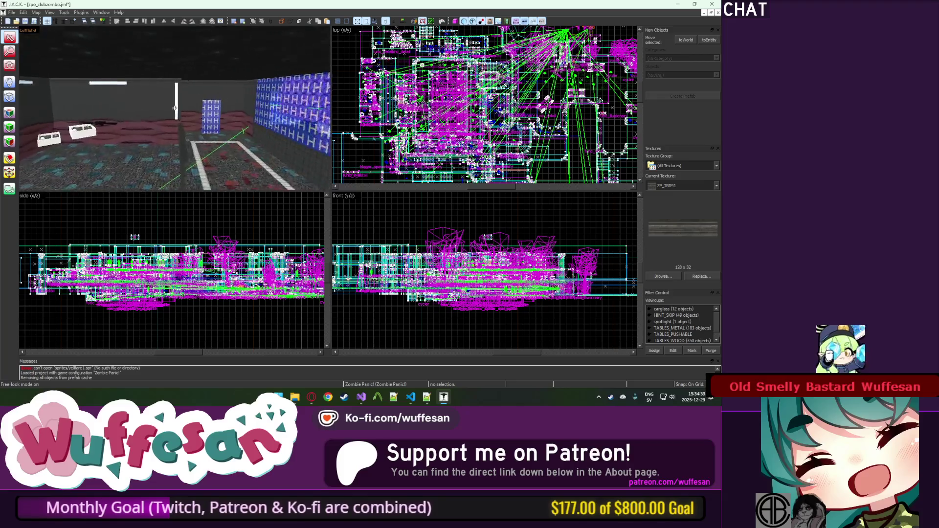
pyautogui.press('z')
pyautogui.click(173, 164)
pyautogui.click(147, 81)
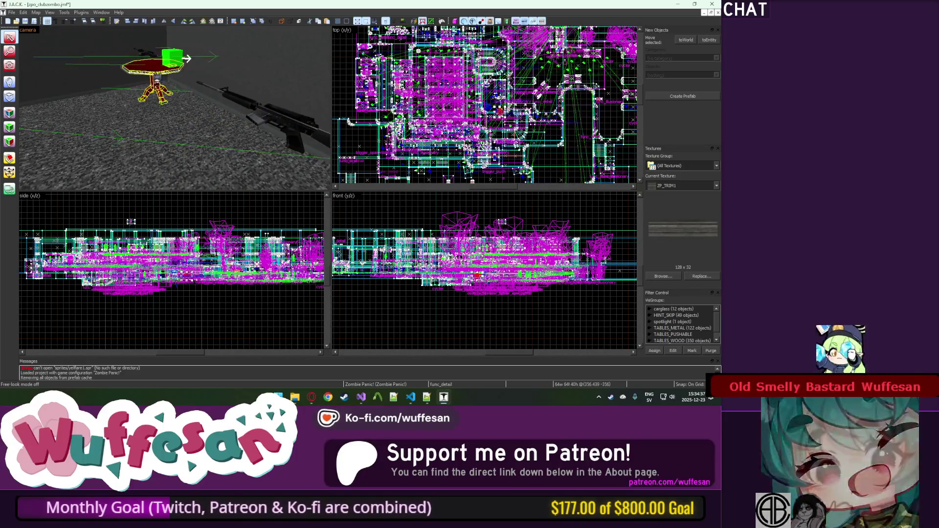
pyautogui.press('Delete')
pyautogui.hotkey('ctrl', 'z')
pyautogui.press('Delete')
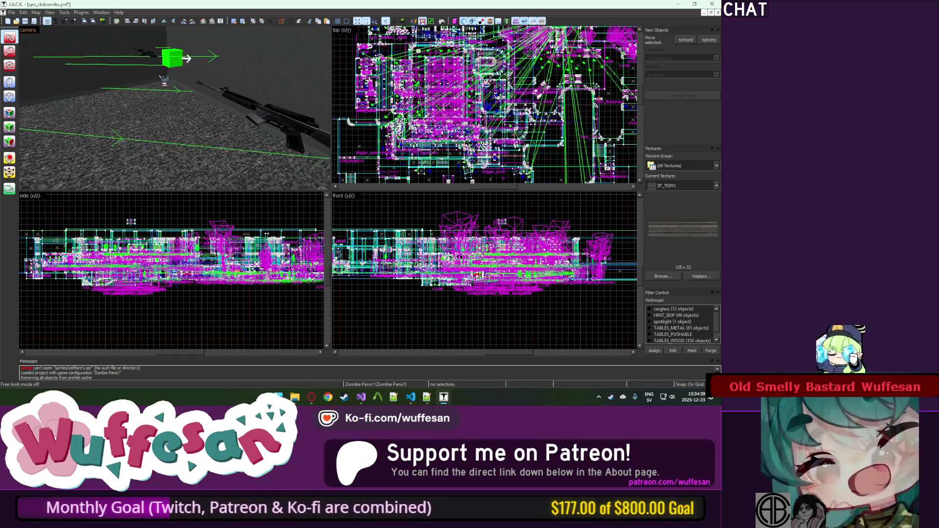
pyautogui.press('z')
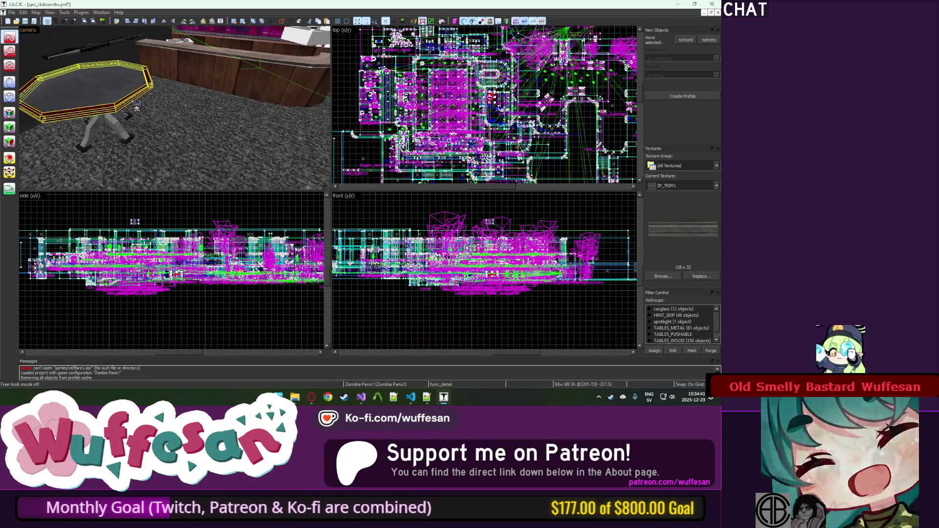
pyautogui.press('z')
pyautogui.hotkey('ctrl', 'z')
pyautogui.press('Delete')
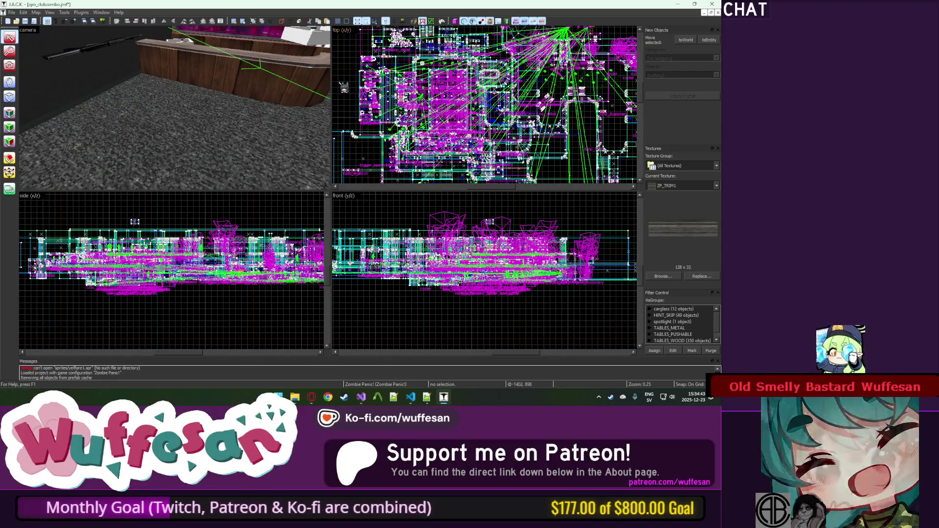
# Paste Special the copied tables in the top view and frame them in 3D.
pyautogui.rightClick(344, 87)
pyautogui.click(374, 100)
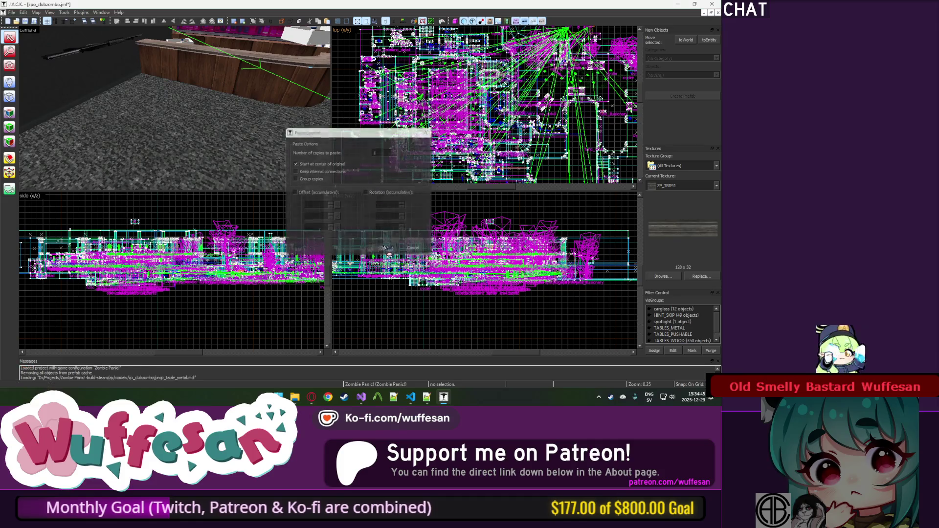
pyautogui.click(383, 248)
pyautogui.press('z')
pyautogui.hotkey('ctrl', 'e')
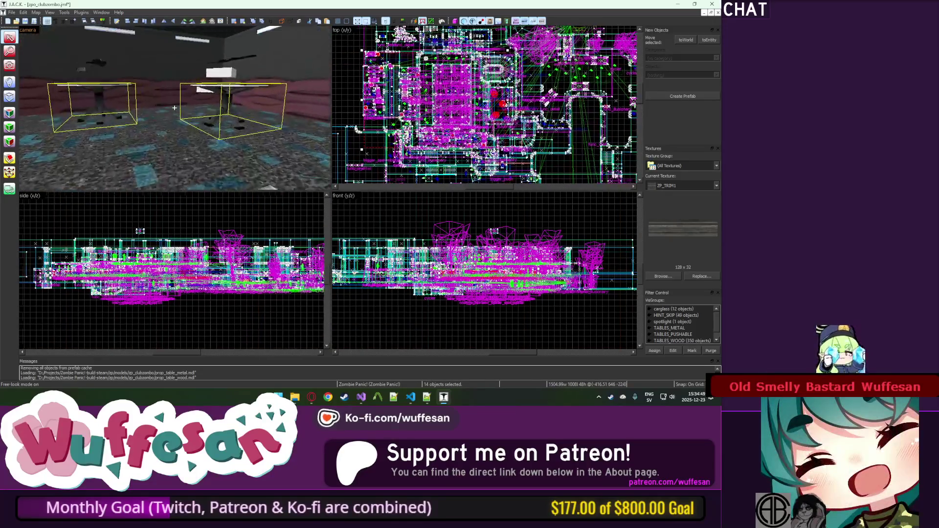
pyautogui.press('Left')
pyautogui.press('Left')
pyautogui.press('Left')
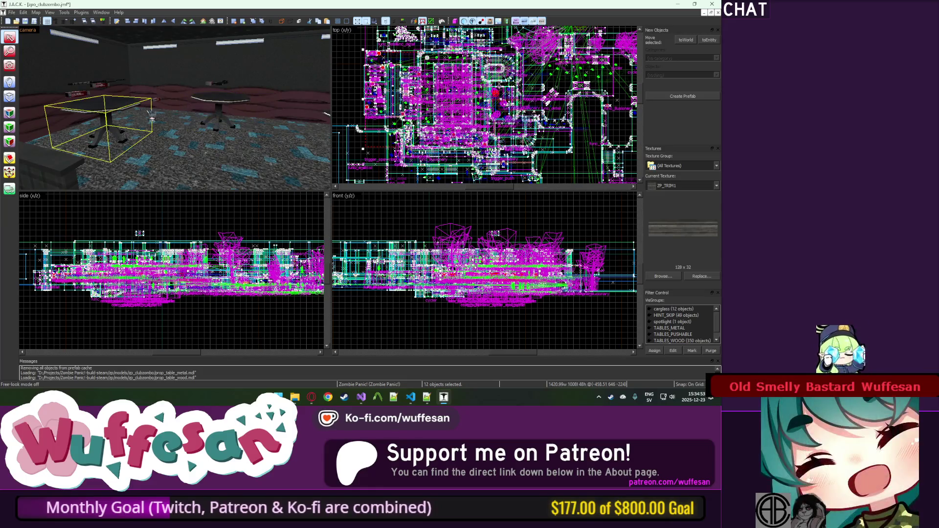
# Inspect the pasted tables by the door, adjusting the selection, then clear it.
pyautogui.press('z')
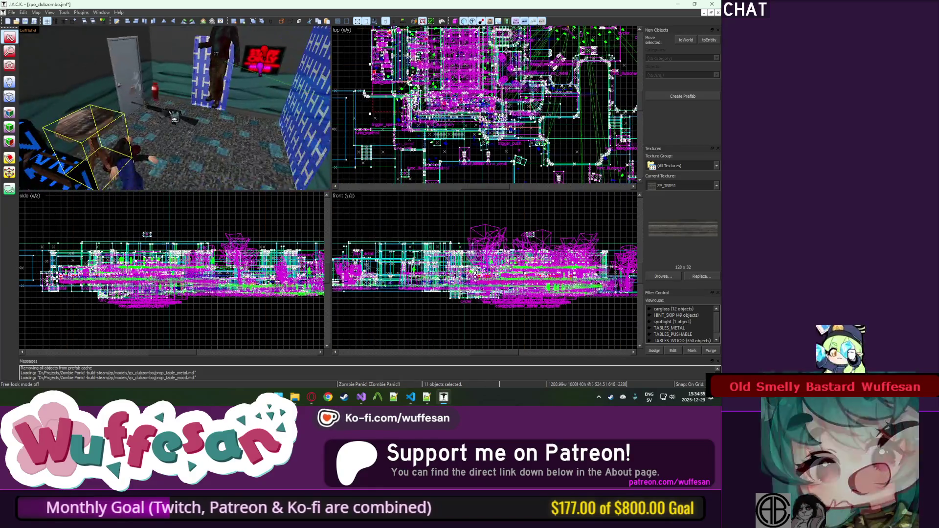
pyautogui.press('z')
pyautogui.keyDown('ctrl'); pyautogui.click(161, 116); pyautogui.keyUp('ctrl')
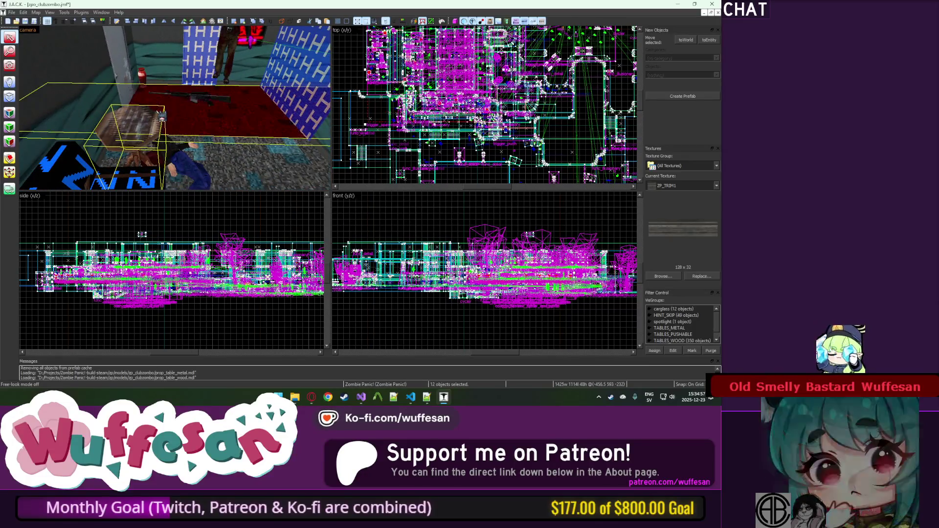
pyautogui.keyDown('ctrl'); pyautogui.click(174, 117); pyautogui.keyUp('ctrl')
pyautogui.press('z')
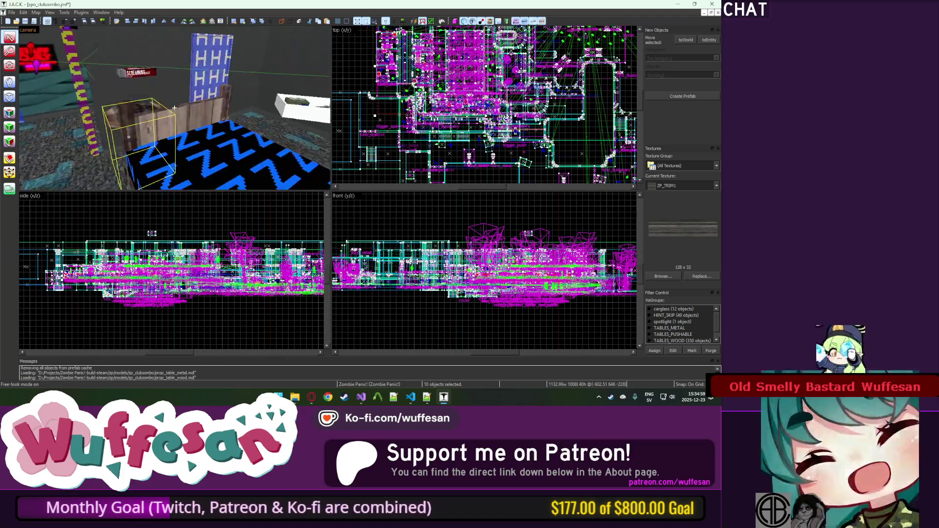
pyautogui.press('w')
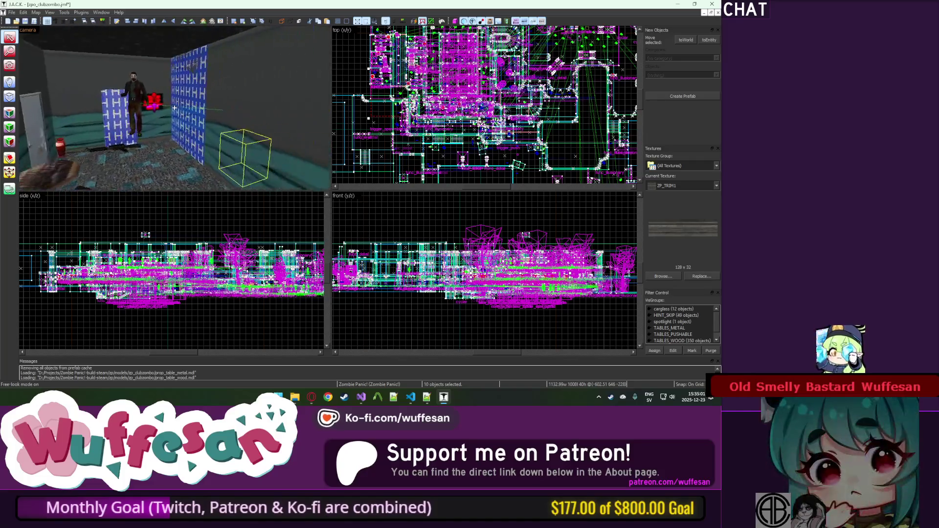
pyautogui.click(105, 152)
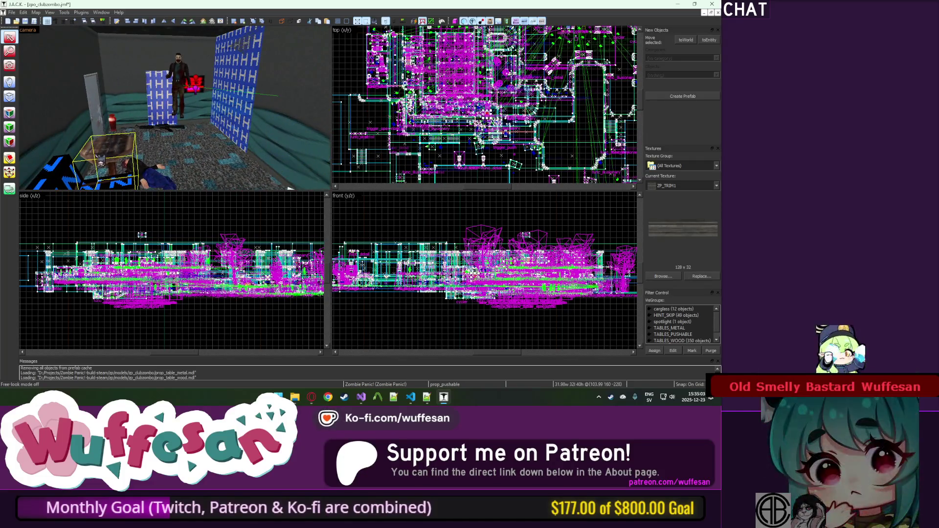
pyautogui.press('Escape')
# Fly to the couch room and delete the table beside the sofa.
pyautogui.press('w')
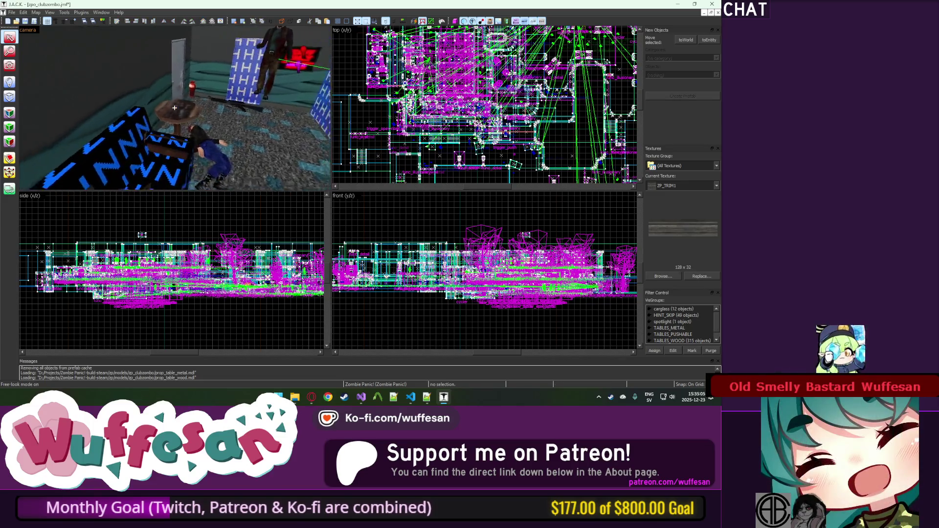
pyautogui.press('z')
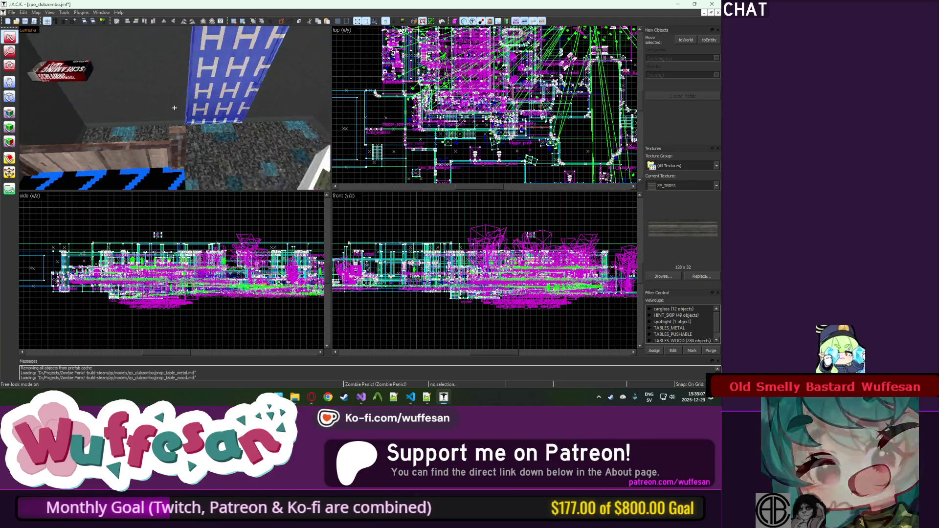
pyautogui.press('w')
pyautogui.press('z')
pyautogui.press('z')
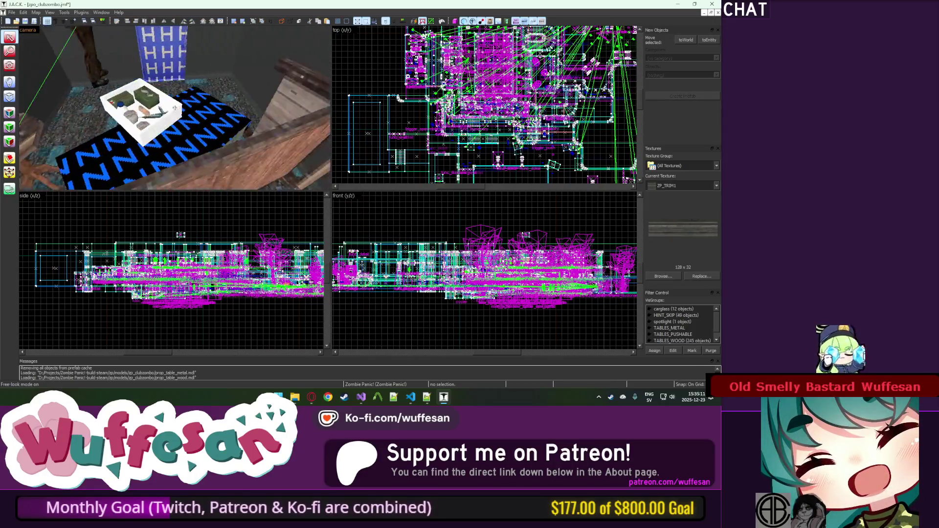
pyautogui.press('z')
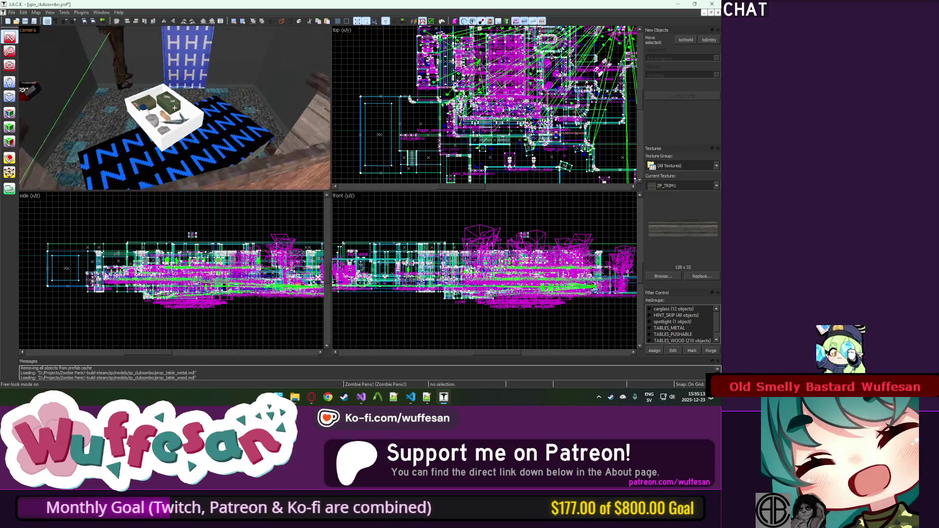
pyautogui.press('w')
pyautogui.press('s')
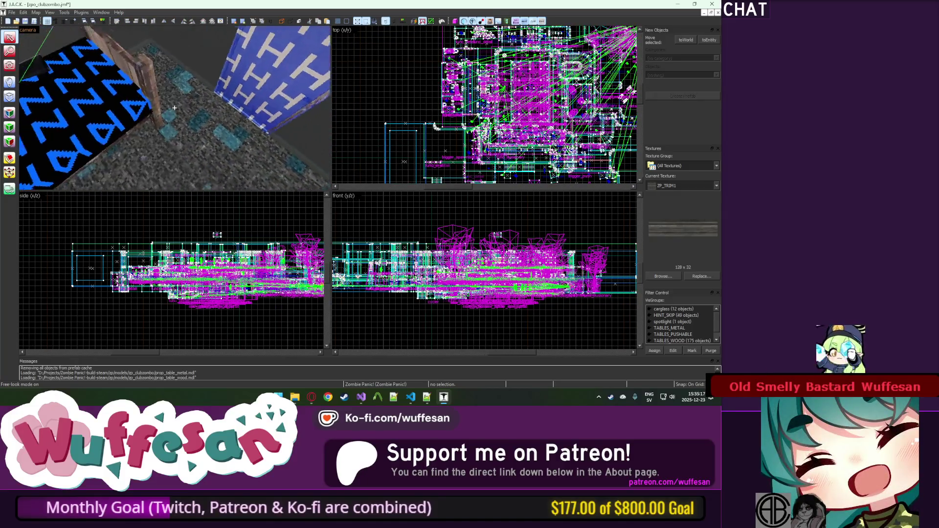
pyautogui.press('s')
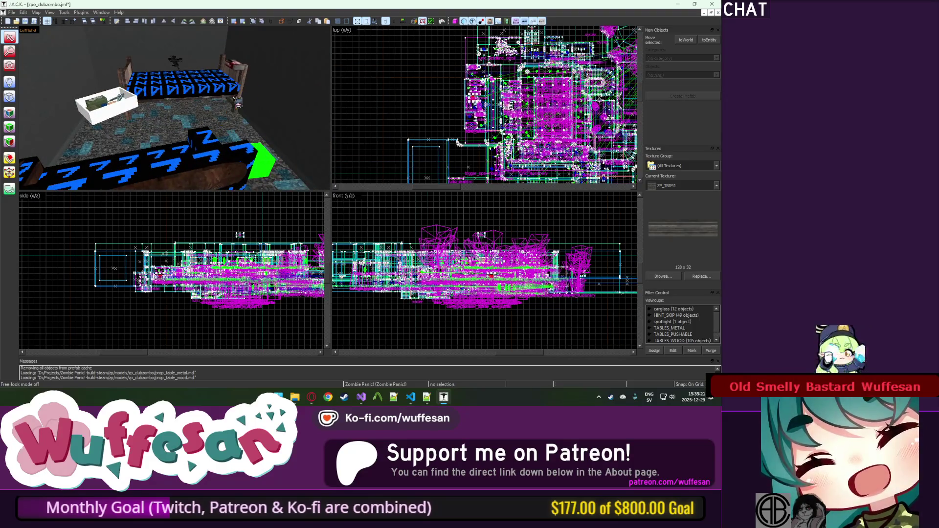
pyautogui.press('z')
pyautogui.press('s')
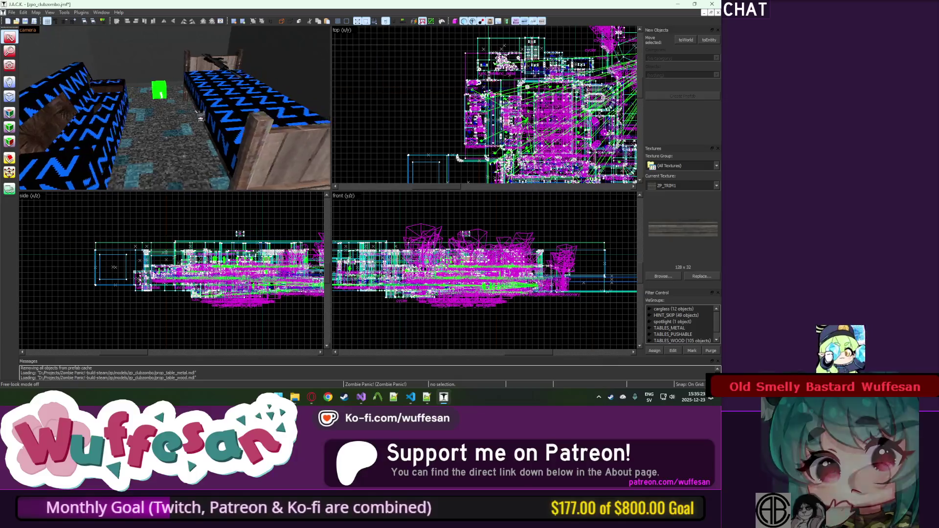
pyautogui.press('s')
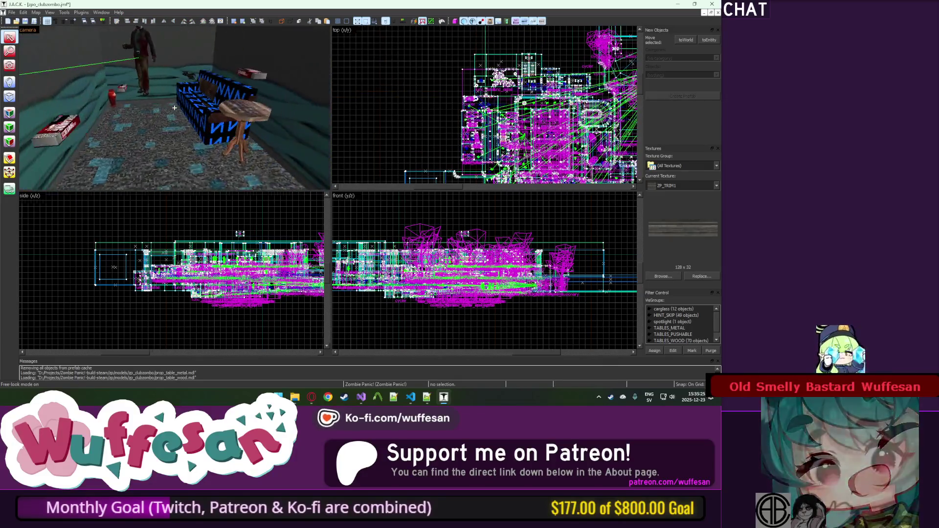
pyautogui.click(152, 105)
pyautogui.press('Delete')
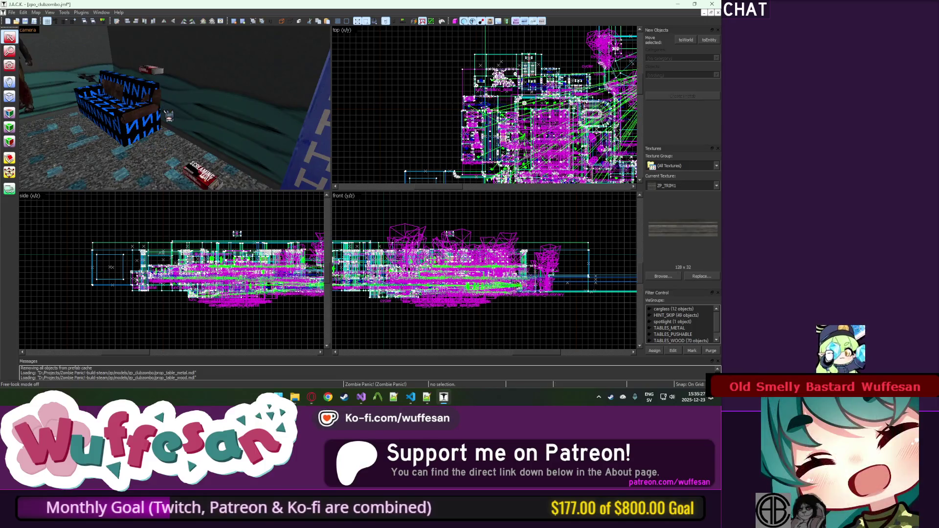
# Fly to the wooden pushable table, select it, and hide everything else.
pyautogui.press('s')
pyautogui.press('s')
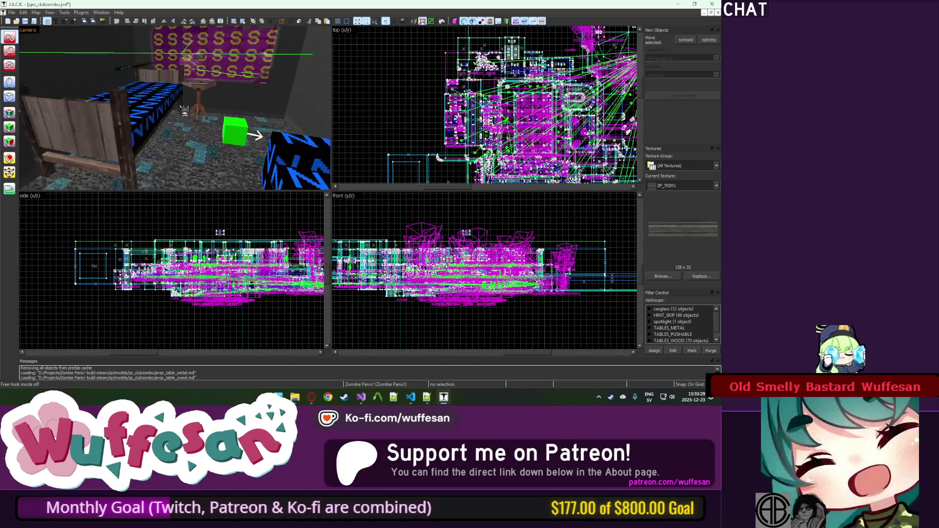
pyautogui.press('z')
pyautogui.press('s')
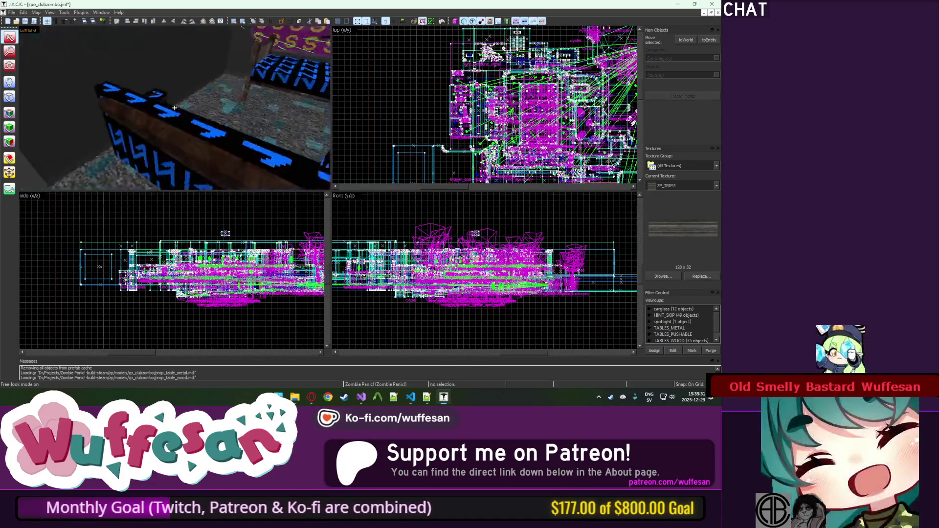
pyautogui.press('z')
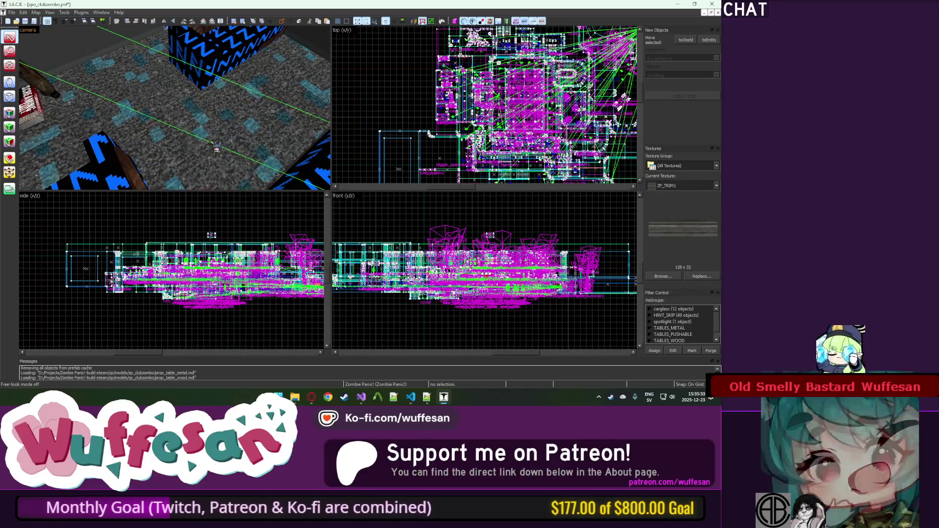
pyautogui.press('z')
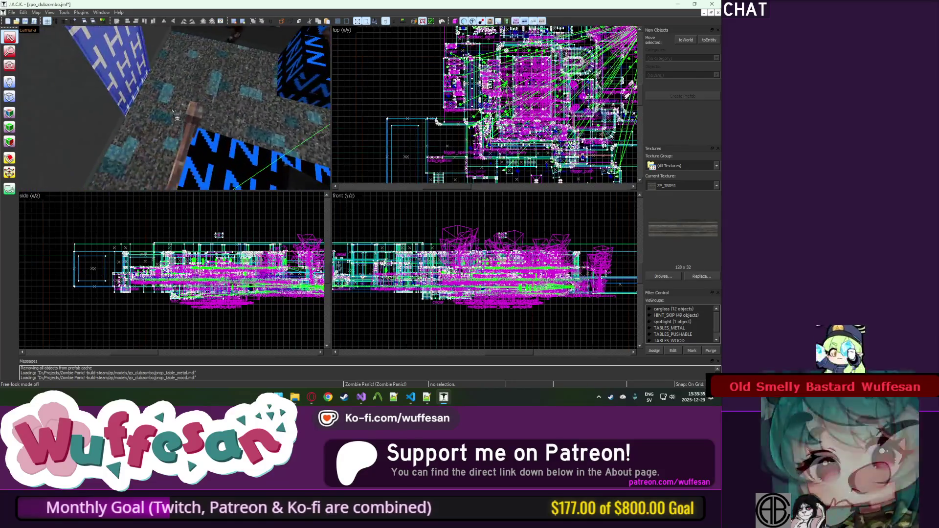
pyautogui.press('z')
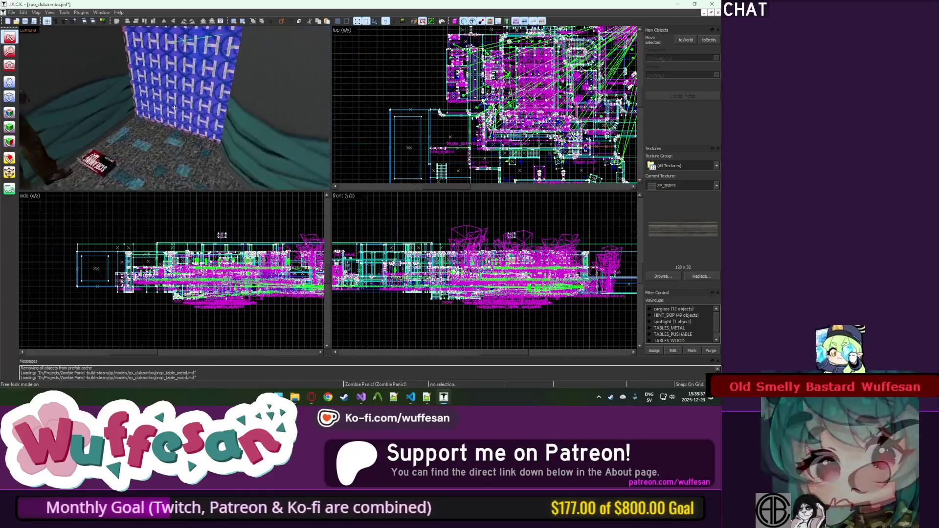
pyautogui.press('w')
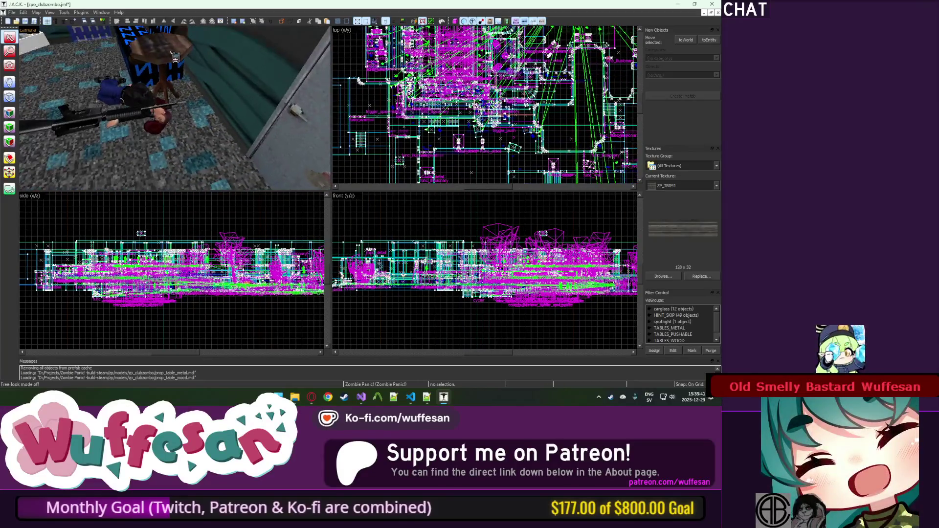
pyautogui.press('z')
pyautogui.click(175, 107)
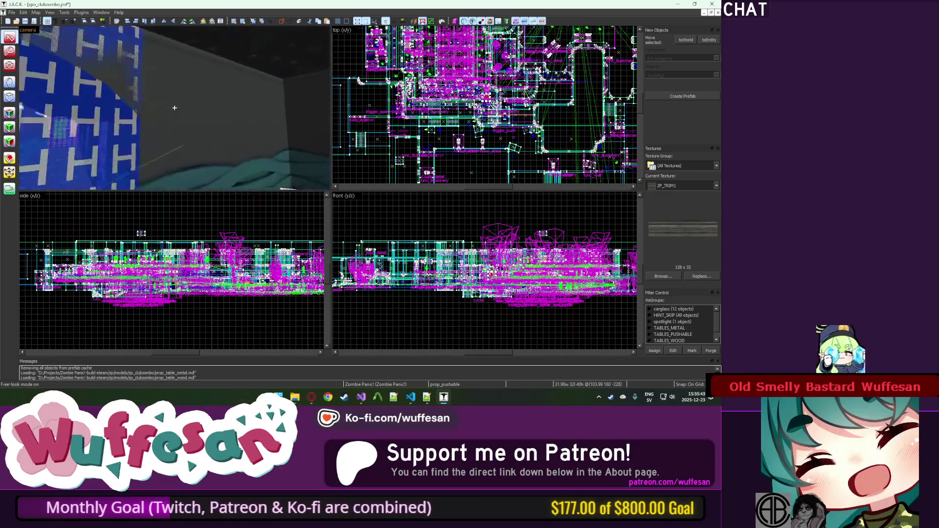
pyautogui.press('s')
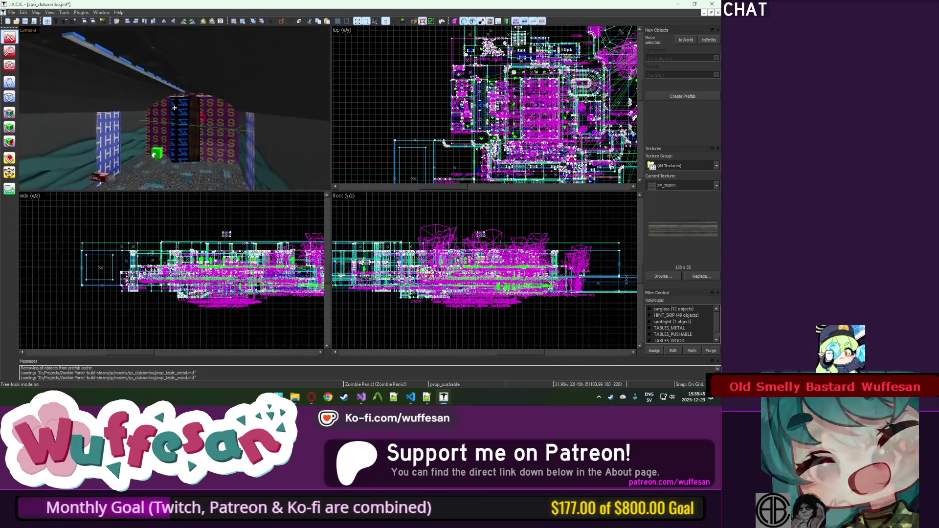
pyautogui.press('w')
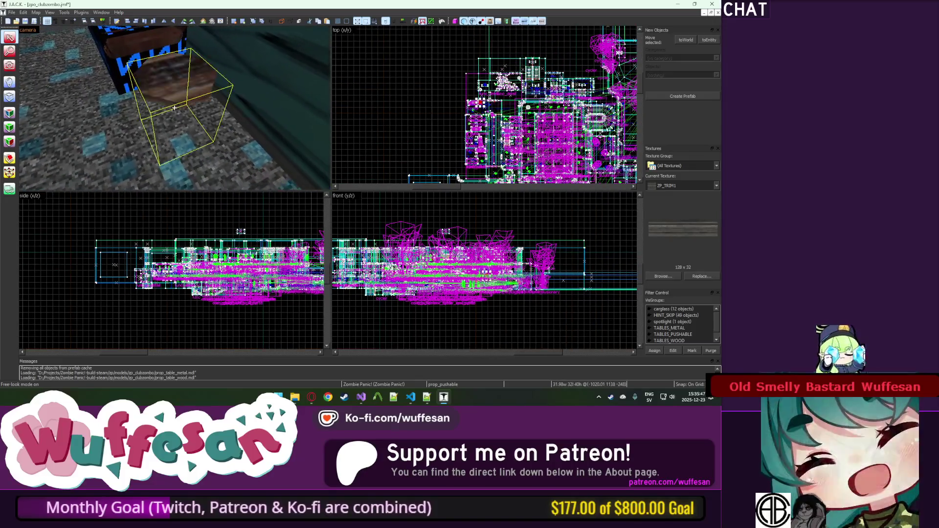
pyautogui.hotkey('ctrl', 'h')
# Unhide all objects, frame the table, and save zpo_clubzombo.jmf.
pyautogui.scroll(5, 161, 272)
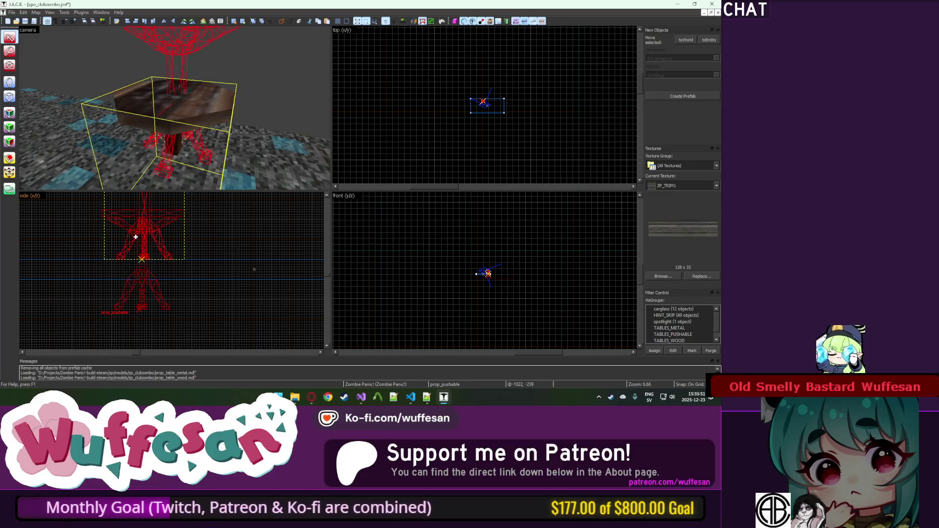
pyautogui.press('u')
pyautogui.hotkey('ctrl', 'shift', 'e')
pyautogui.scroll(5, 523, 131)
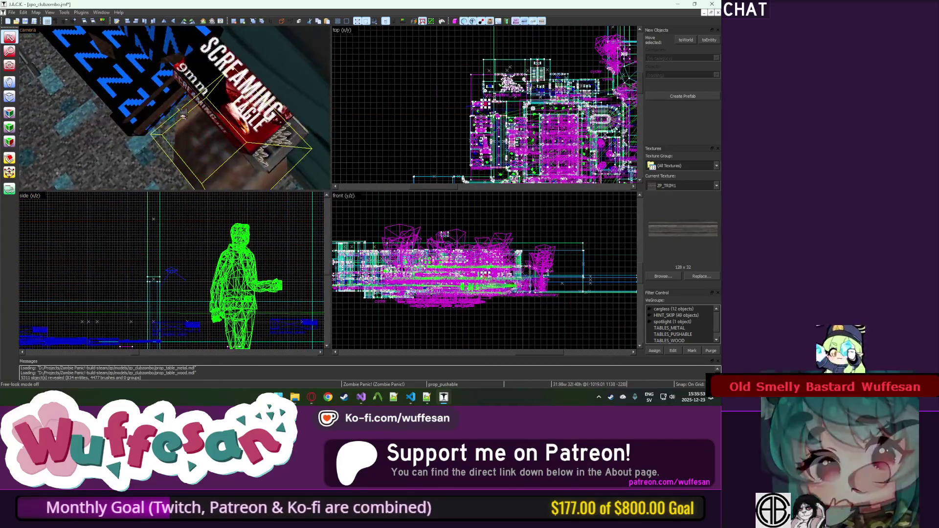
pyautogui.scroll(6, 523, 131)
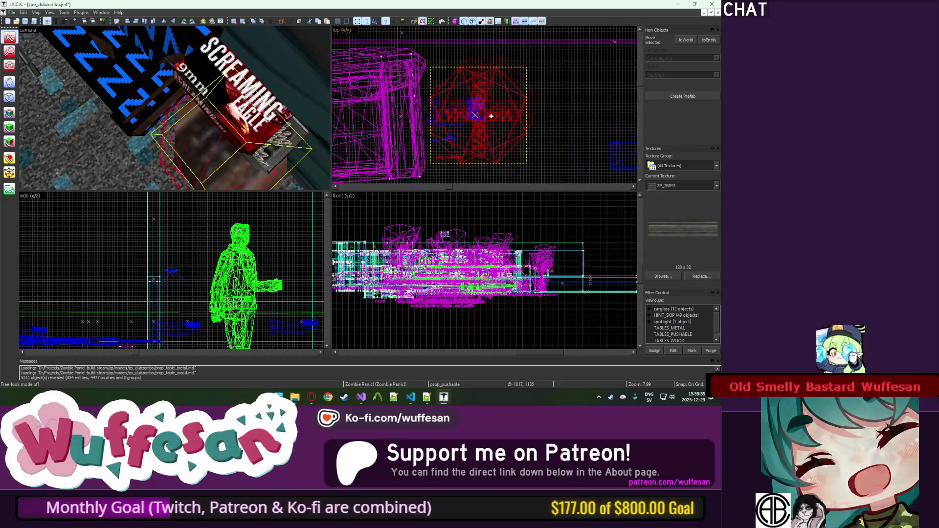
pyautogui.press('Escape')
pyautogui.press('z')
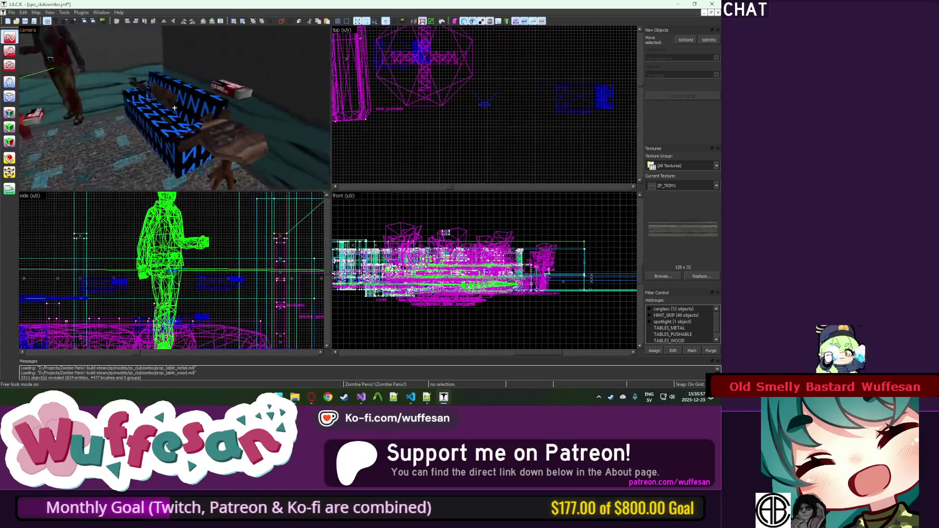
pyautogui.press('z')
pyautogui.hotkey('ctrl', 's')
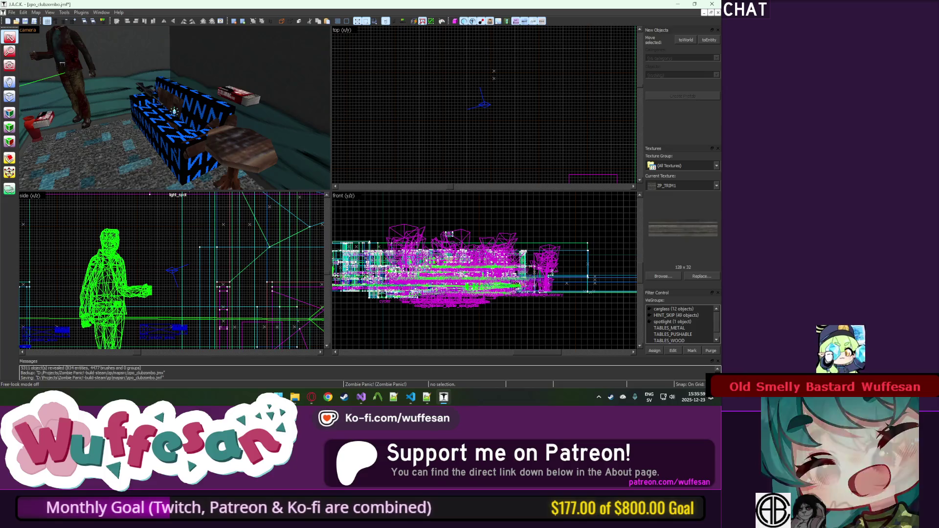
# Check the couch entity's Object Properties, then survey the room in free-look.
pyautogui.doubleClick(192, 144)
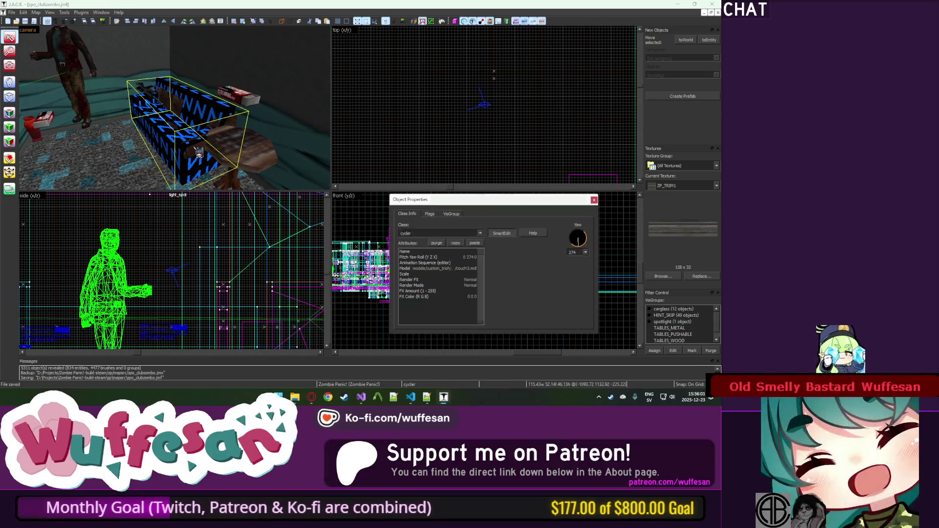
pyautogui.click(593, 199)
pyautogui.press('Escape')
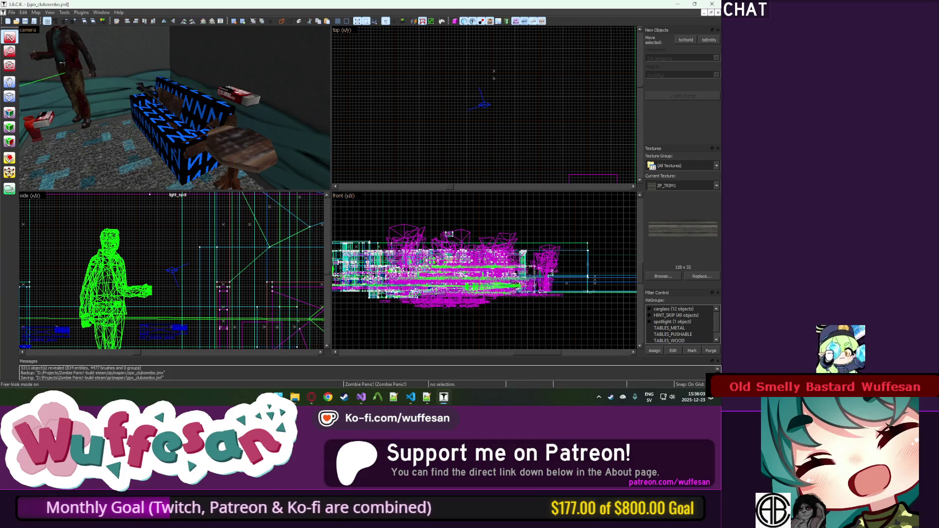
pyautogui.press('z')
pyautogui.press('s')
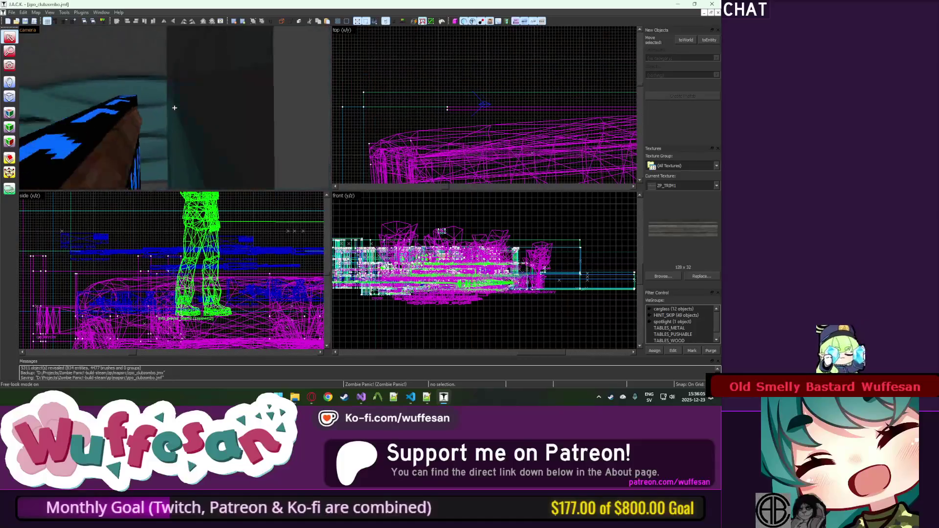
pyautogui.press('z')
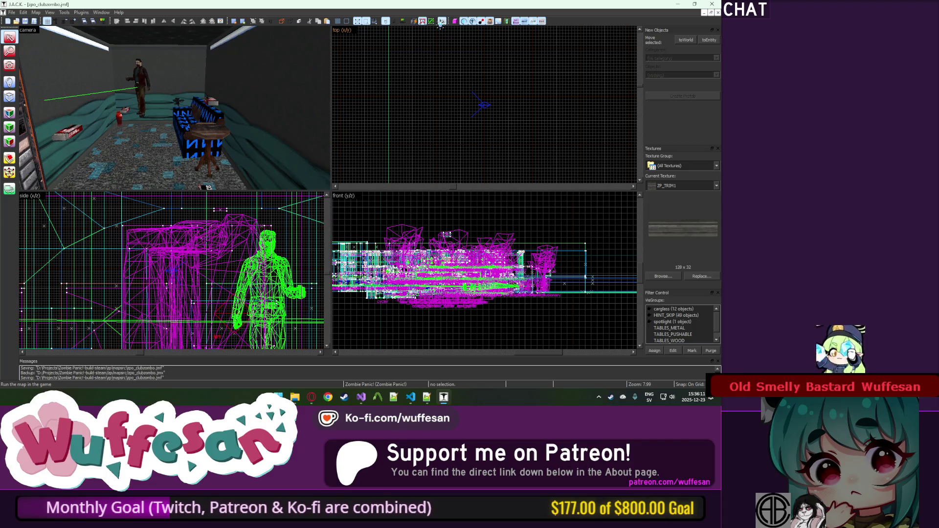
# Run the map compile with 'Don't run the game' and overwrite the exported .map file.
pyautogui.click(442, 21)
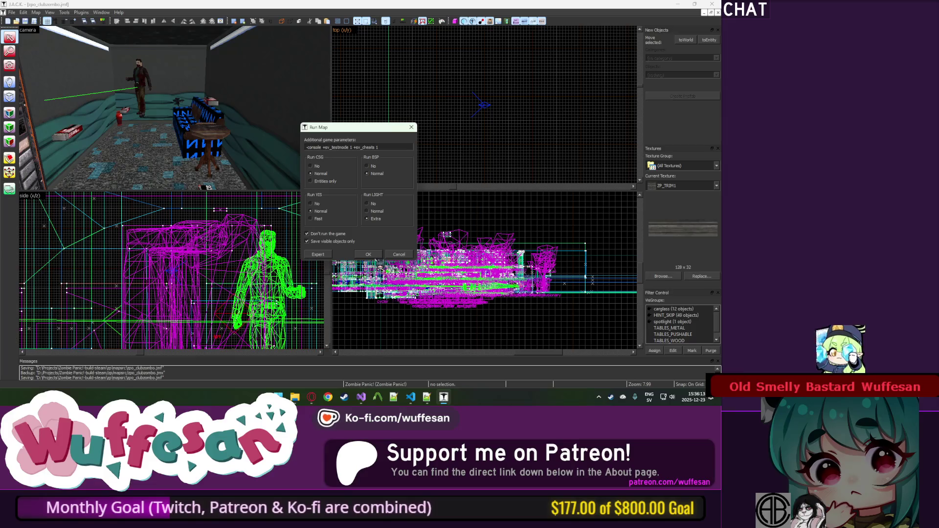
pyautogui.click(361, 255)
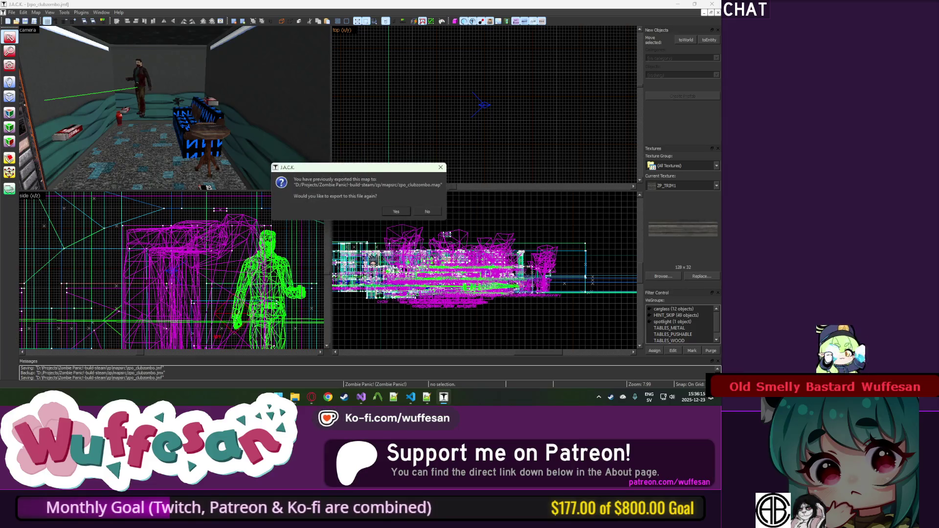
pyautogui.click(404, 212)
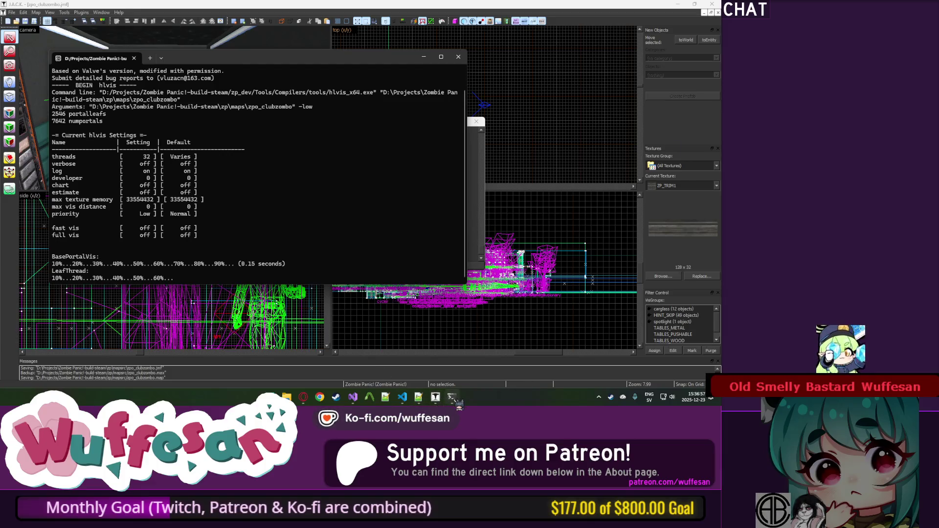
pyautogui.moveTo(454, 400)
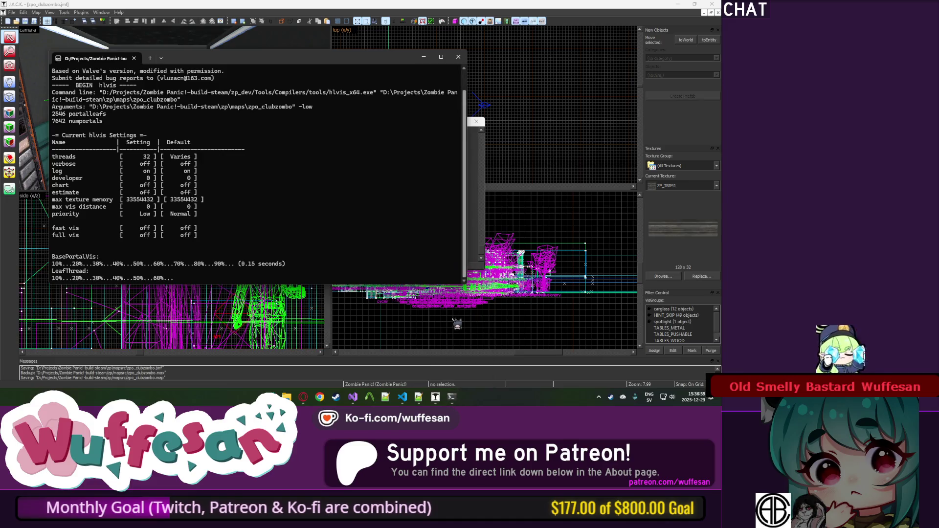
pyautogui.moveTo(405, 400)
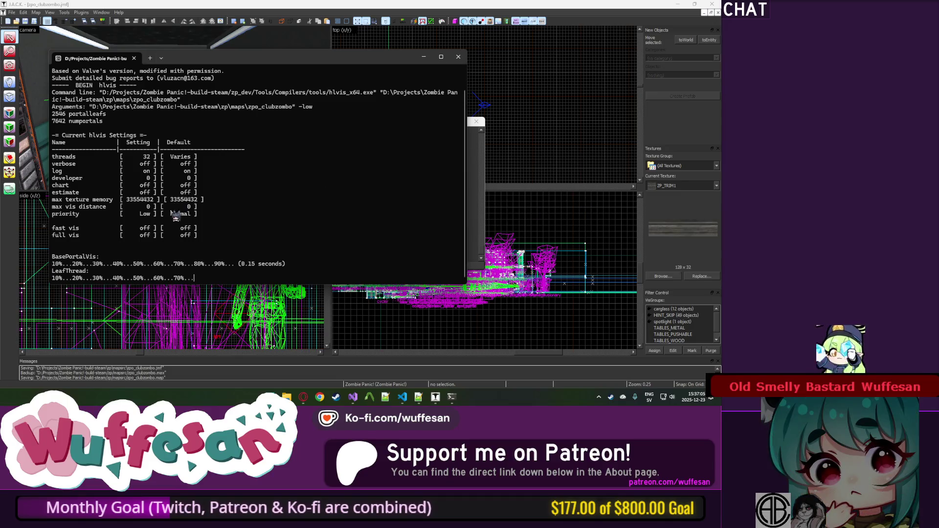
pyautogui.moveTo(355, 404)
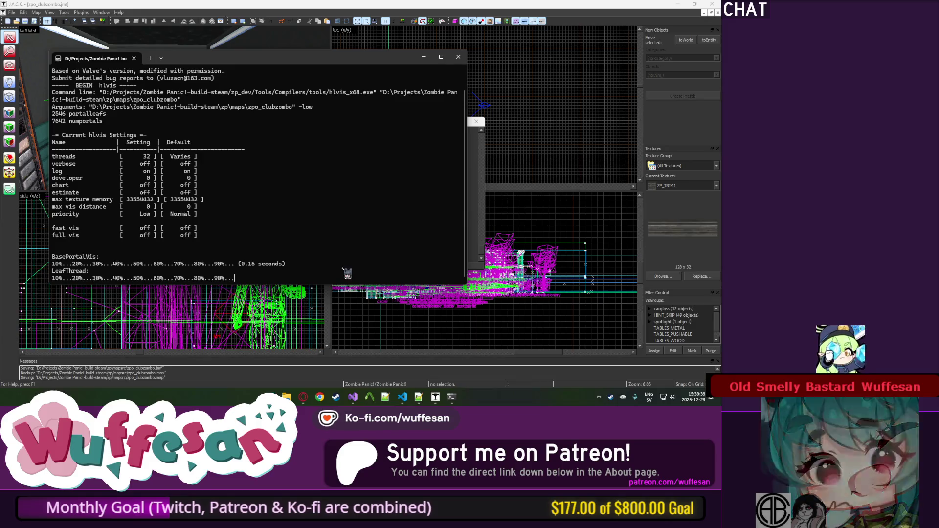
pyautogui.click(304, 397)
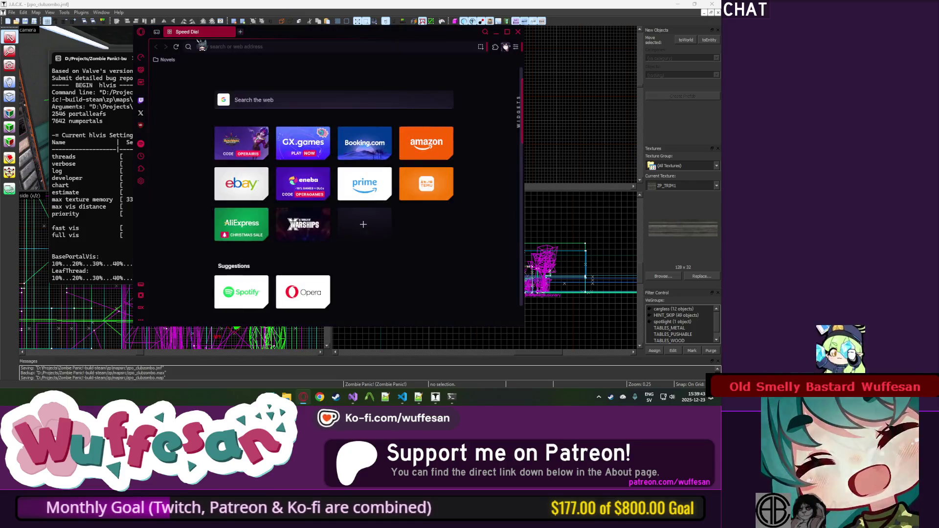
# Load the streamer's Twitch channel in Opera GX, pause the stream, and close the tab.
pyautogui.write('twitch.tv/w')
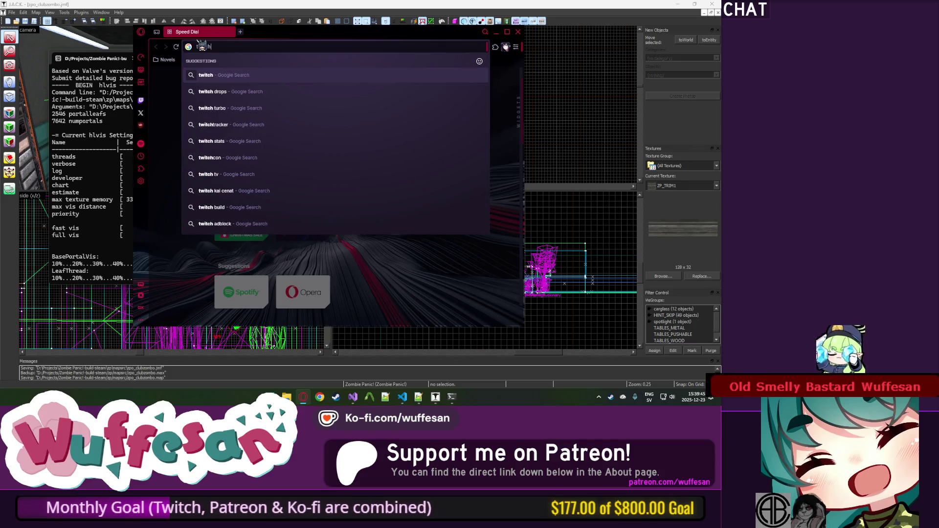
pyautogui.write('uffesan')
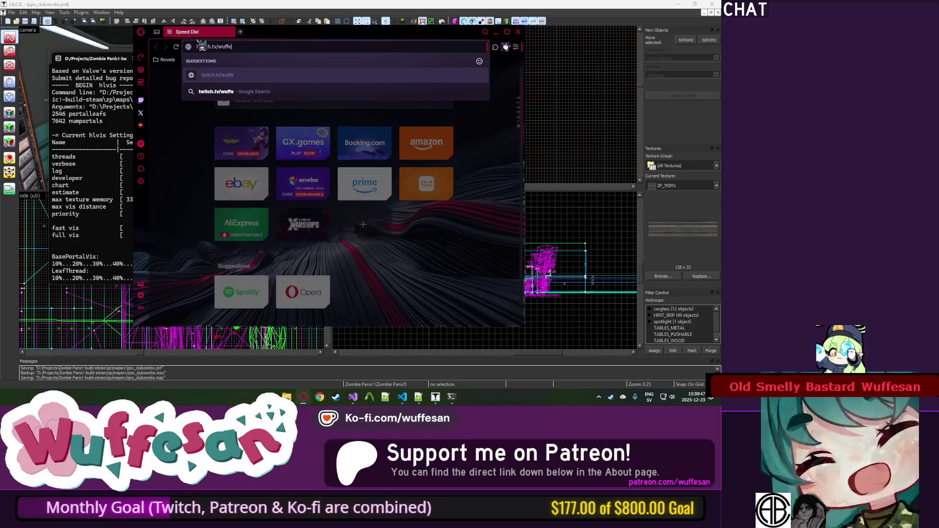
pyautogui.press('Return')
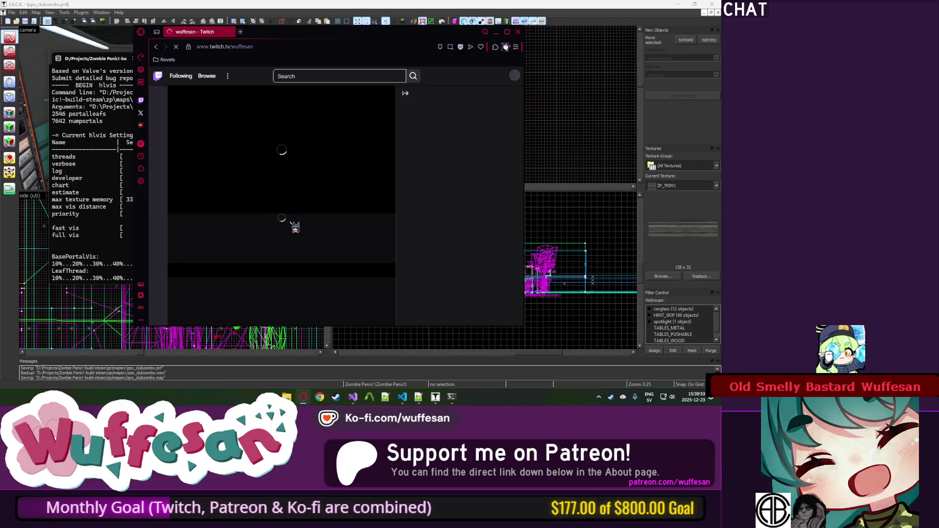
pyautogui.moveTo(287, 199)
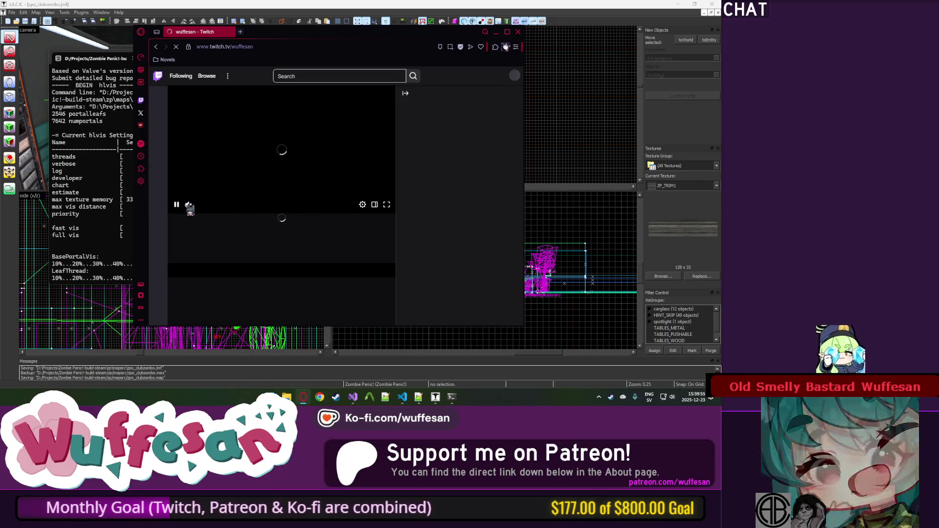
pyautogui.moveTo(191, 207)
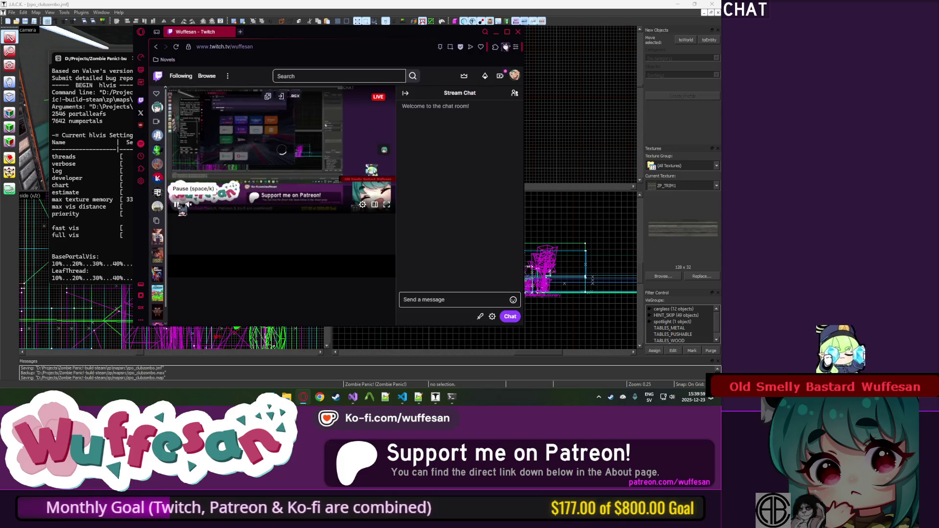
pyautogui.click(177, 206)
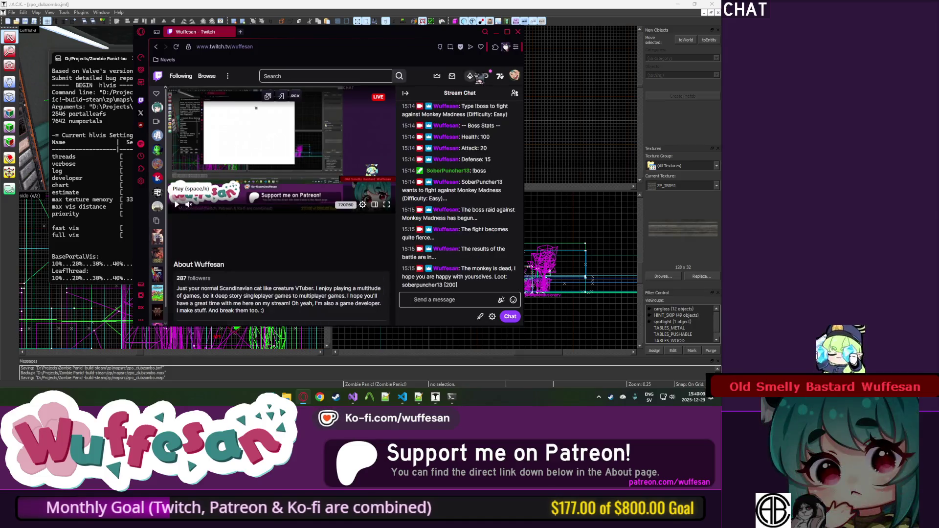
pyautogui.click(229, 32)
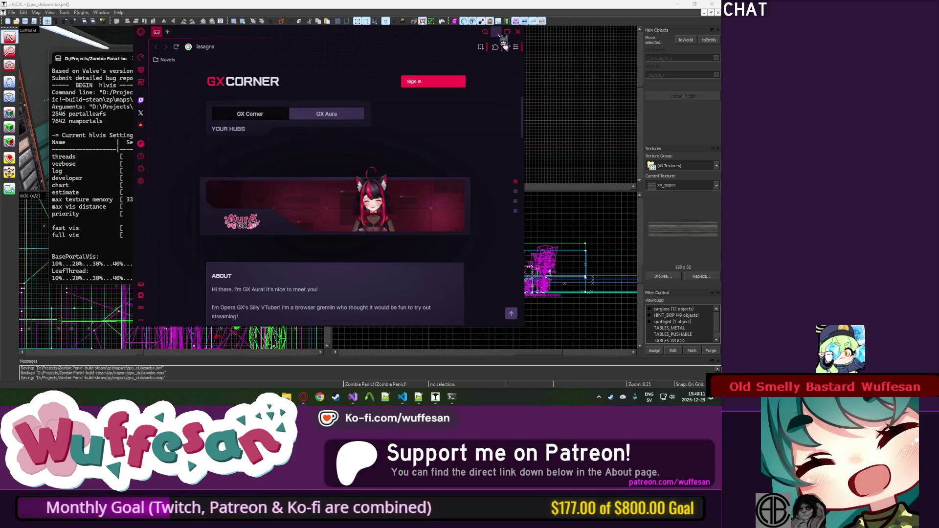
# Add the playing Gunship track to Liked Songs, minimize Opera GX, and switch to VS Code.
pyautogui.click(141, 144)
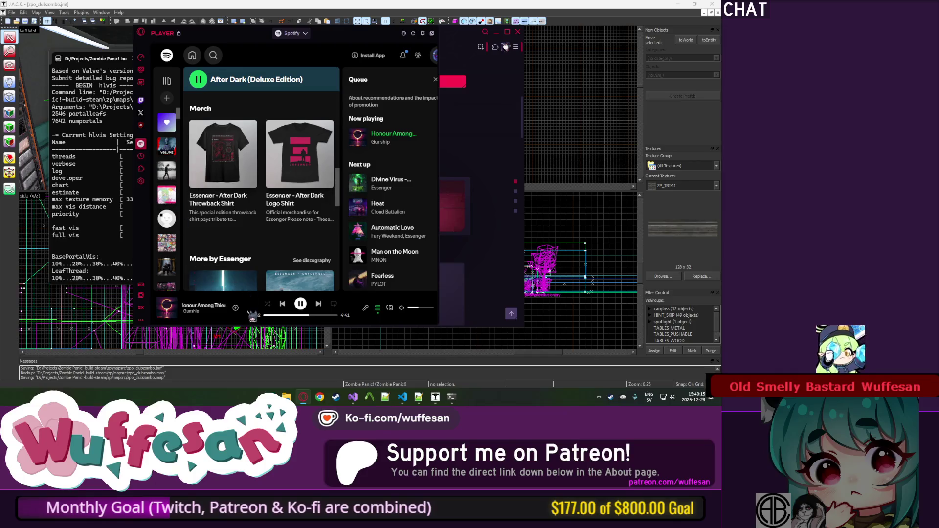
pyautogui.click(235, 309)
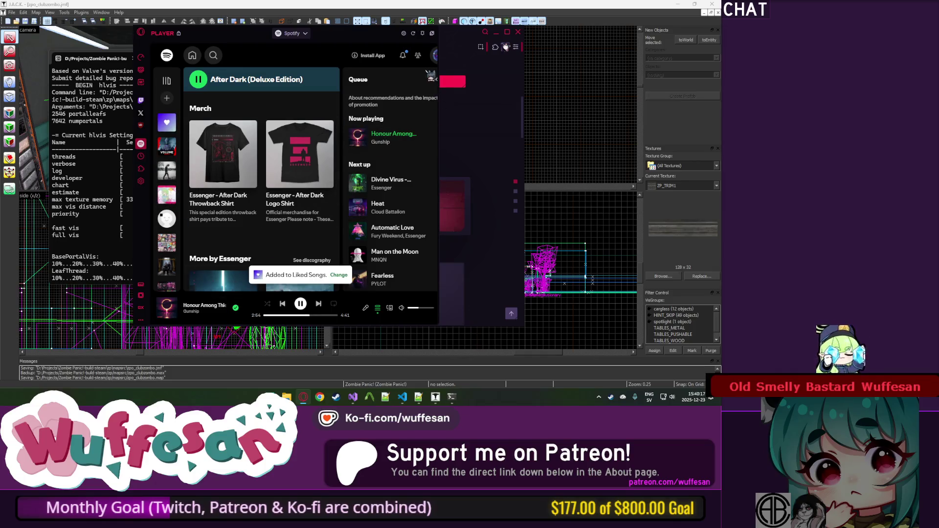
pyautogui.click(494, 33)
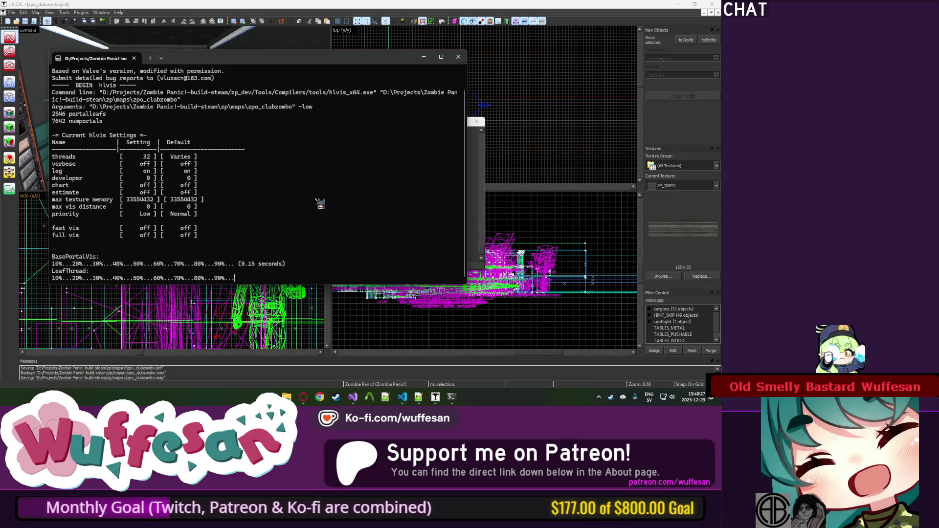
pyautogui.hotkey('alt', 'Tab')
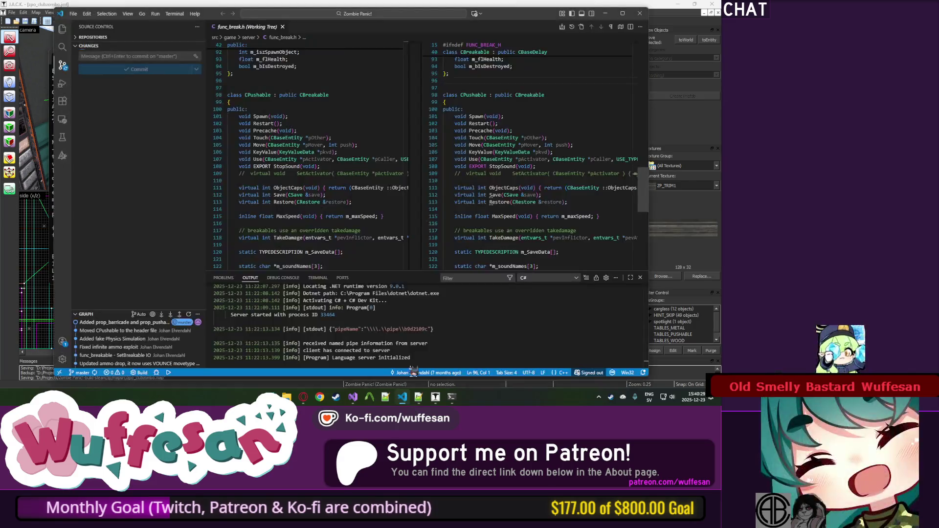
pyautogui.click(605, 13)
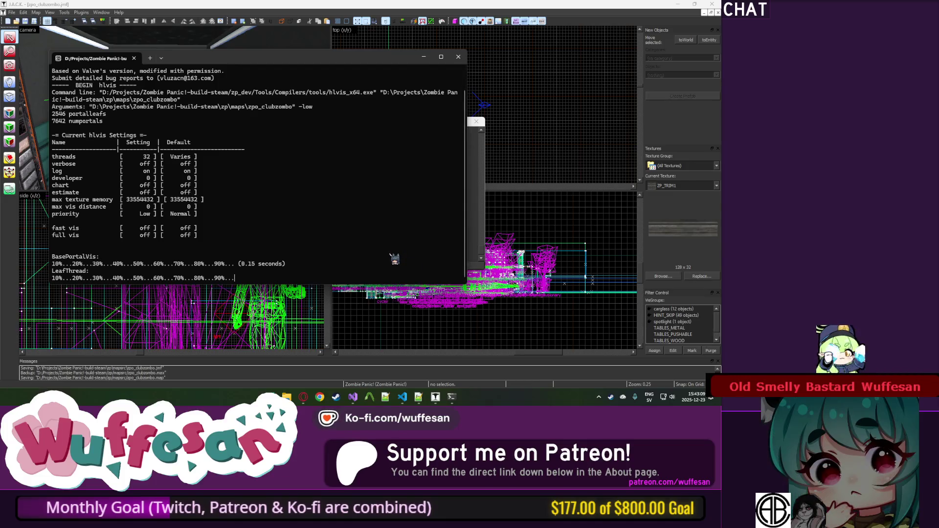
# Nudge the zpo_clubzombo hlvis console aside and bring up Steam's tray quick-launch menu.
pyautogui.moveTo(342, 63); pyautogui.dragTo(348, 64)
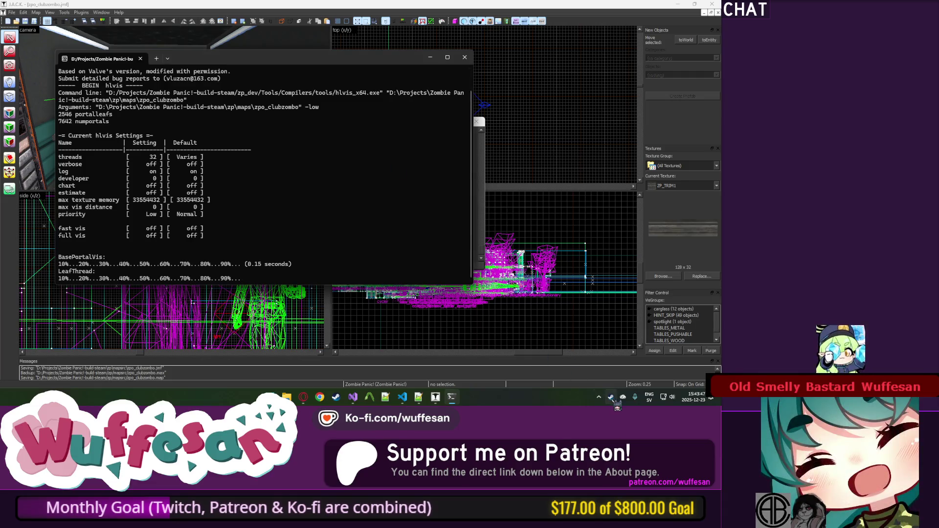
pyautogui.rightClick(610, 397)
# Search the Steam store for 'plat up' and open the PlateUp! store page.
pyautogui.click(627, 290)
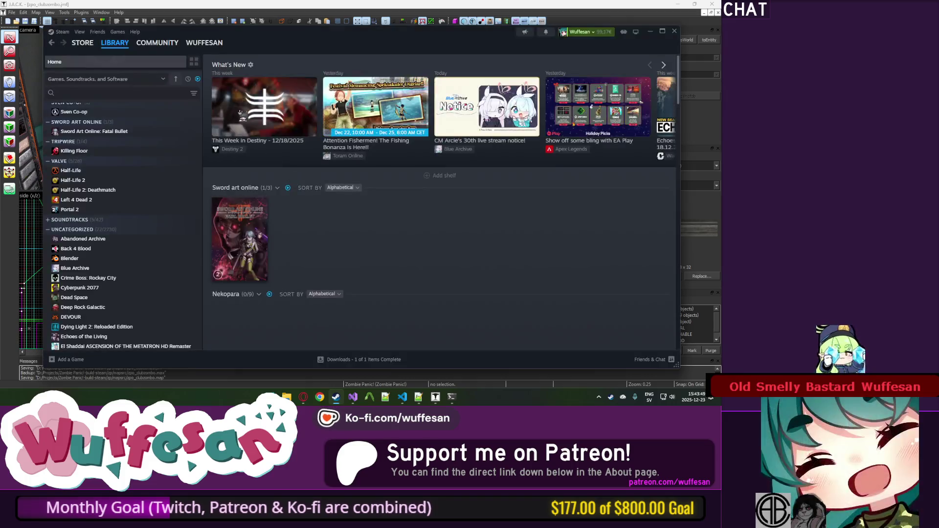
pyautogui.click(88, 43)
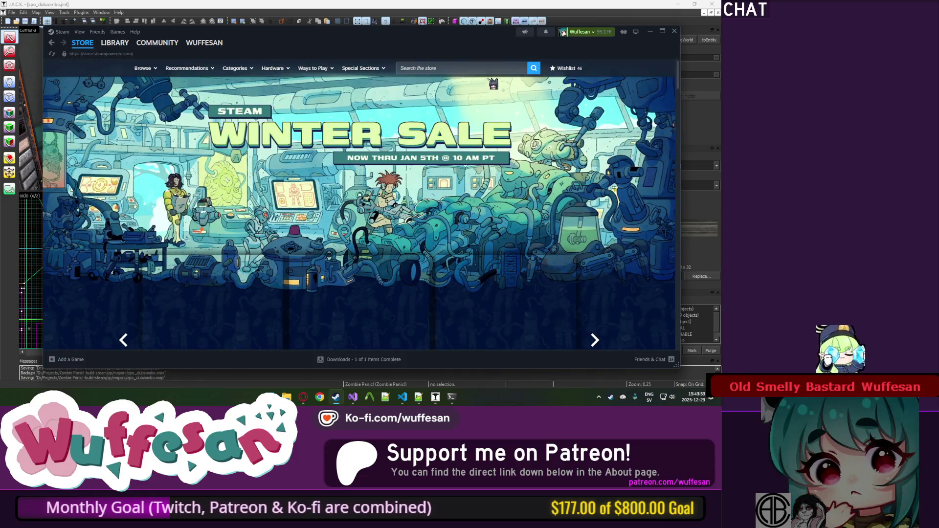
pyautogui.click(489, 69)
pyautogui.write('plat up')
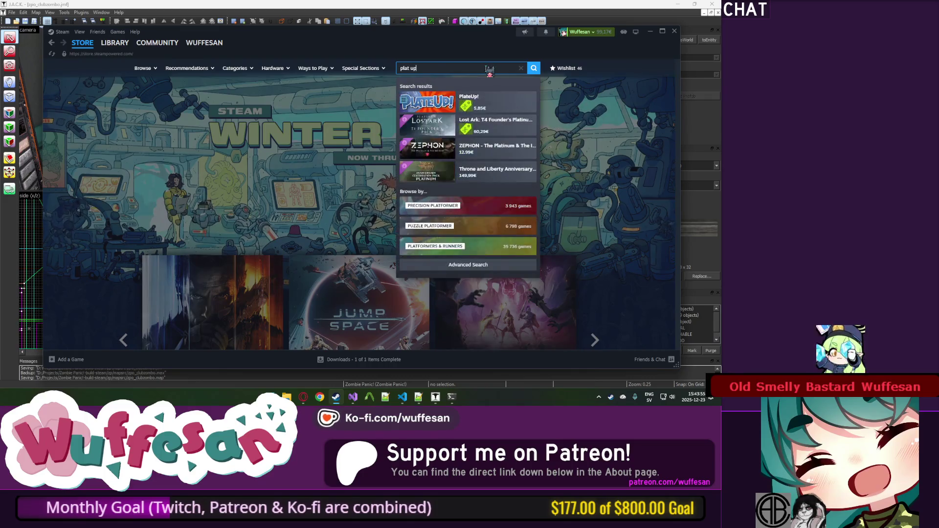
pyautogui.click(489, 104)
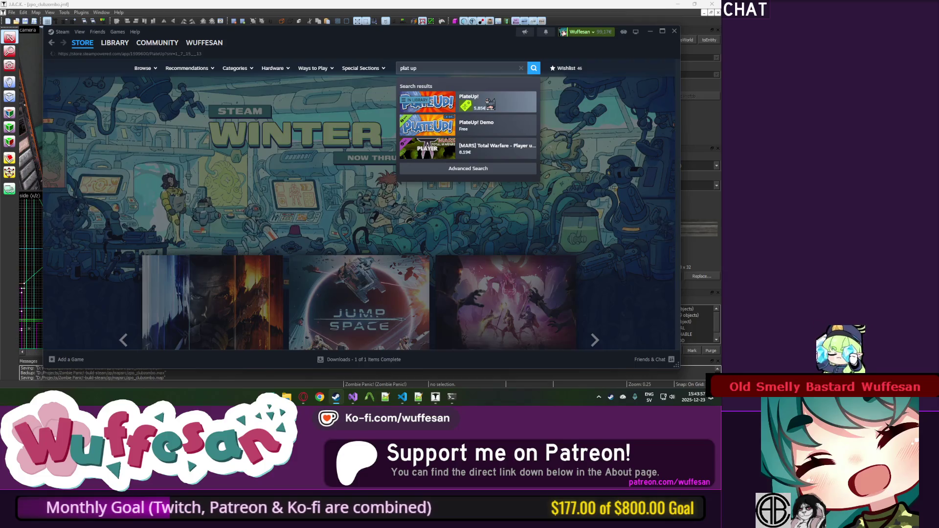
# Browse PlateUp!'s prices and bundles, then switch to the library and close Steam.
pyautogui.scroll(-5, 474, 138)
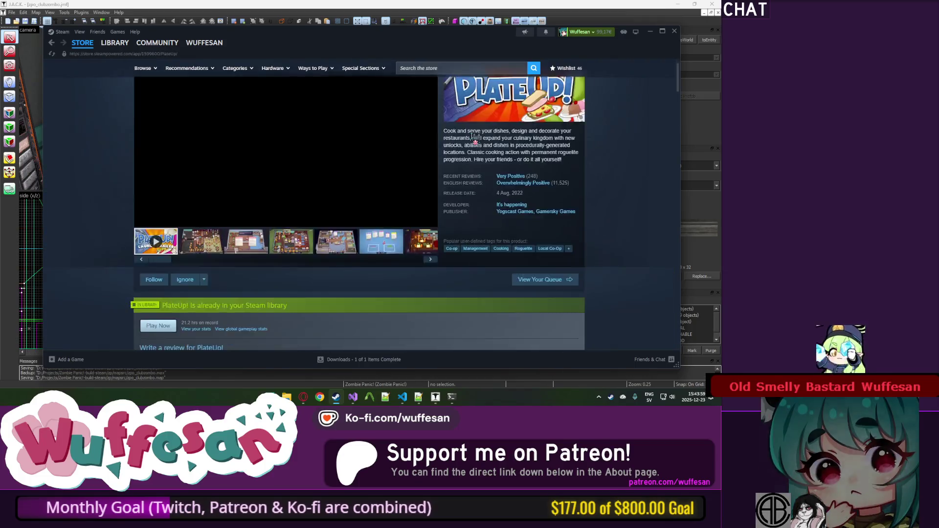
pyautogui.scroll(2, 473, 138)
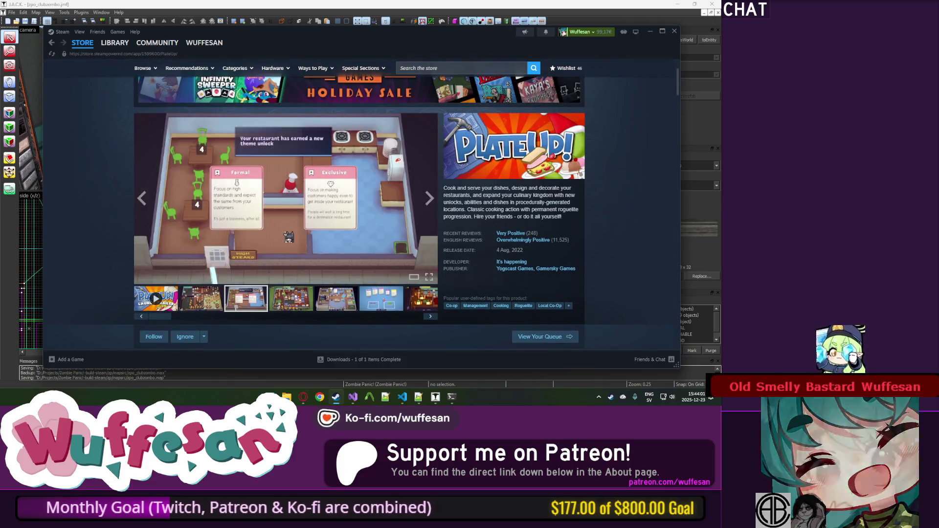
pyautogui.scroll(-3, 292, 230)
pyautogui.scroll(-6, 292, 230)
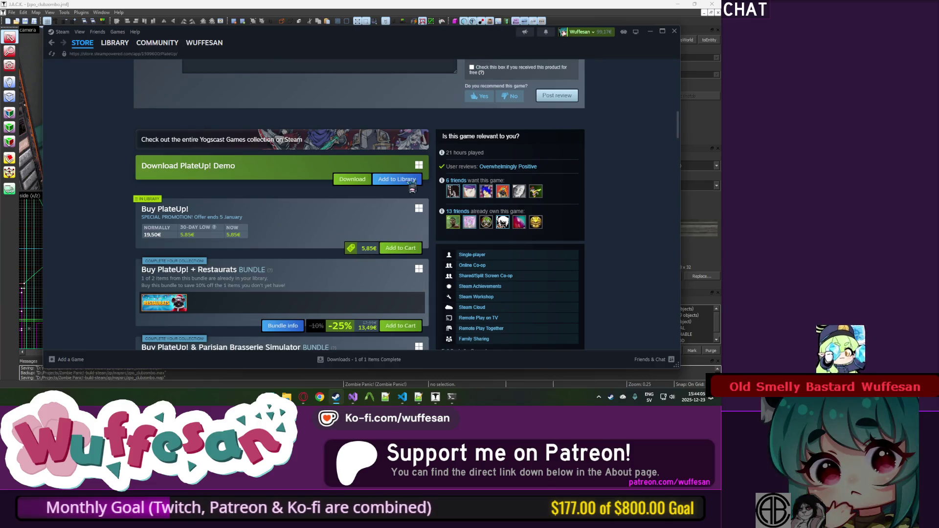
pyautogui.scroll(-3, 342, 197)
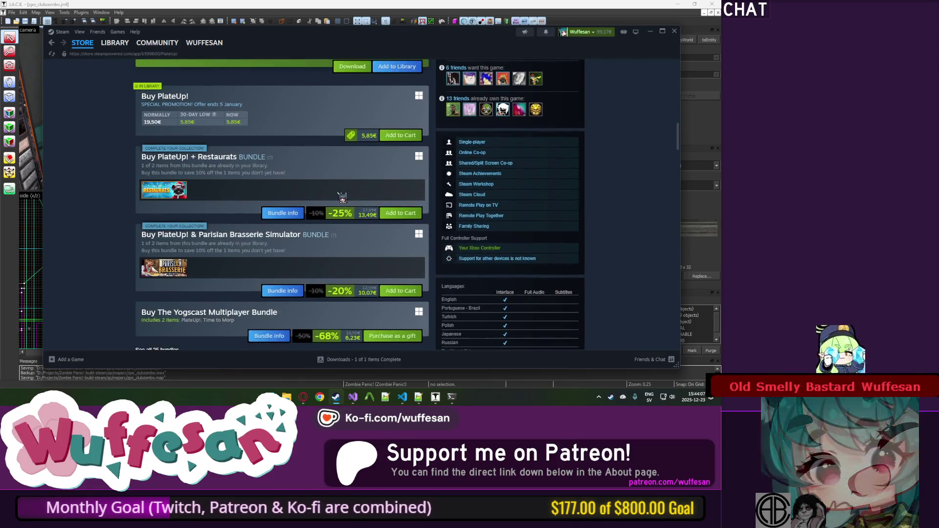
pyautogui.scroll(-3, 342, 197)
pyautogui.scroll(3, 342, 197)
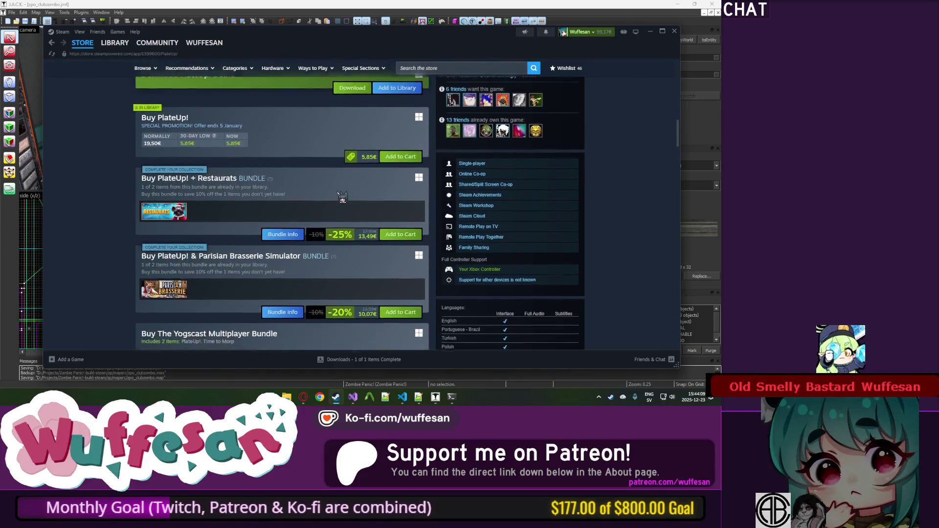
pyautogui.scroll(2, 342, 197)
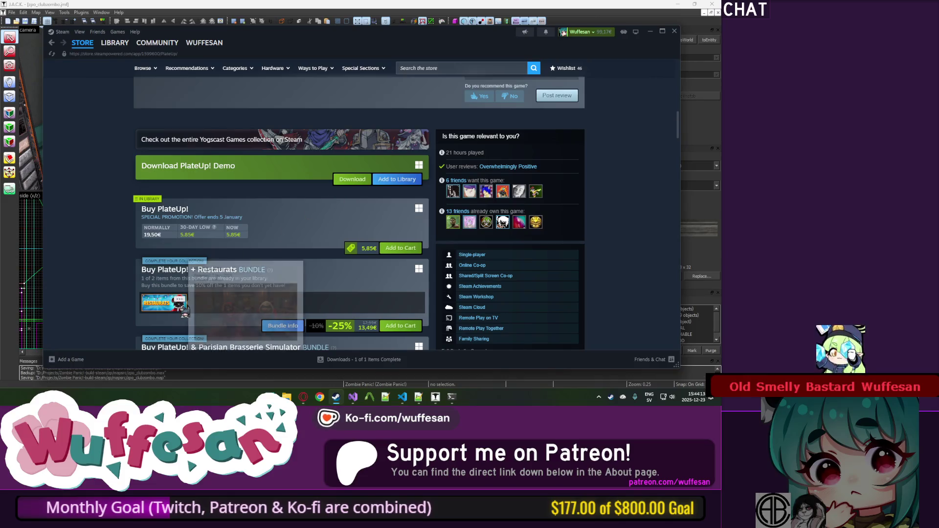
pyautogui.scroll(8, 146, 156)
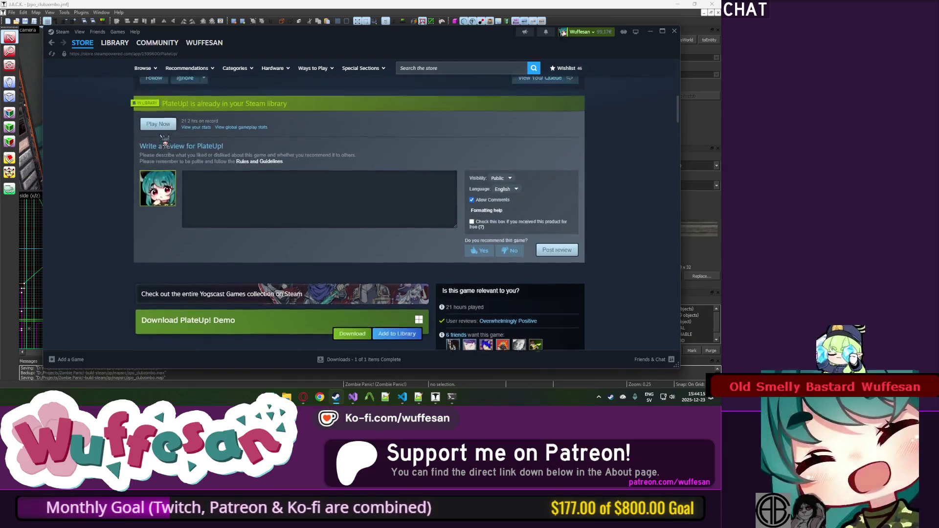
pyautogui.click(114, 42)
pyautogui.click(674, 31)
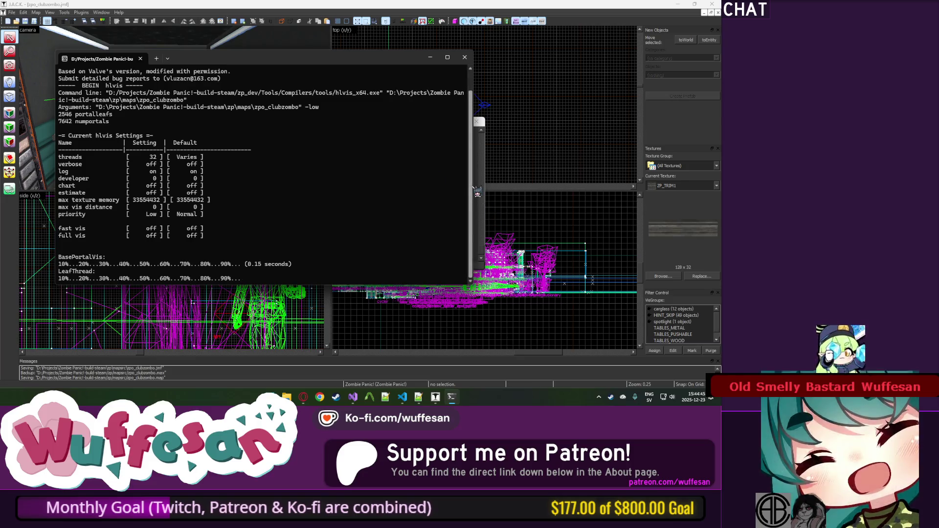
# Shift the hlvis console lower and bring forward Notepad++ with prop_table_metal_glow.smd.
pyautogui.moveTo(350, 62)
pyautogui.mouseDown()
pyautogui.moveTo(346, 76)
pyautogui.moveTo(375, 63)
pyautogui.mouseUp()
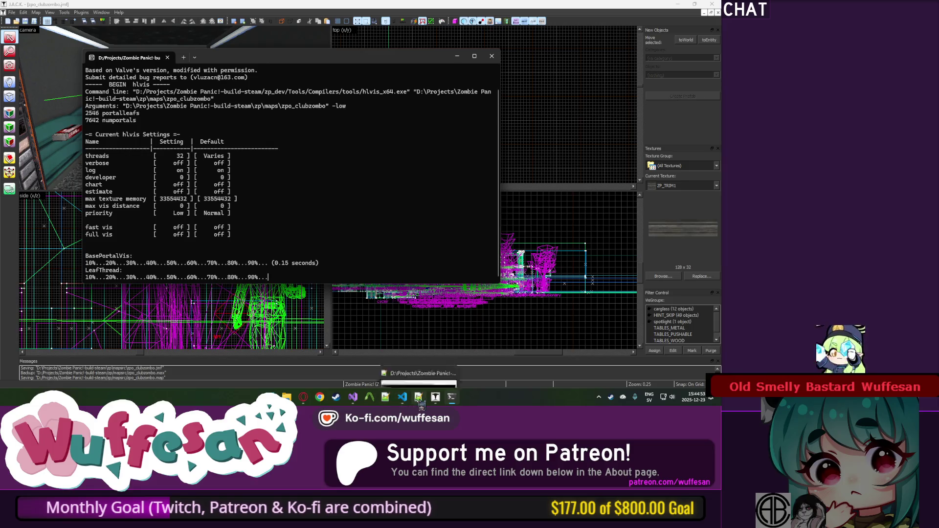
pyautogui.click(414, 356)
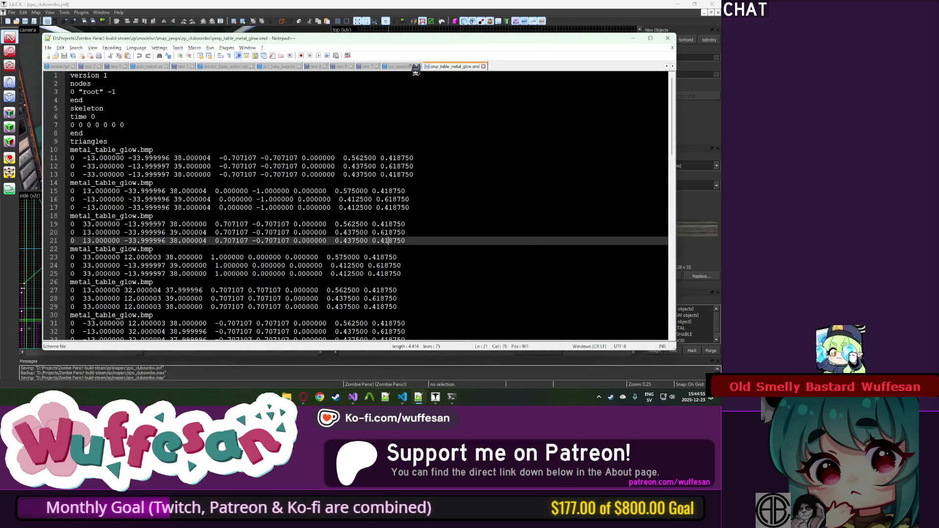
# Close prop_table_metal_glow.smd and its Notepad++ window, then select the changelog entries from line 3.
pyautogui.hotkey('ctrl', 'w')
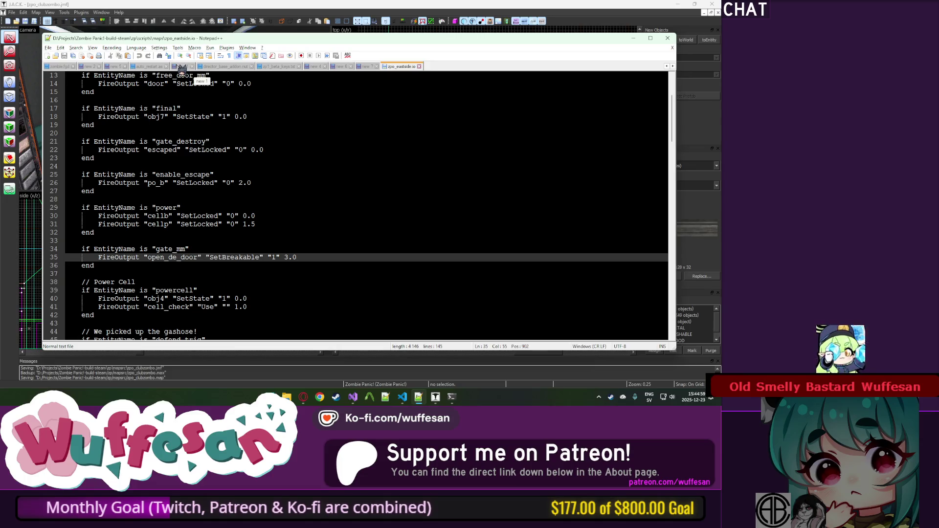
pyautogui.hotkey('alt', 'F4')
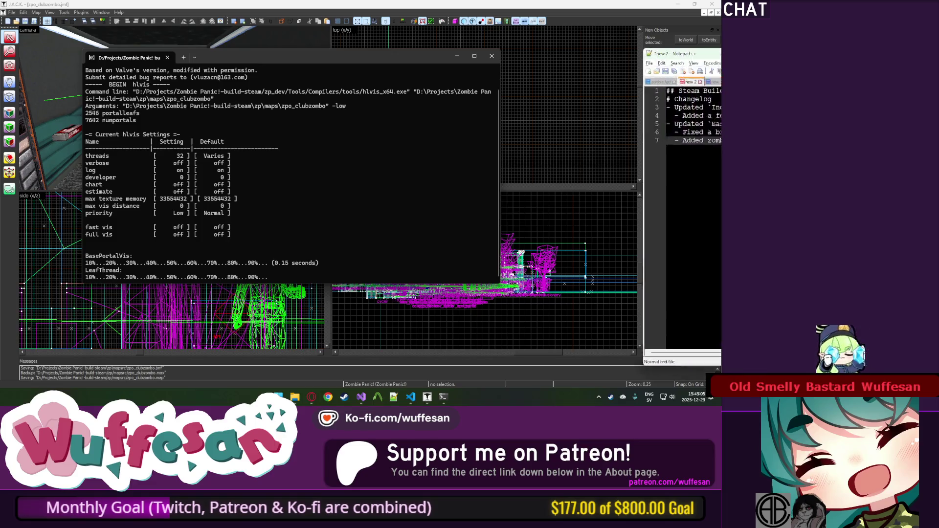
pyautogui.moveTo(362, 148)
pyautogui.mouseDown()
pyautogui.moveTo(80, 134)
pyautogui.moveTo(80, 105)
pyautogui.mouseUp()
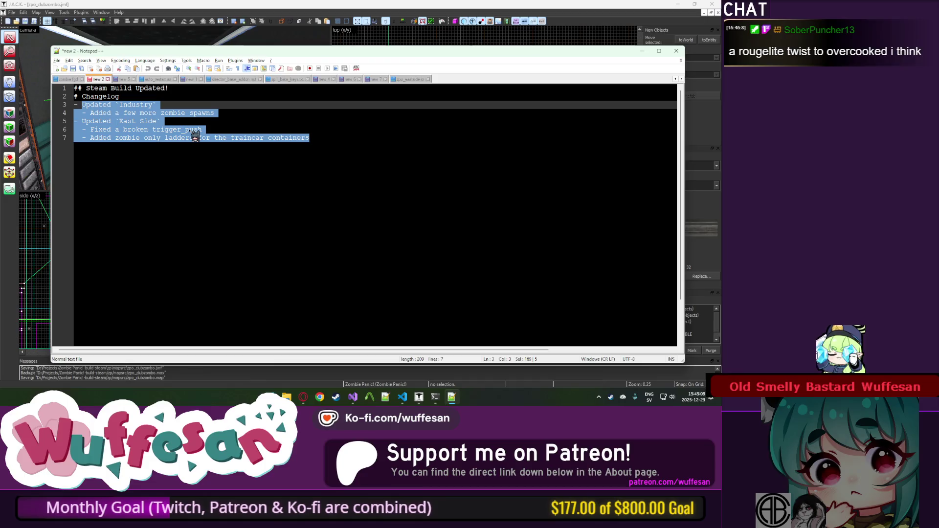
# Add an 'Updated Club Zombo' entry with the sub-line '- Converted the tables into meshes'.
pyautogui.write('Updated')
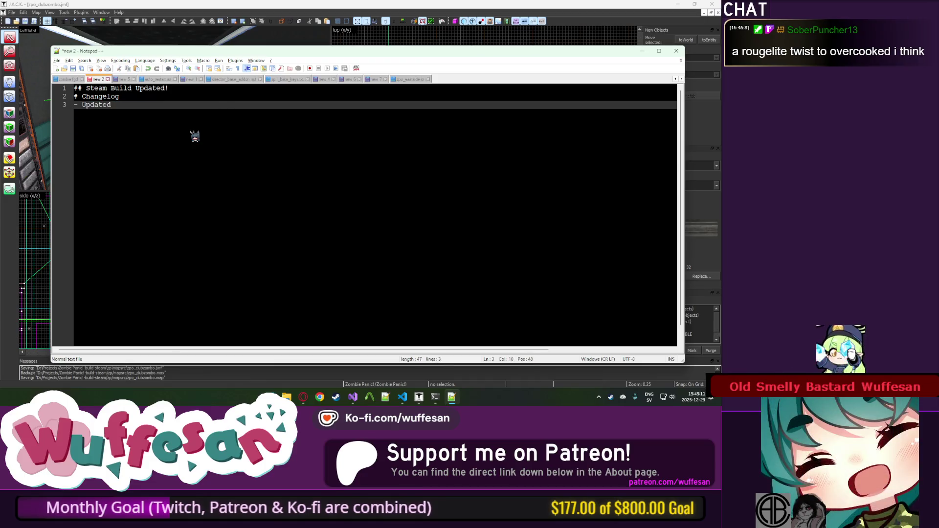
pyautogui.write(' `Club Zombo')
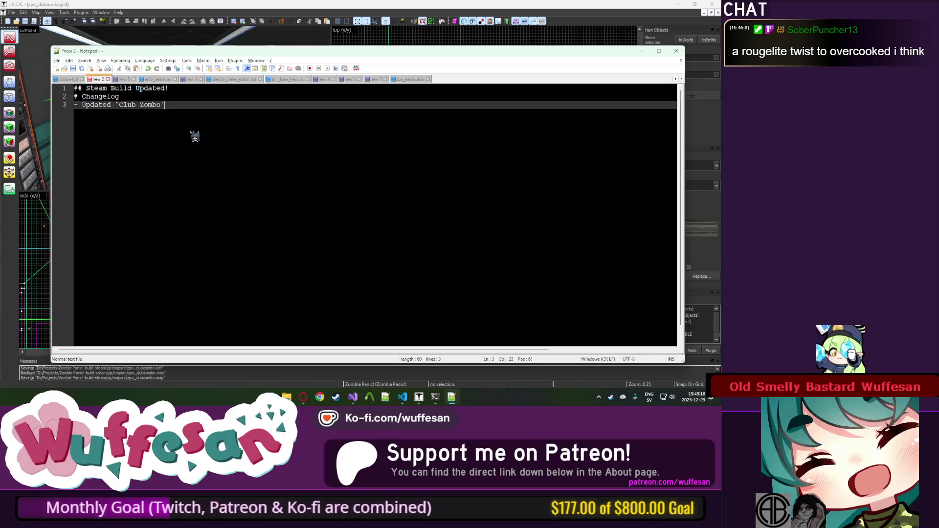
pyautogui.press('End')
pyautogui.press('Return')
pyautogui.write('- Conver')
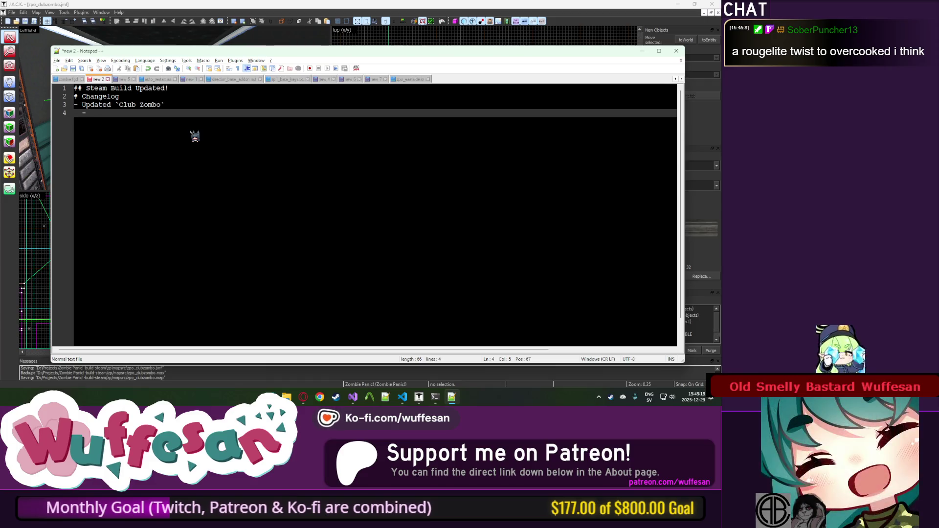
pyautogui.write('ted the tables into meshes')
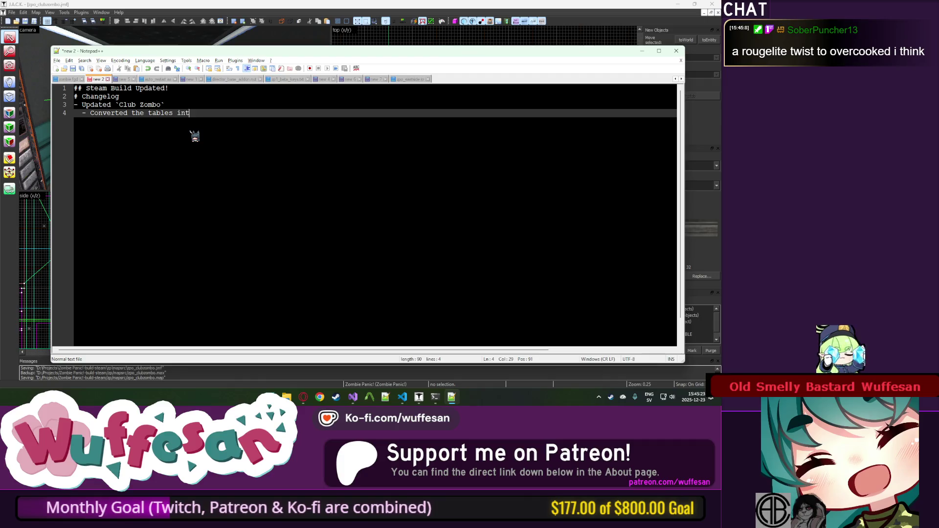
# Add entries for the new prop_pushable point entity and an updated zombie item.
pyautogui.press('Return')
pyautogui.write('- Add')
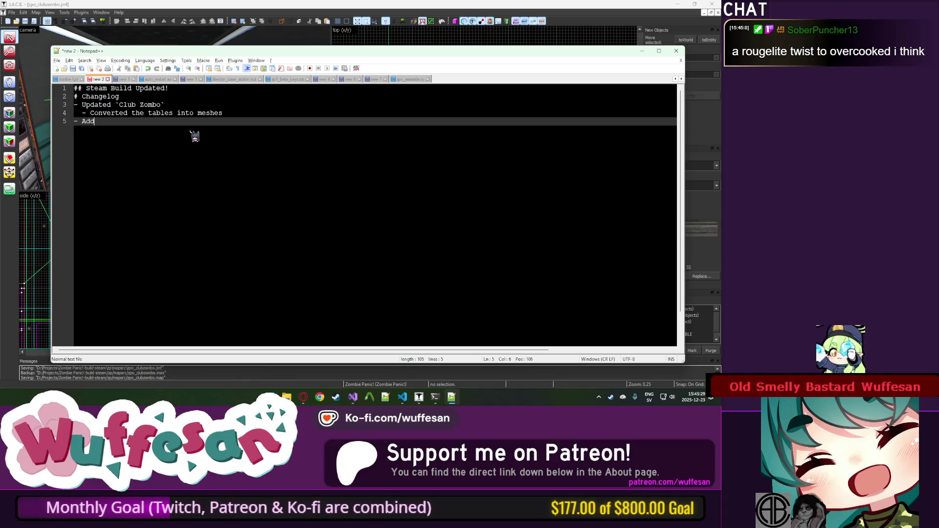
pyautogui.write('ed new point entity')
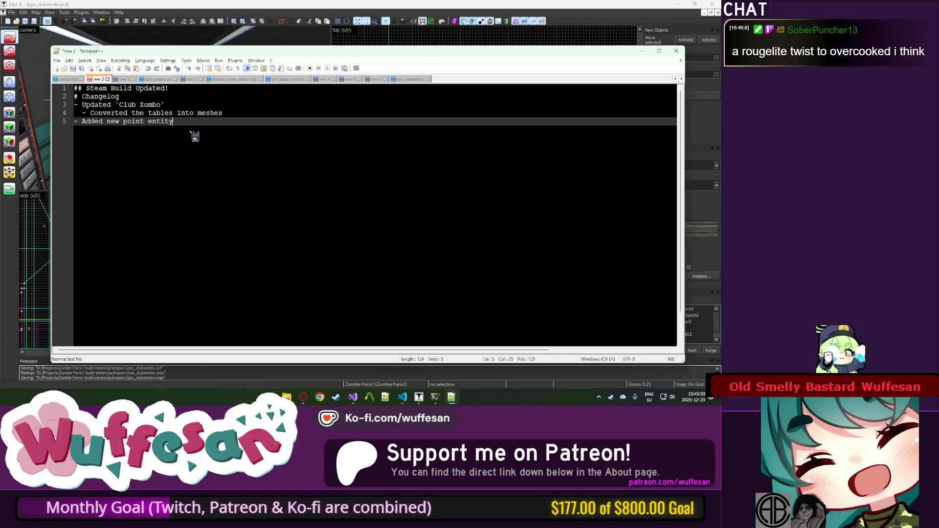
pyautogui.write(', `')
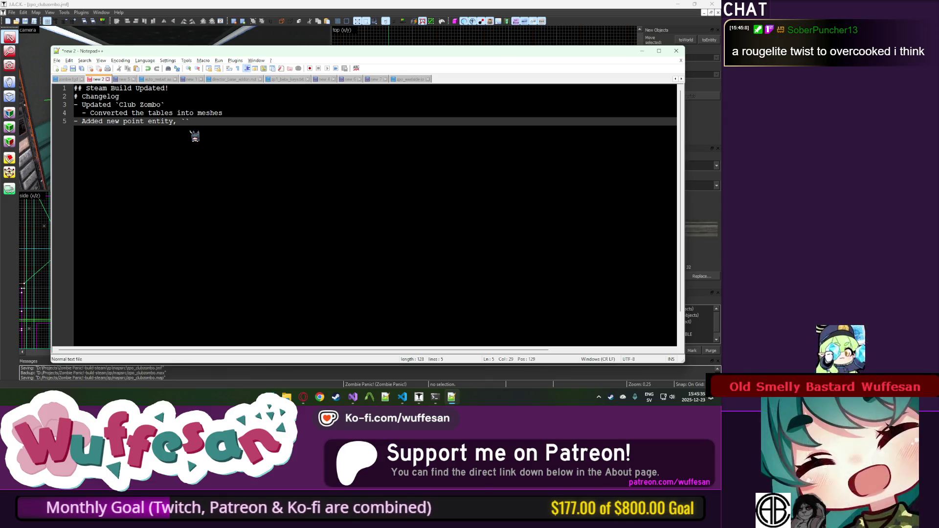
pyautogui.write('prop_pushable')
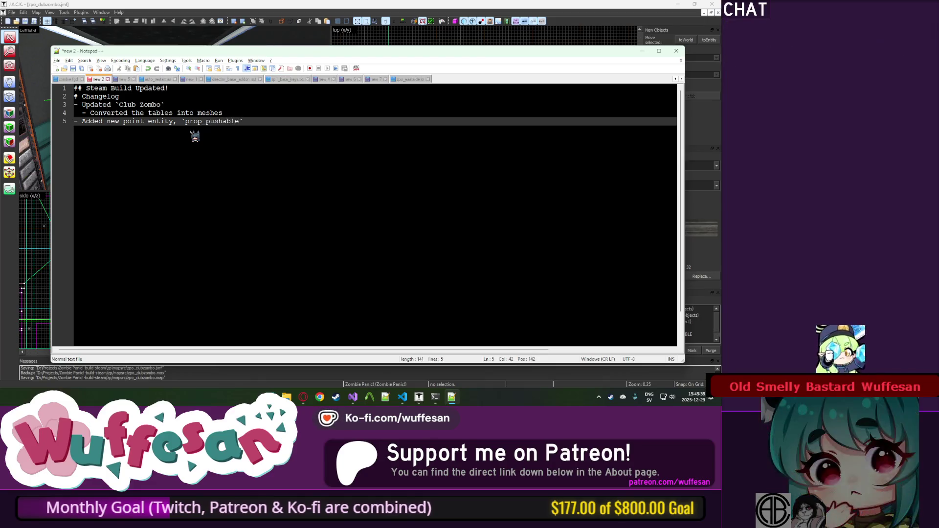
pyautogui.press('Return')
pyautogui.write('-')
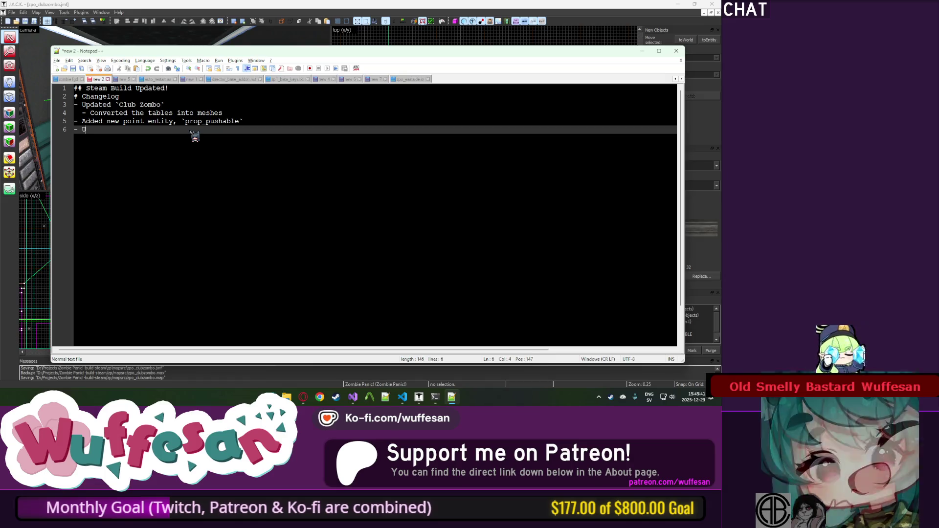
pyautogui.write(' Updated `')
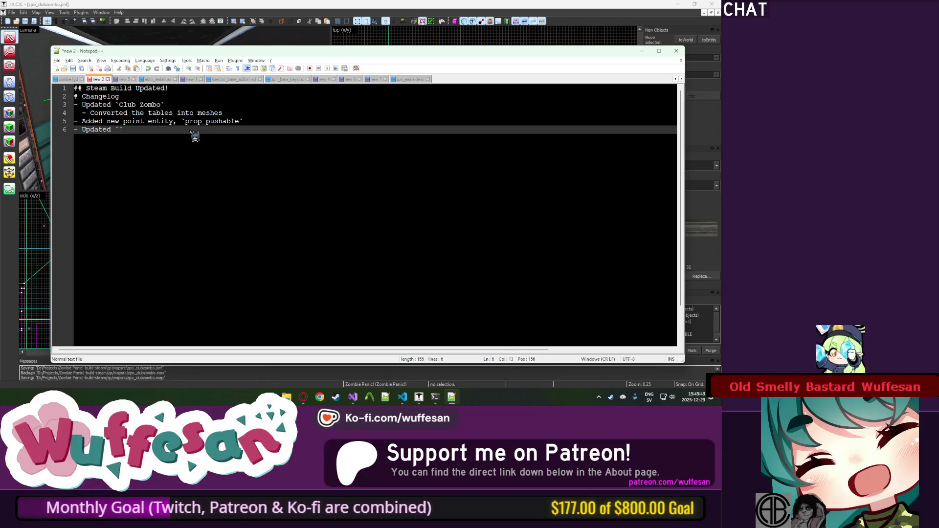
pyautogui.write('zombie.fgd')
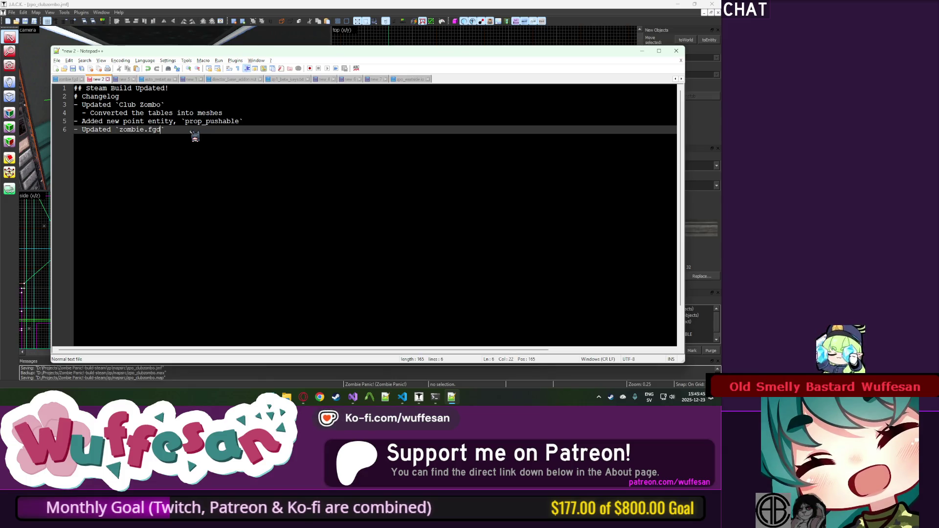
pyautogui.press('Return')
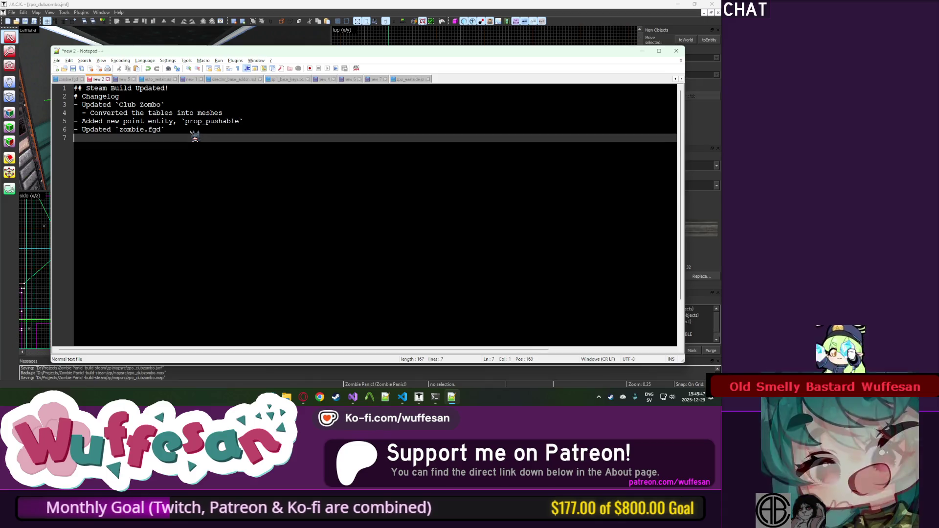
# Move the prop_pushable entry up to line 3 of the changelog.
pyautogui.click(262, 122)
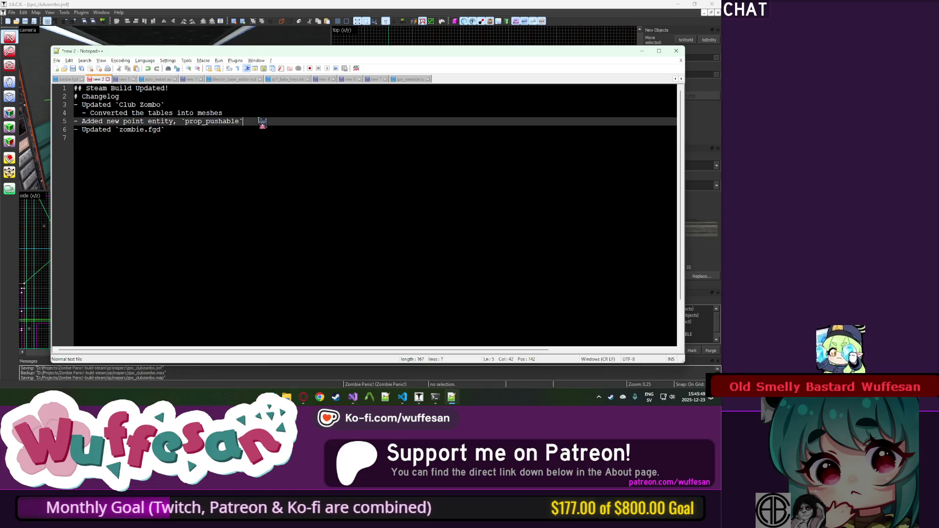
pyautogui.hotkey('shift', 'Up')
pyautogui.hotkey('ctrl', 'x')
pyautogui.click(254, 98)
pyautogui.hotkey('ctrl', 'v')
# Write the ammo and weapon physics entry on line 7 and start an empty line 8.
pyautogui.click(240, 149)
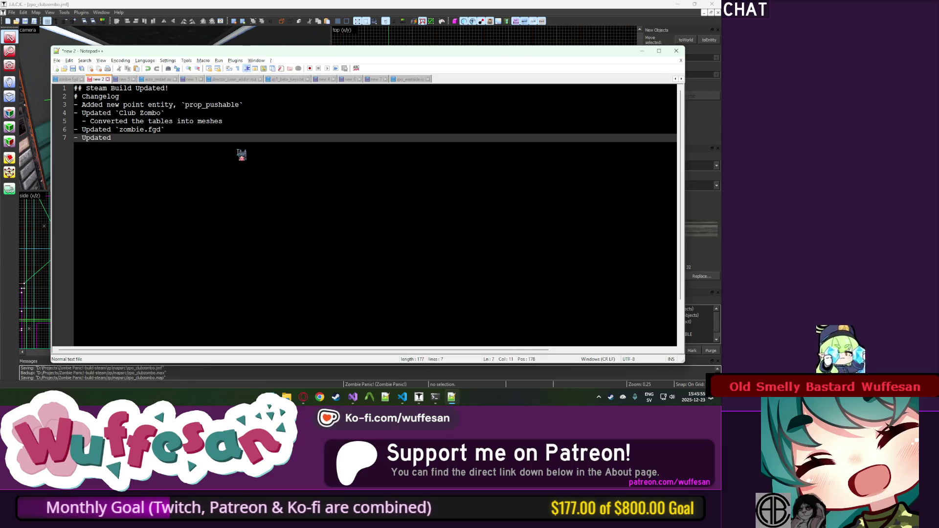
pyautogui.write('ammo & weapo')
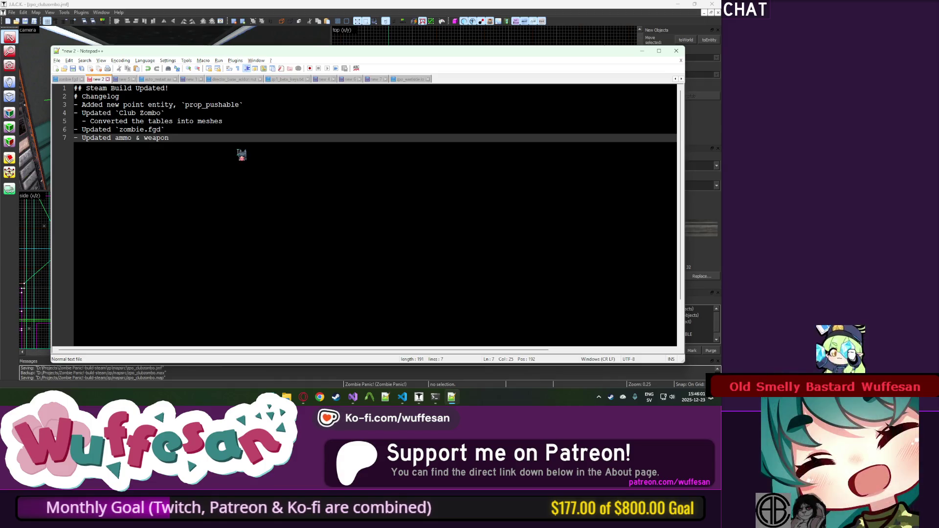
pyautogui.write('ntities. They now ha')
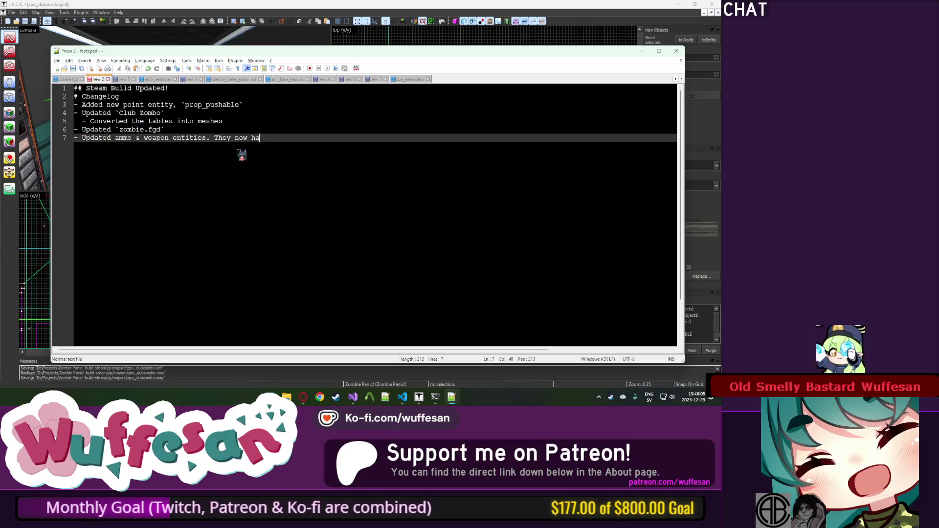
pyautogui.write('ve fake "simulated')
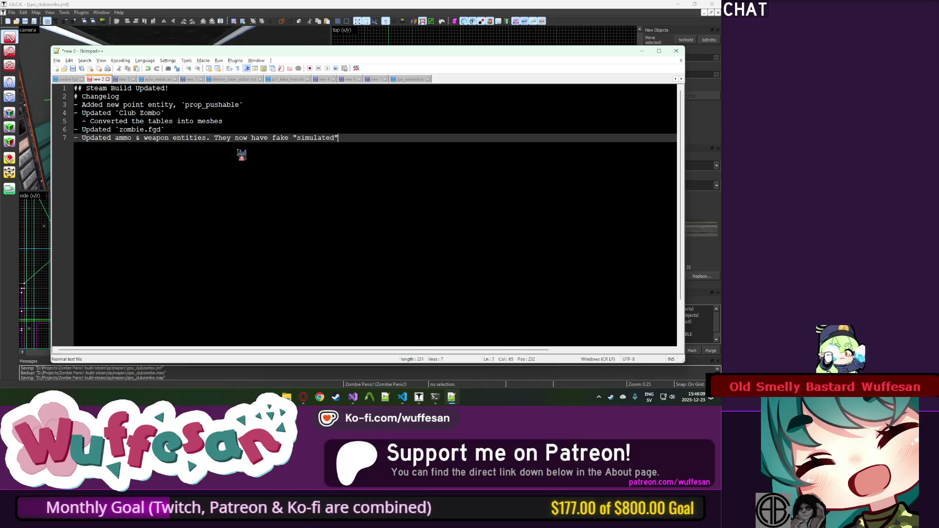
pyautogui.write(' physics')
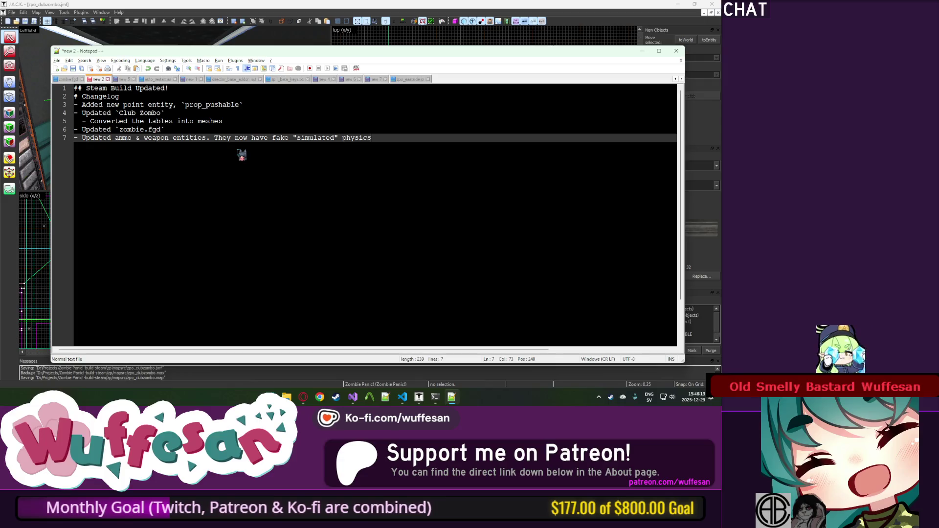
pyautogui.write('.')
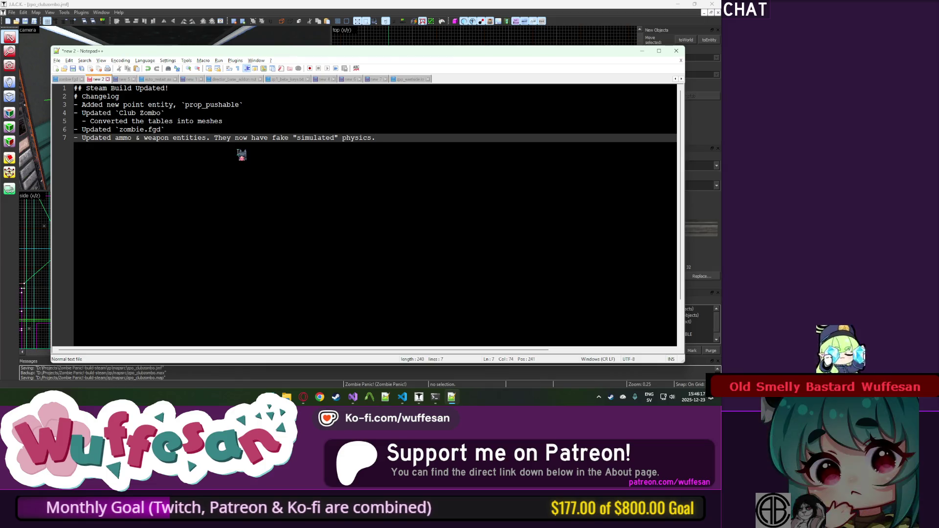
pyautogui.press('Return')
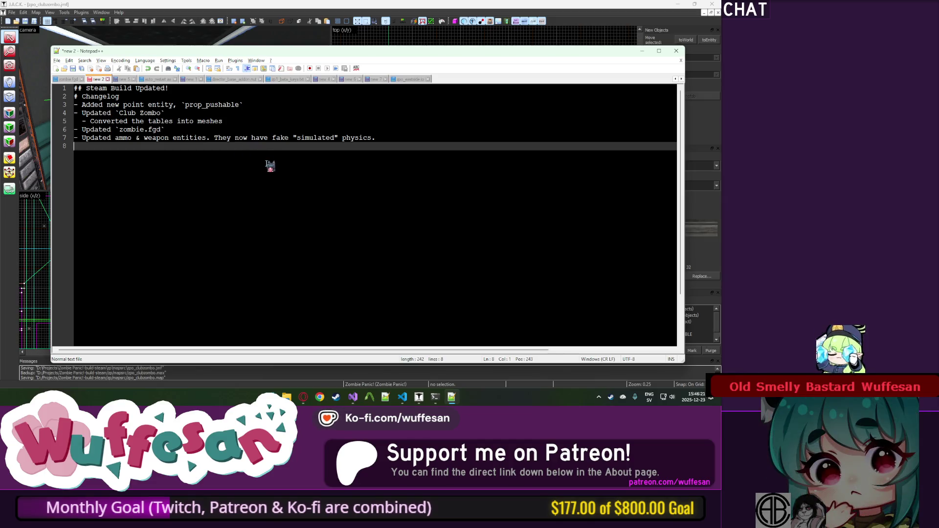
pyautogui.click(642, 52)
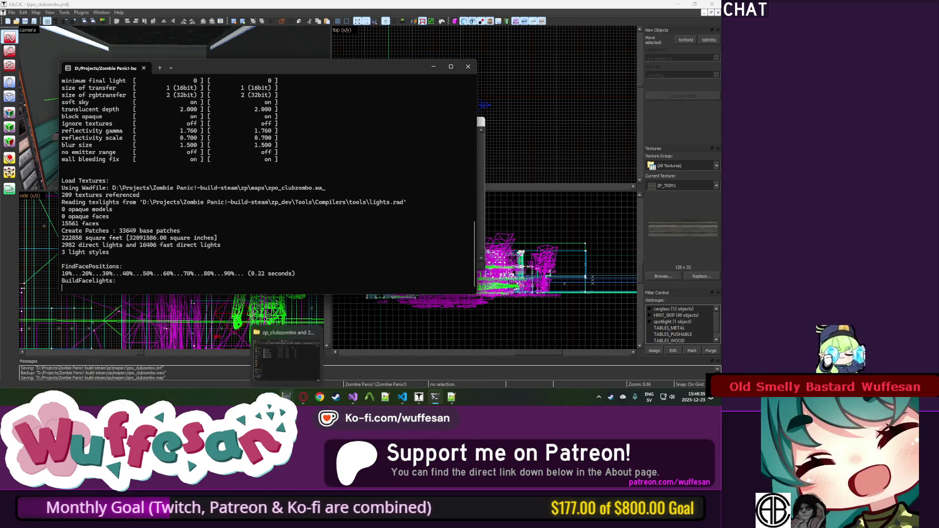
# Bring File Explorer forward and go back to the project's zp folder.
pyautogui.click(287, 397)
pyautogui.click(169, 101)
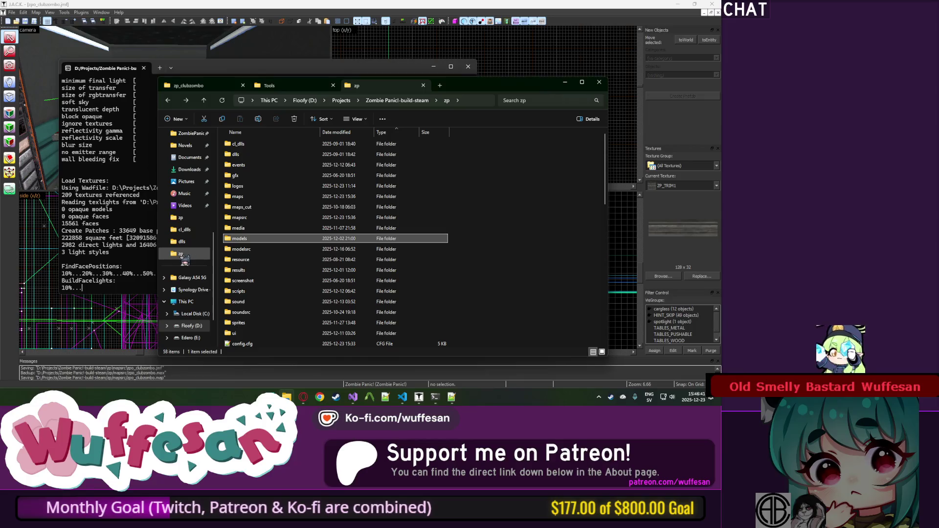
# Copy cl_dlls and dlls into BUILDSTEAM's content_win32\zp, replacing the existing files.
pyautogui.middleClick(181, 253)
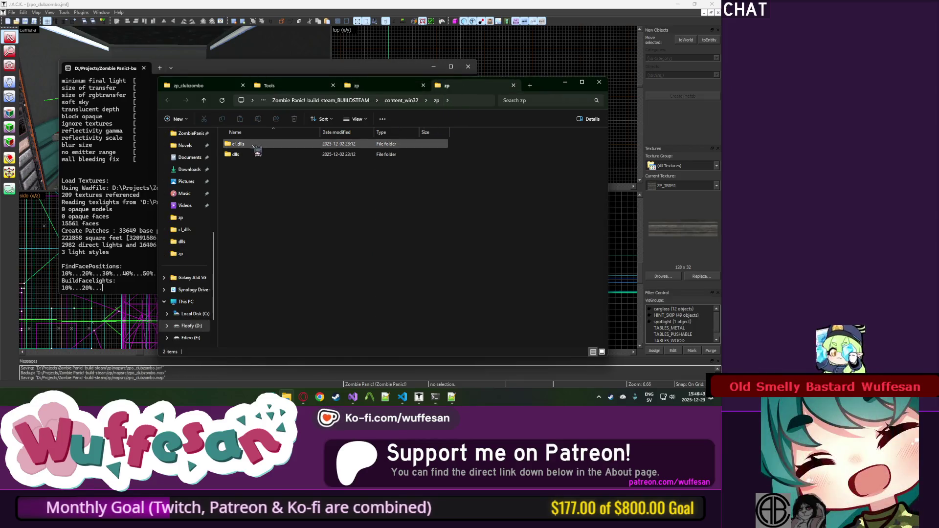
pyautogui.click(359, 85)
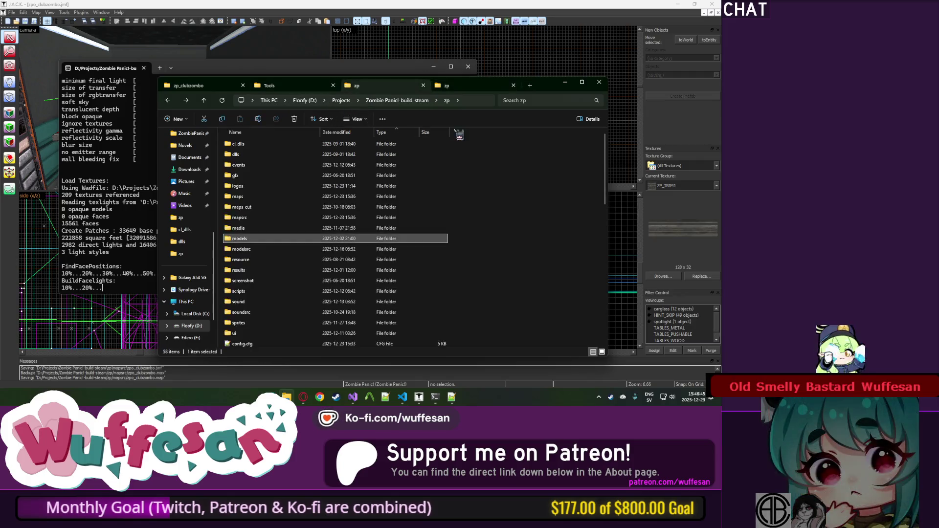
pyautogui.moveTo(475, 145); pyautogui.dragTo(440, 198)
pyautogui.hotkey('ctrl', 'c')
pyautogui.hotkey('ctrl', 'Tab')
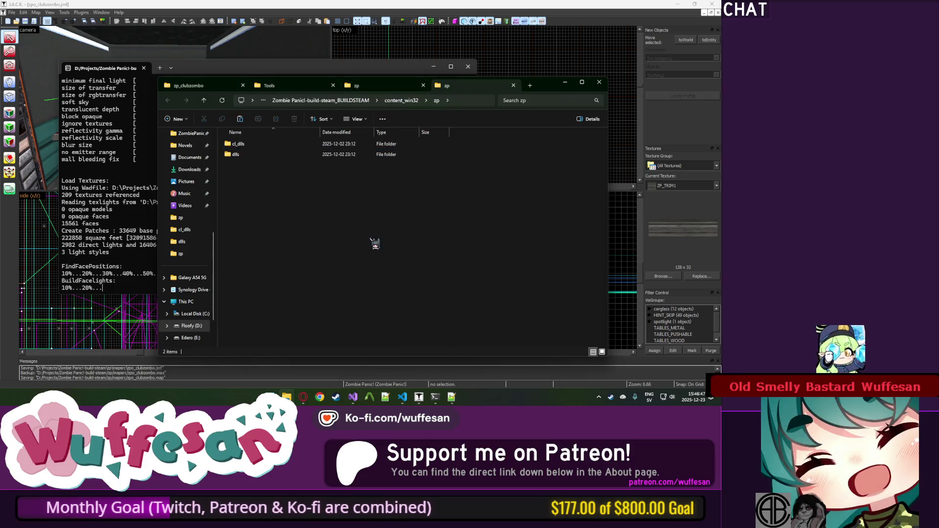
pyautogui.hotkey('ctrl', 'v')
pyautogui.click(339, 138)
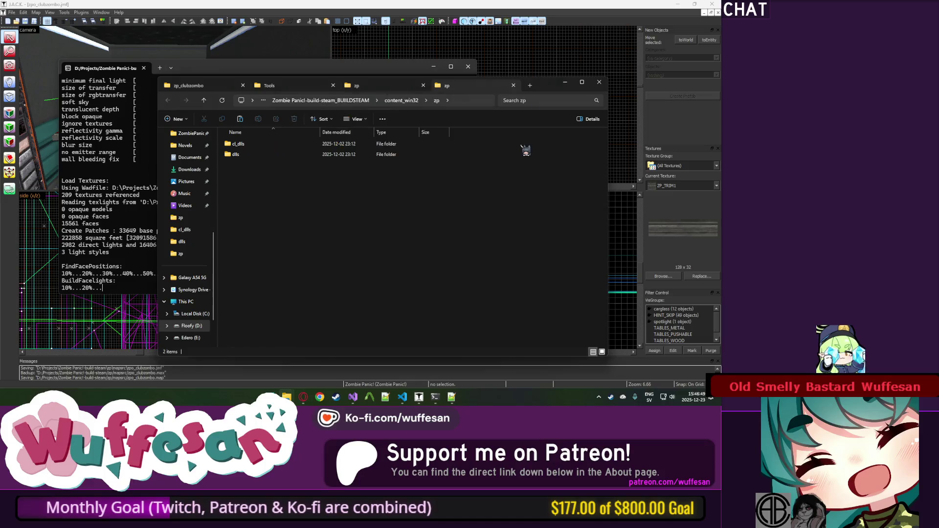
# Paste the models and sound folders into content_shared\zp, replacing existing files.
pyautogui.click(357, 100)
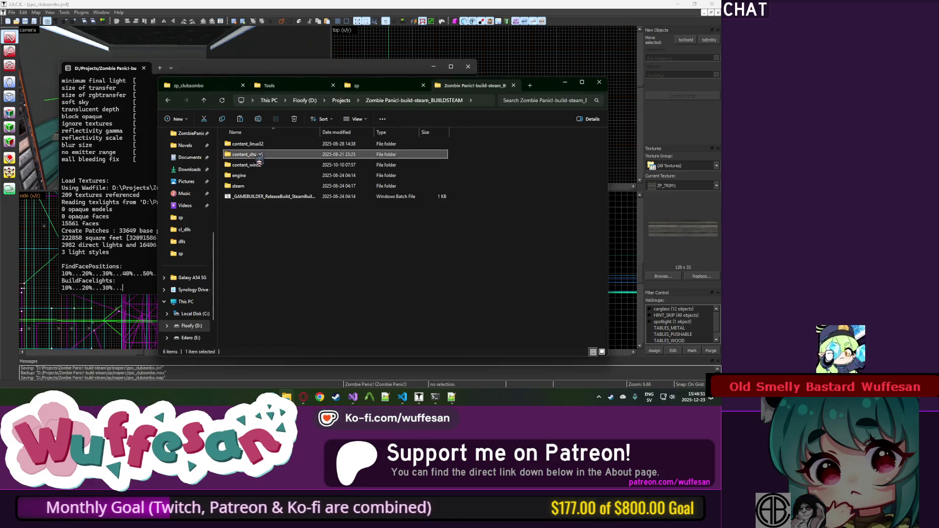
pyautogui.doubleClick(244, 176)
pyautogui.doubleClick(244, 176)
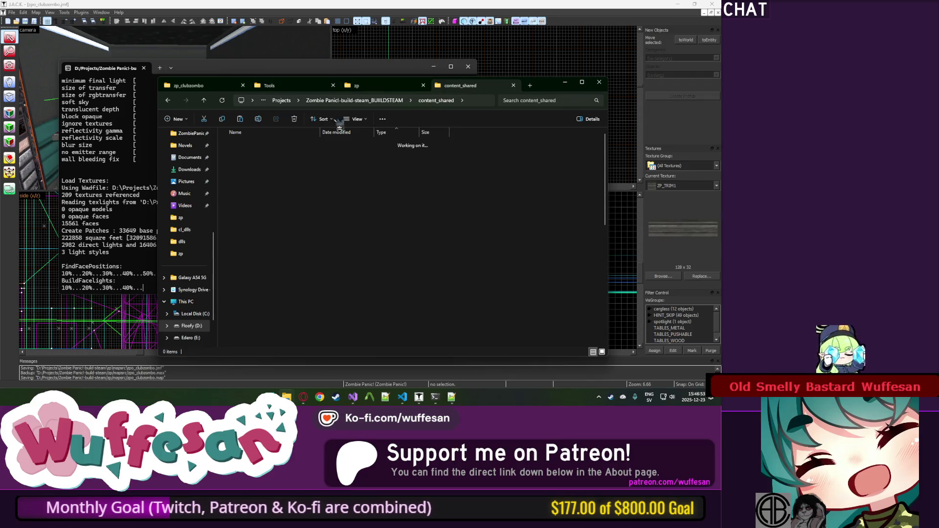
pyautogui.click(361, 86)
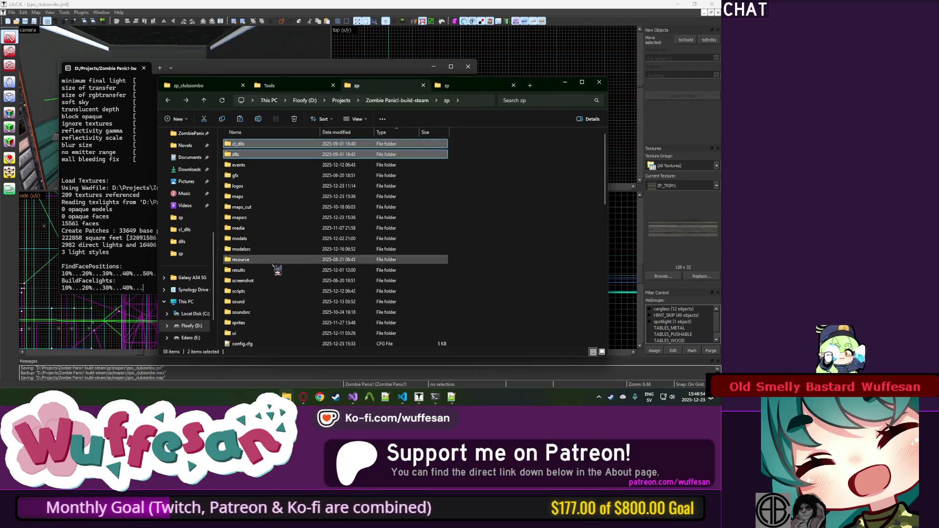
pyautogui.click(255, 301)
pyautogui.keyDown('ctrl'); pyautogui.click(239, 239); pyautogui.keyUp('ctrl')
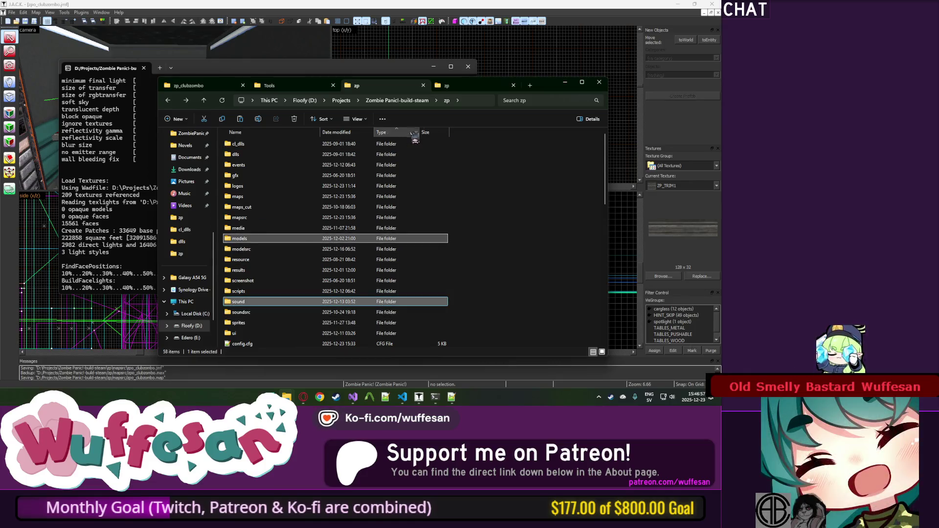
pyautogui.click(448, 87)
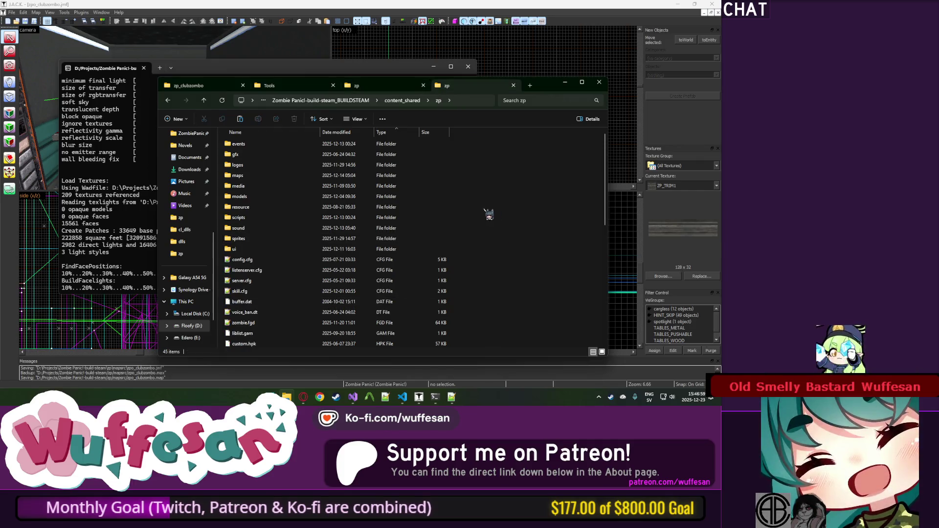
pyautogui.hotkey('ctrl', 'v')
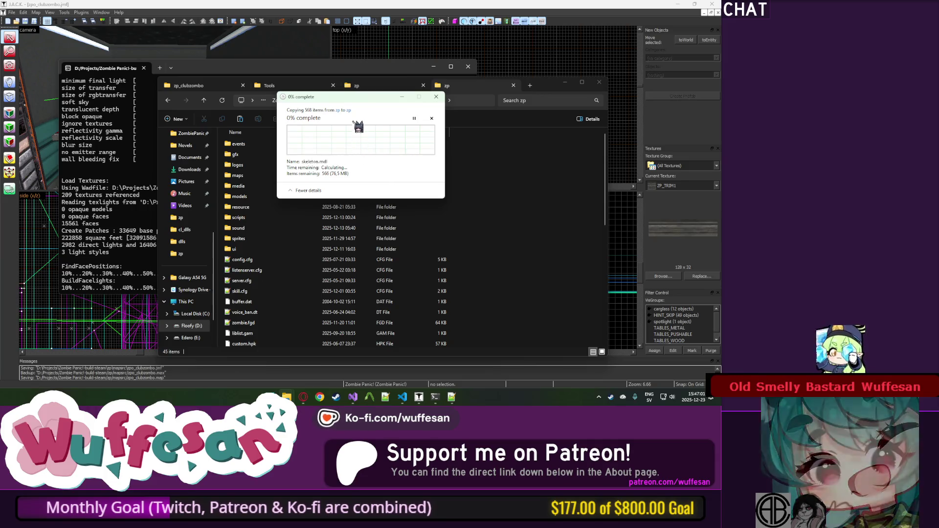
pyautogui.moveTo(360, 103)
pyautogui.mouseDown()
pyautogui.moveTo(514, 139)
pyautogui.moveTo(535, 156)
pyautogui.mouseUp()
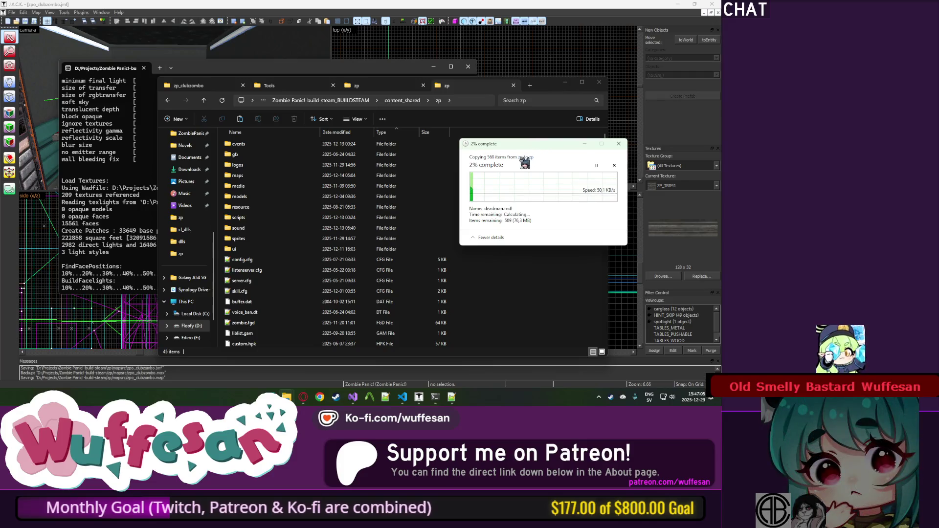
pyautogui.click(511, 180)
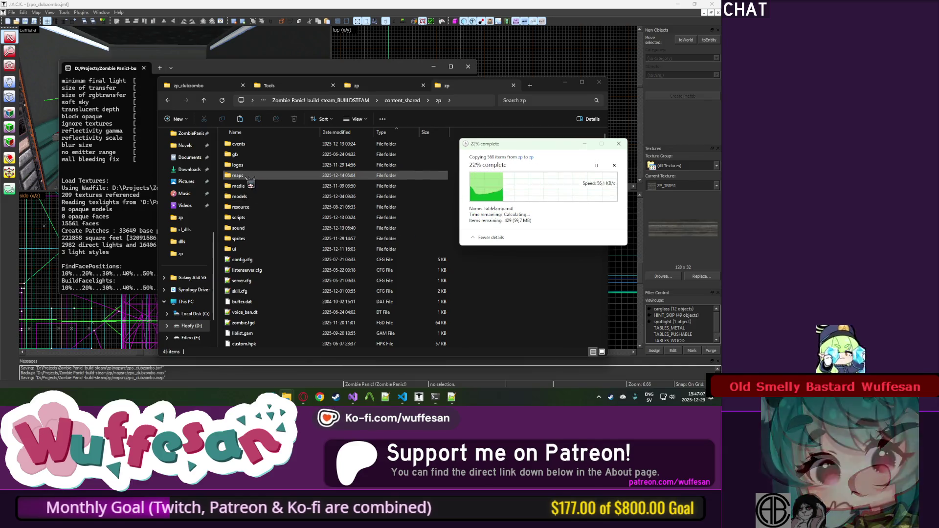
# Copy zombie.fgd into content_shared\zp, replacing the old one, and open its maps folder.
pyautogui.click(375, 87)
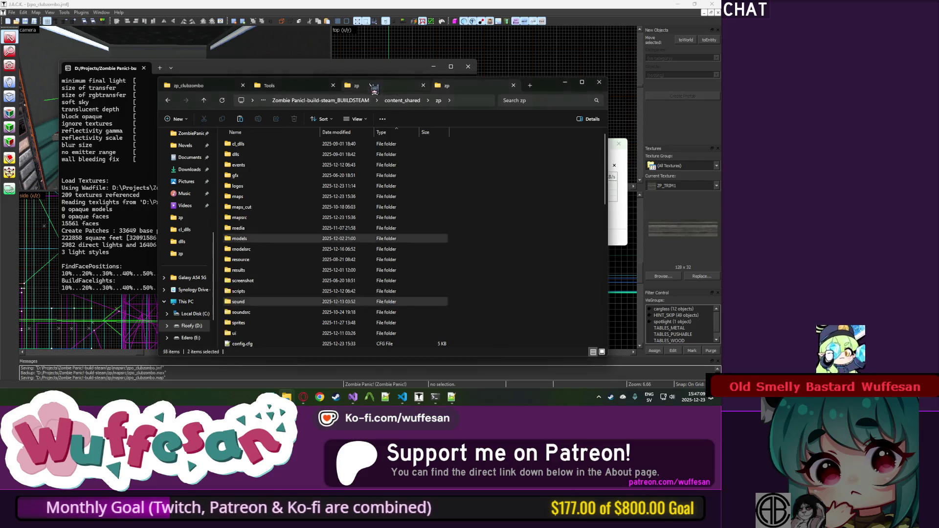
pyautogui.hotkey('alt', 'Left')
pyautogui.click(295, 299)
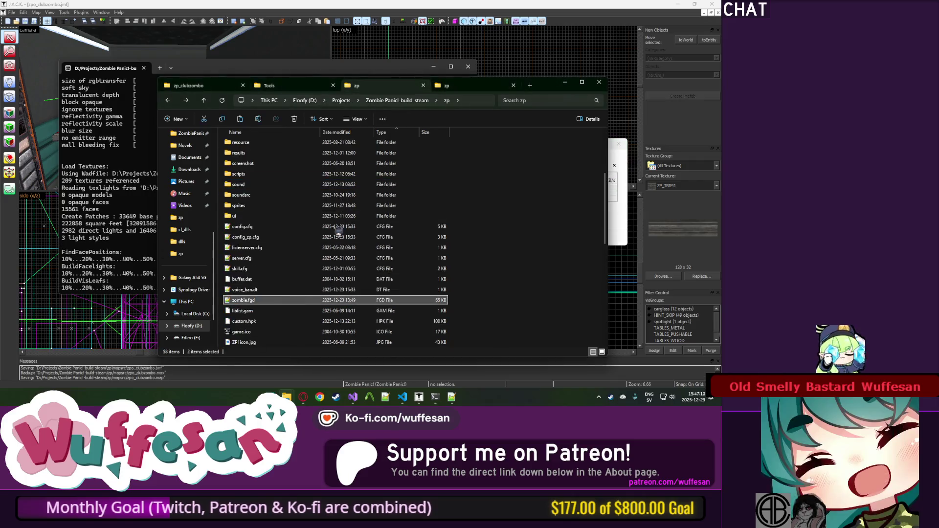
pyautogui.click(468, 89)
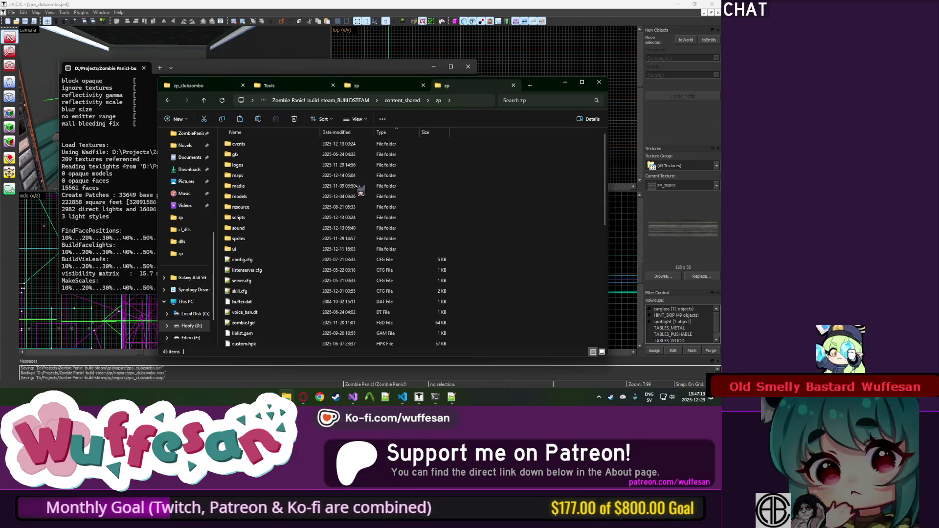
pyautogui.moveTo(361, 190); pyautogui.dragTo(346, 171)
pyautogui.click(310, 135)
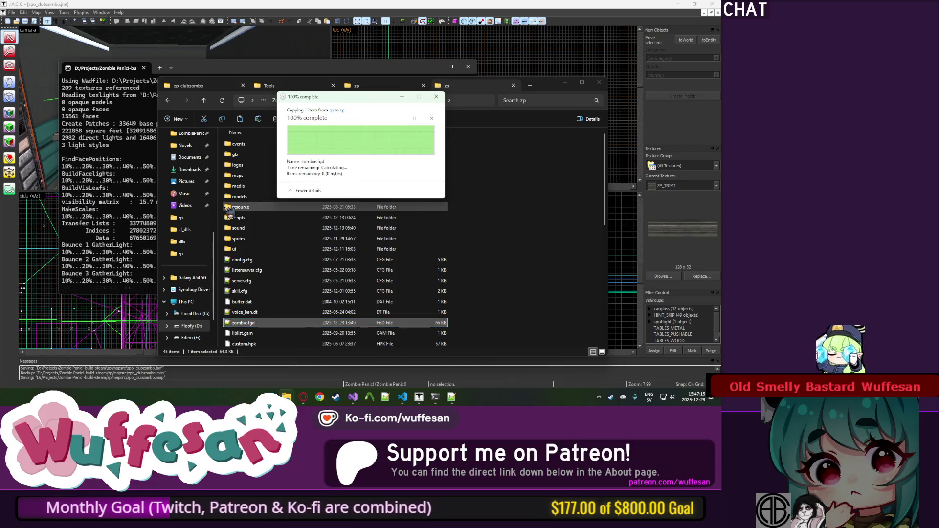
pyautogui.doubleClick(240, 175)
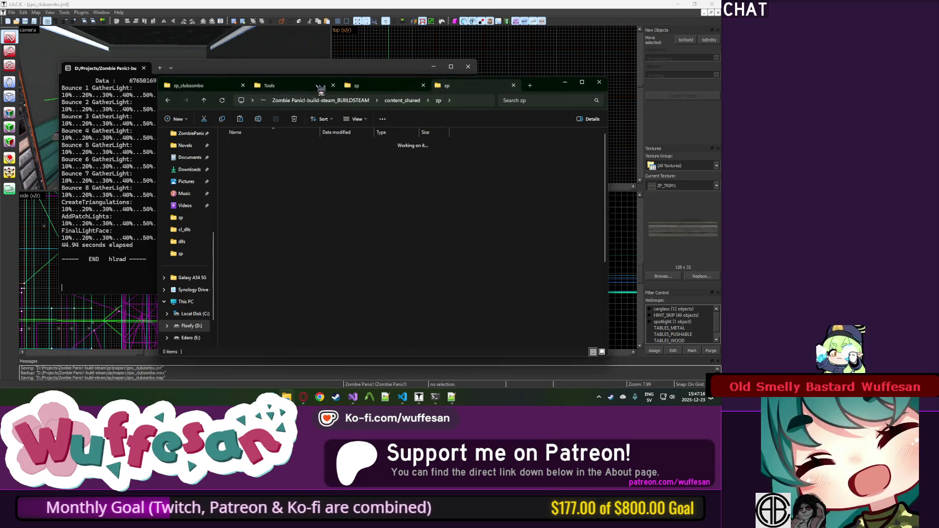
# Select the compiled zpo_clubzombo files in the project's zp\maps folder.
pyautogui.click(363, 89)
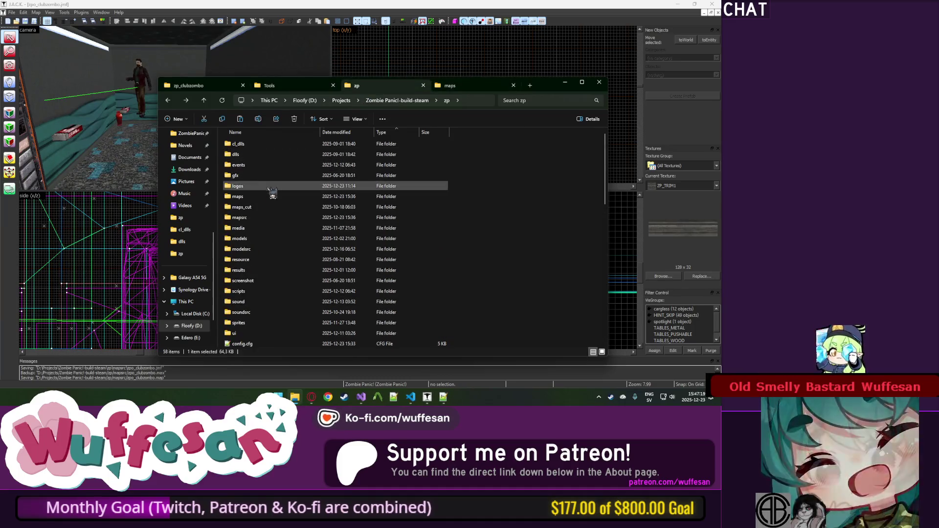
pyautogui.doubleClick(310, 197)
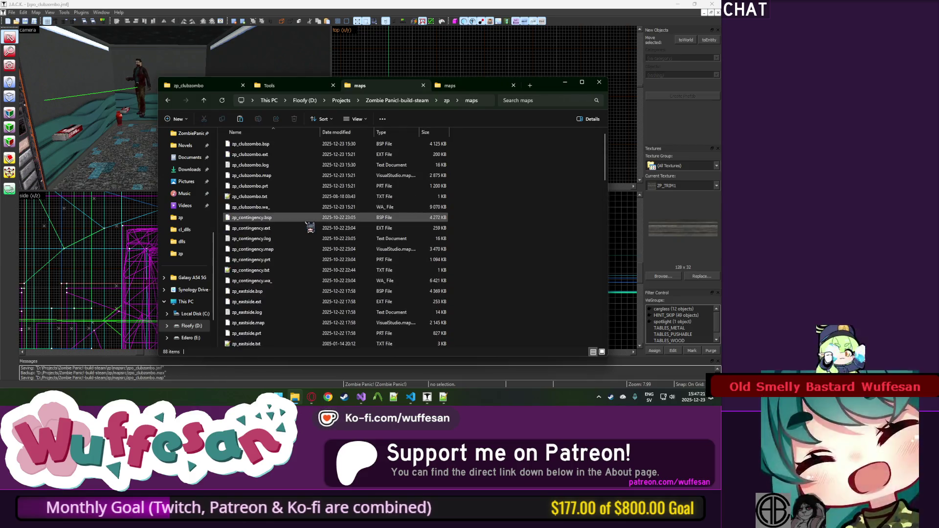
pyautogui.click(273, 143)
pyautogui.scroll(-8, 294, 220)
pyautogui.scroll(-10, 341, 243)
pyautogui.click(281, 238)
# Copy them into content_shared\zp\maps, replacing the older versions, then return to content_shared\zp.
pyautogui.click(464, 89)
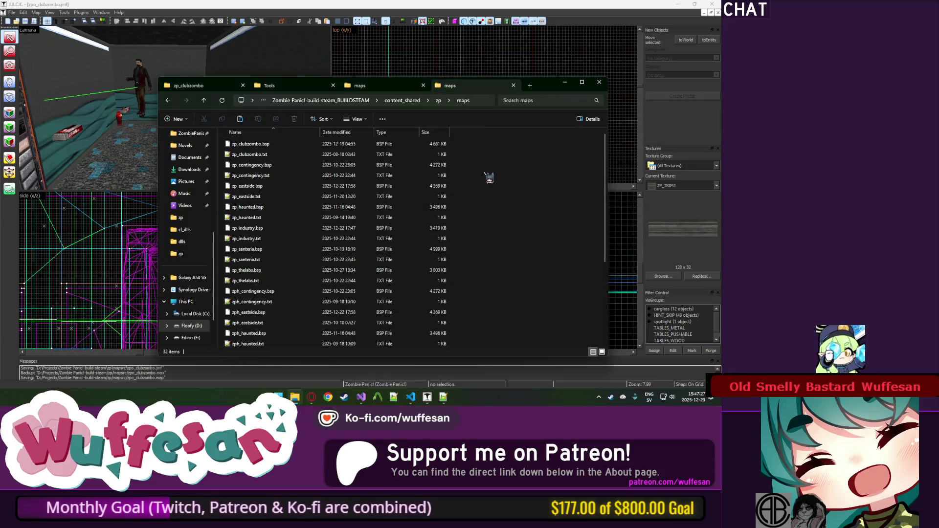
pyautogui.moveTo(490, 177); pyautogui.dragTo(489, 176)
pyautogui.click(409, 140)
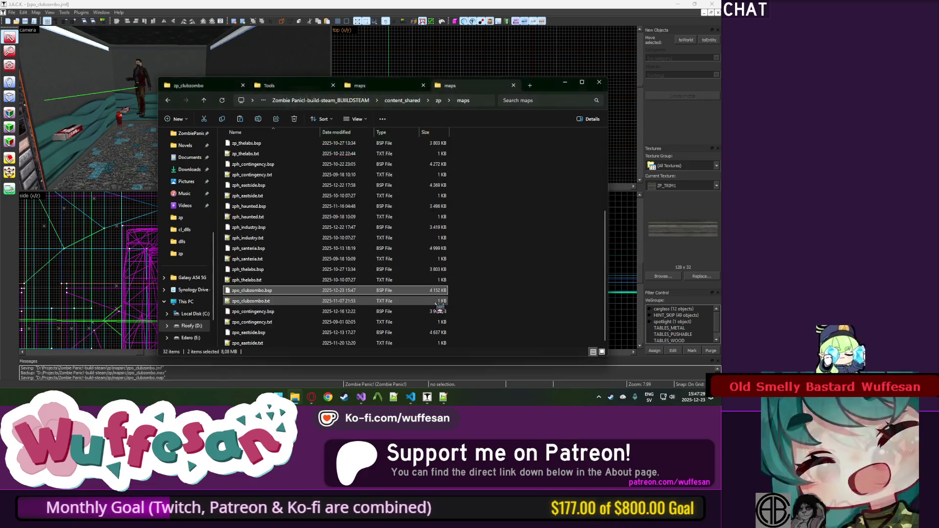
pyautogui.scroll(5, 483, 265)
pyautogui.scroll(-4, 487, 258)
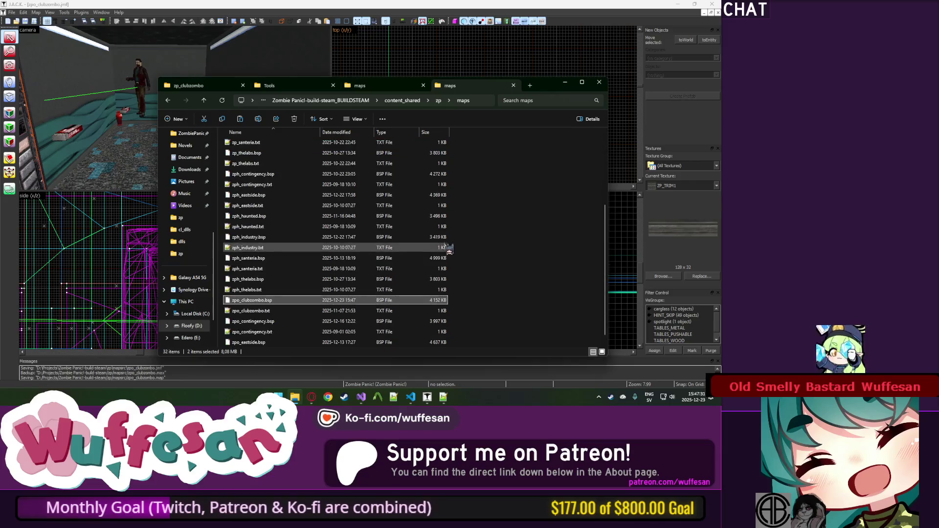
pyautogui.click(168, 101)
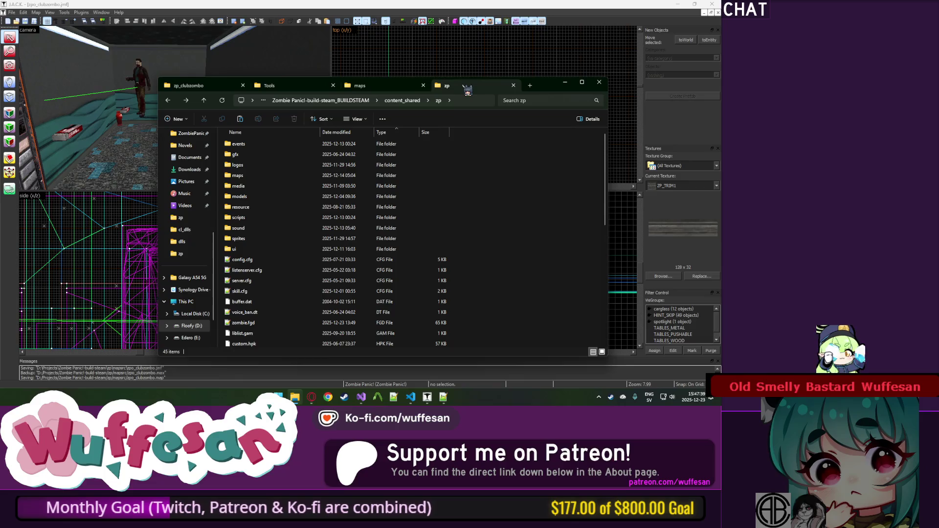
pyautogui.doubleClick(239, 238)
# Add the infinite ammo exploit fix entry, select all changelog text, and minimize Notepad++.
pyautogui.click(393, 396)
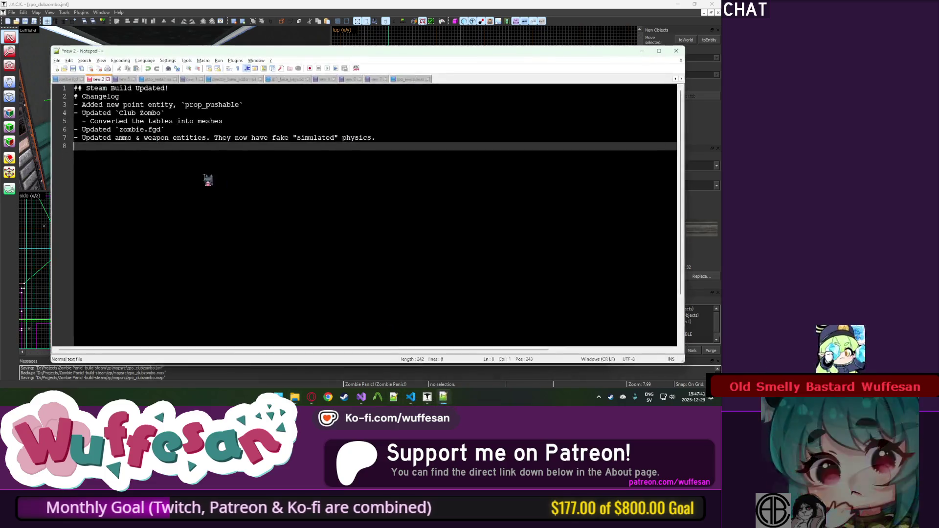
pyautogui.write('- Fiz')
pyautogui.write('nfninte')
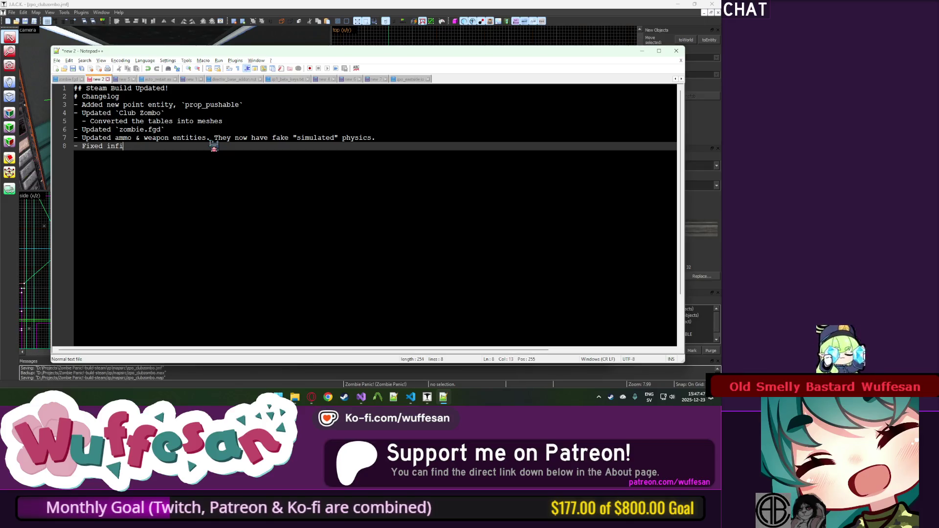
pyautogui.write('exploit')
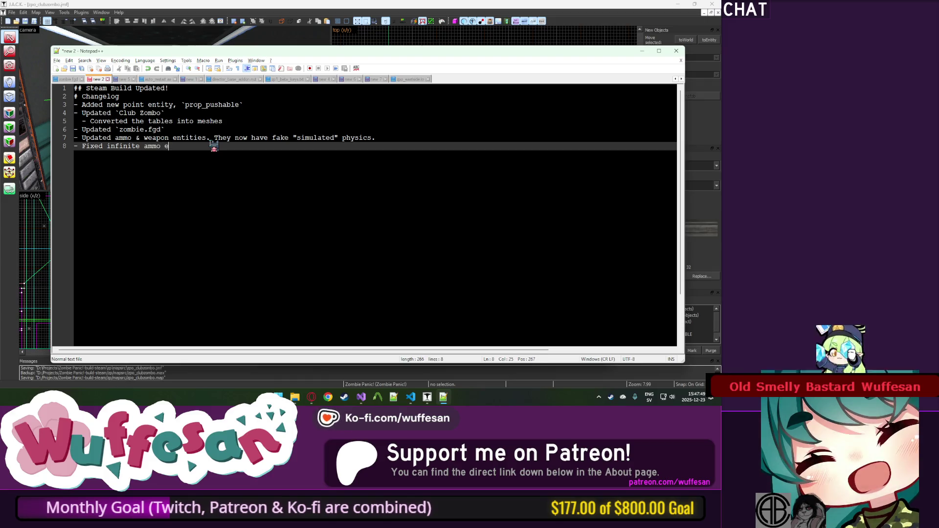
pyautogui.press('Return')
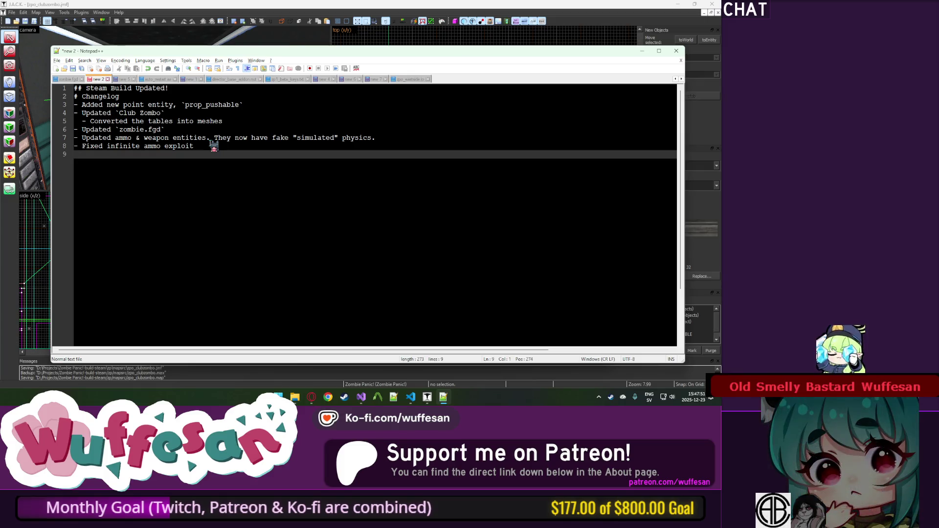
pyautogui.hotkey('ctrl', 'a')
pyautogui.click(642, 51)
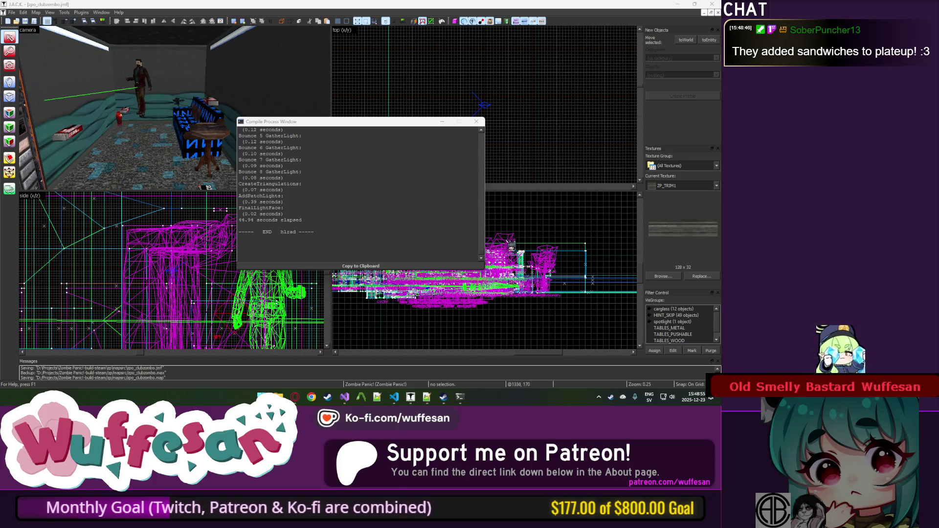
# Open the Steam library from the tray, close Steam, then close J.A.C.K. and its compile window.
pyautogui.rightClick(611, 397)
pyautogui.click(635, 286)
pyautogui.click(677, 27)
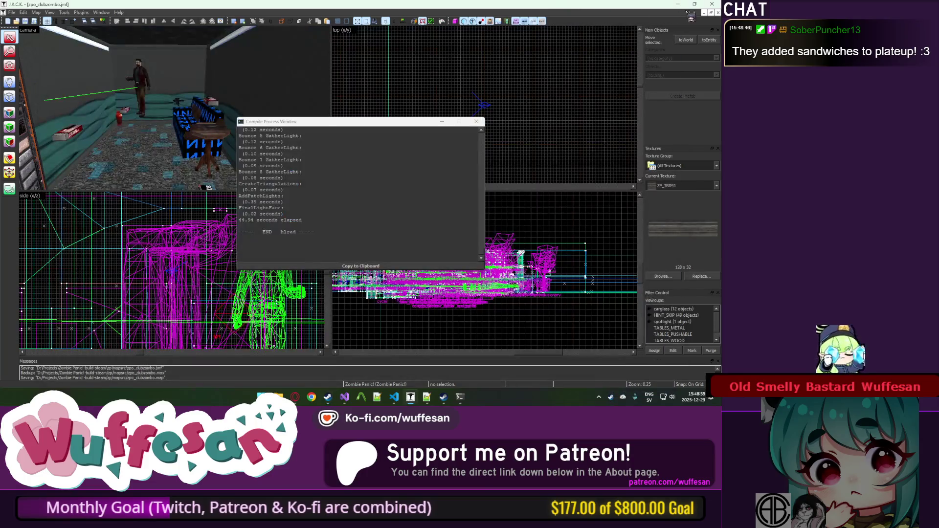
pyautogui.click(711, 5)
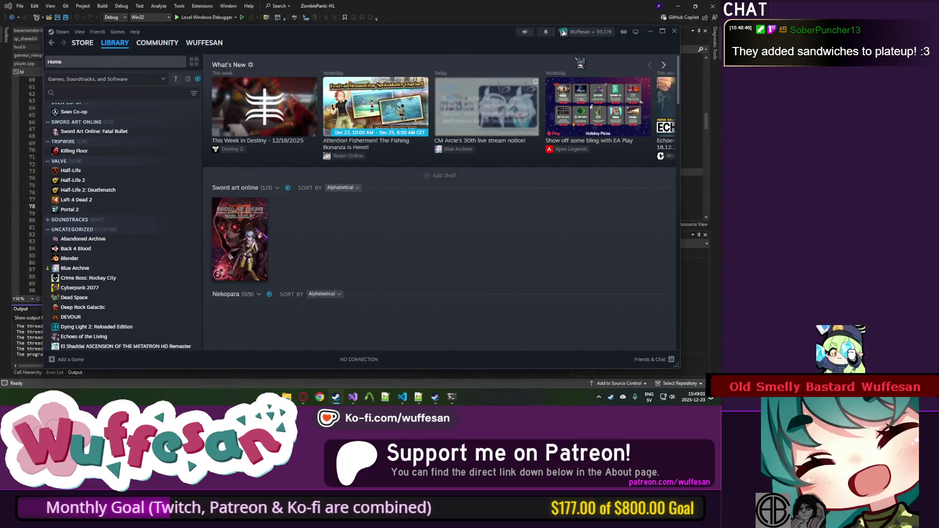
# Search the Steam library for 'plat u' and pick PlateUp! from the results.
pyautogui.scroll(1, 134, 212)
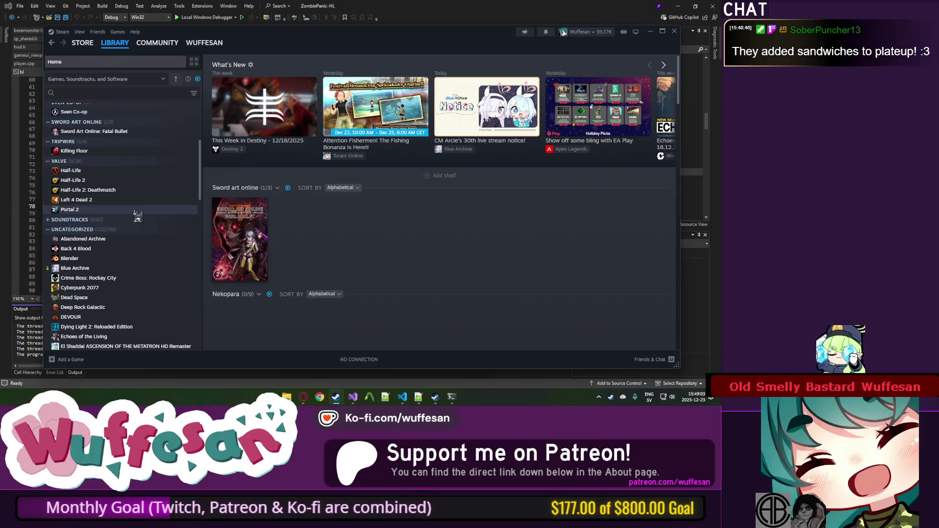
pyautogui.scroll(-2, 131, 211)
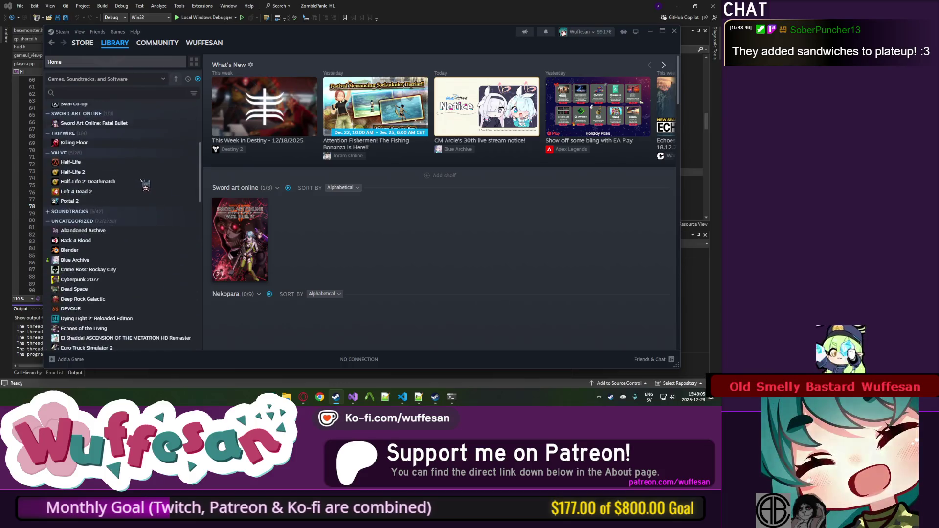
pyautogui.scroll(-3, 149, 188)
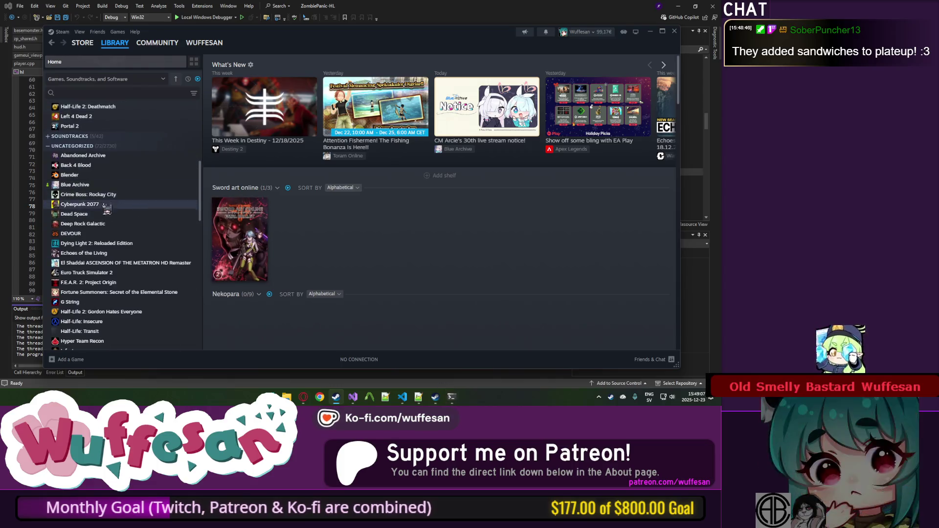
pyautogui.scroll(3, 107, 186)
pyautogui.scroll(-7, 108, 187)
pyautogui.scroll(-8, 109, 186)
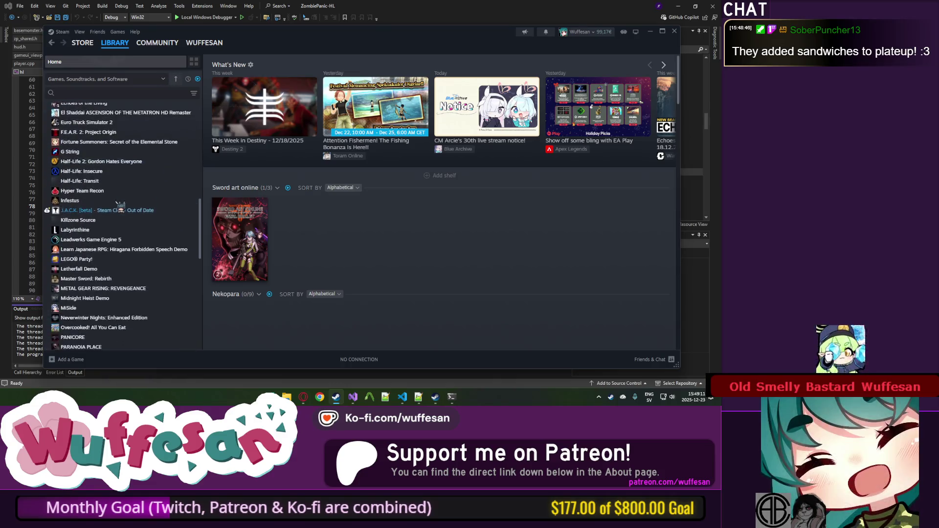
pyautogui.scroll(-9, 109, 228)
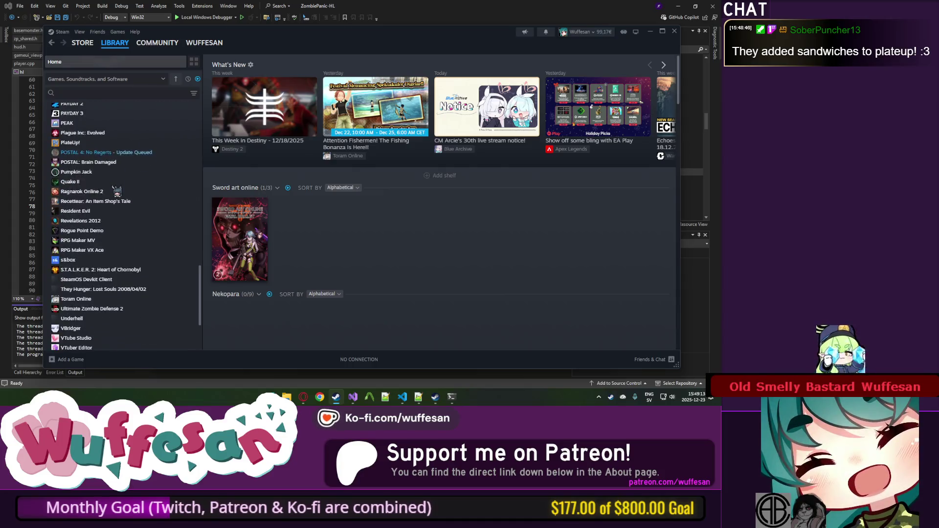
pyautogui.scroll(20, 116, 190)
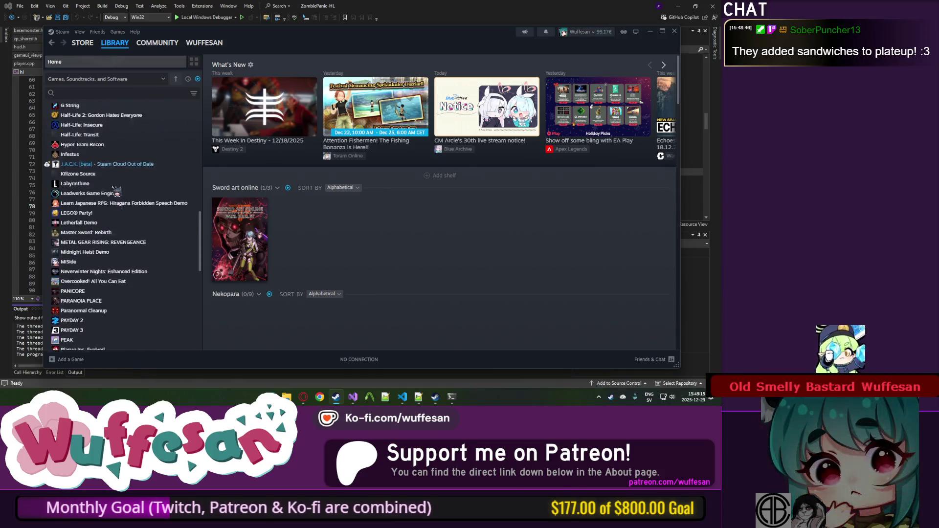
pyautogui.click(124, 93)
pyautogui.write('plat u')
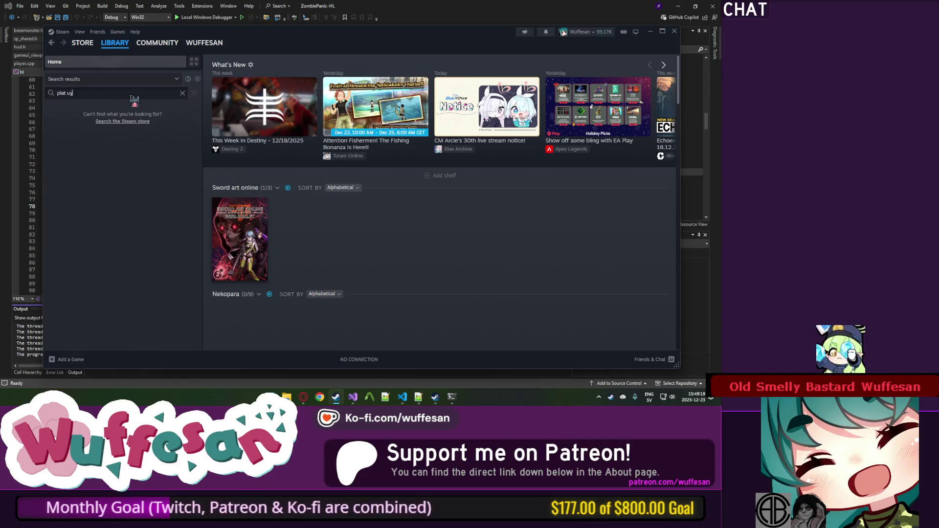
pyautogui.press('Down')
pyautogui.press('Down')
pyautogui.press('Down')
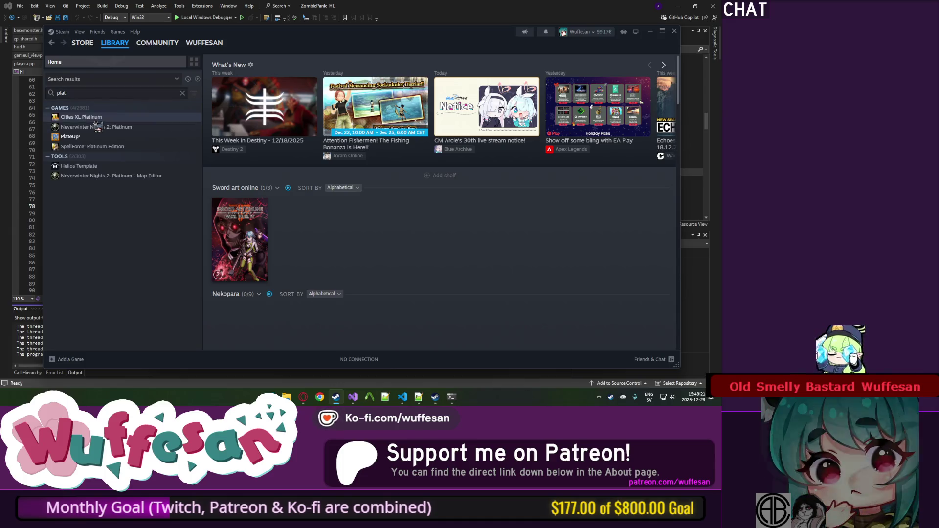
pyautogui.click(184, 93)
pyautogui.scroll(-3, 308, 209)
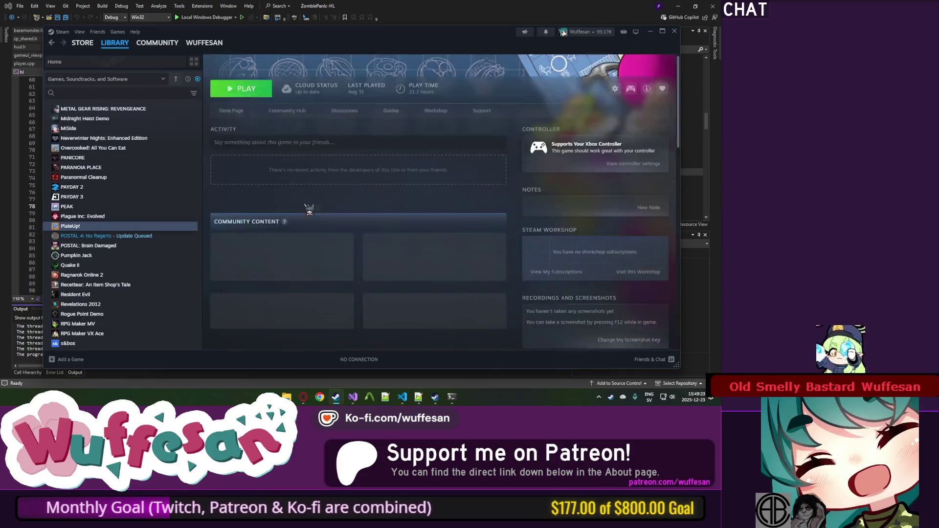
# Go to the PlateUp! community page and open The Buffet Update announcement.
pyautogui.scroll(-7, 391, 186)
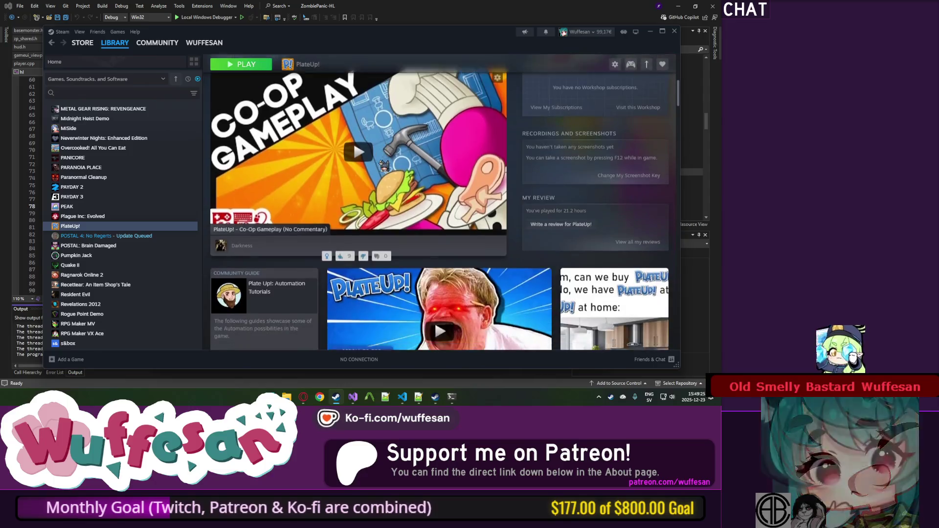
pyautogui.scroll(5, 383, 163)
pyautogui.scroll(4, 383, 163)
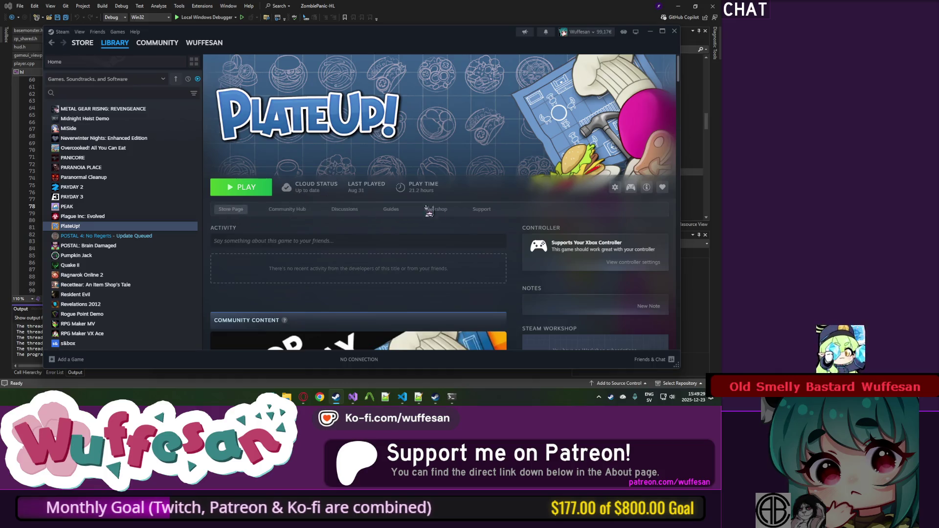
pyautogui.click(286, 209)
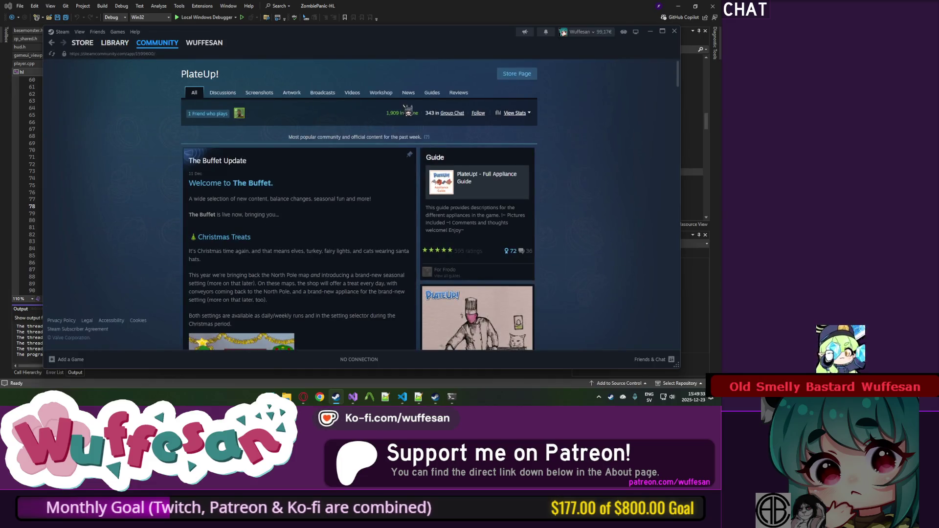
pyautogui.click(279, 216)
# Read through the Buffet Update announcement, then close it to return to the hub.
pyautogui.scroll(-1, 308, 203)
pyautogui.scroll(-10, 308, 205)
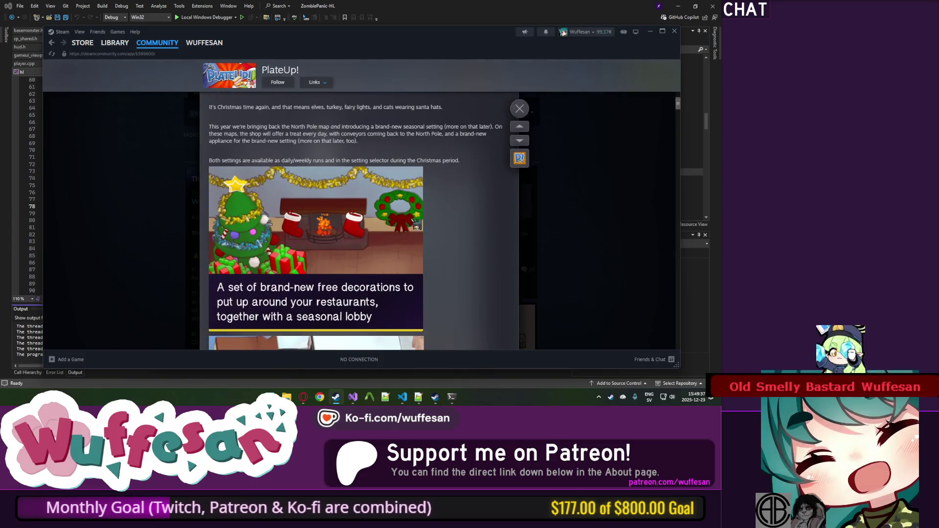
pyautogui.scroll(-2, 442, 237)
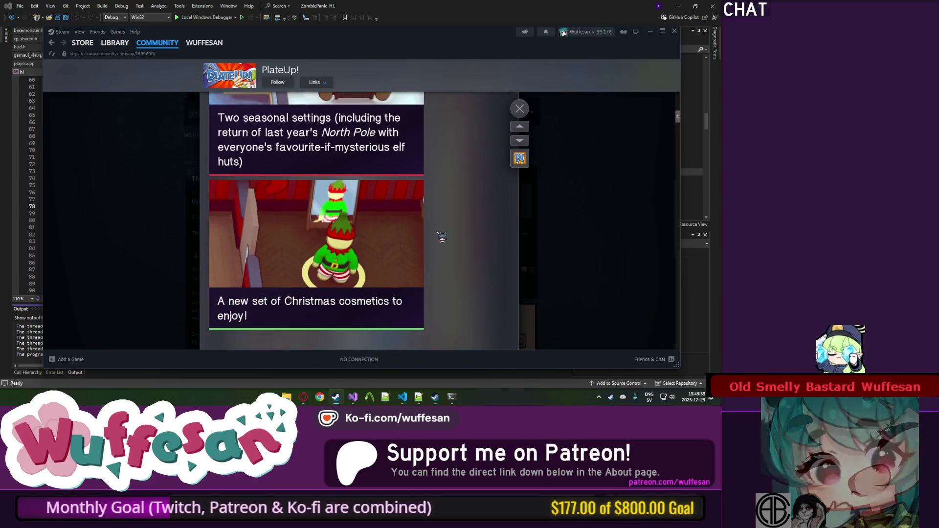
pyautogui.scroll(-3, 440, 237)
pyautogui.scroll(-5, 439, 237)
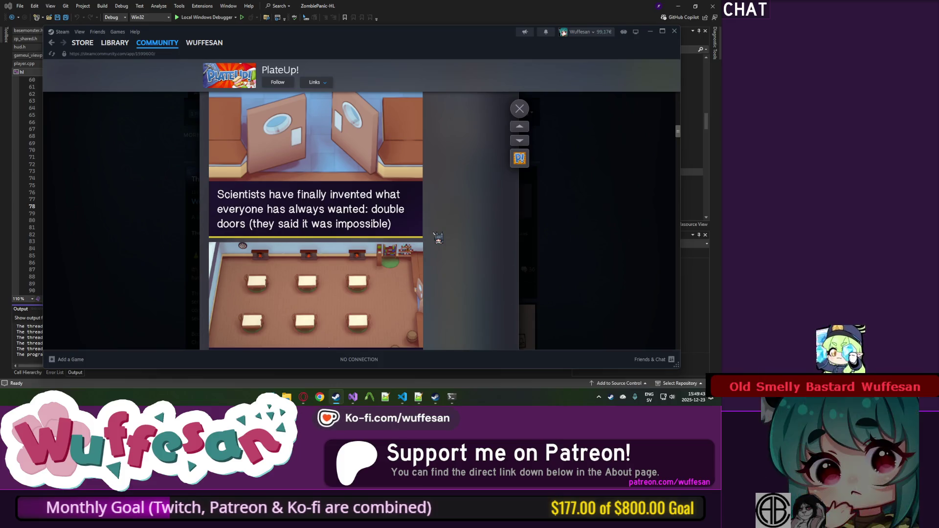
pyautogui.scroll(1, 438, 237)
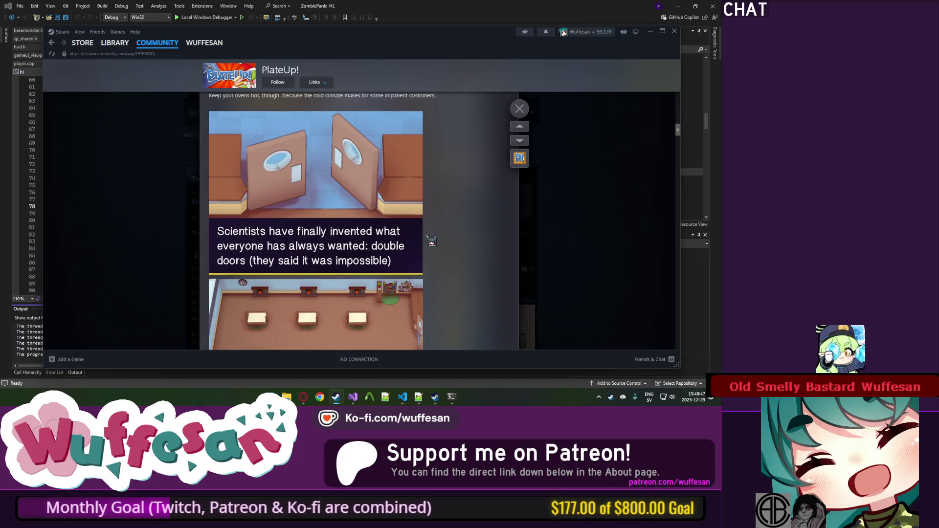
pyautogui.scroll(-3, 431, 239)
pyautogui.scroll(-1, 431, 237)
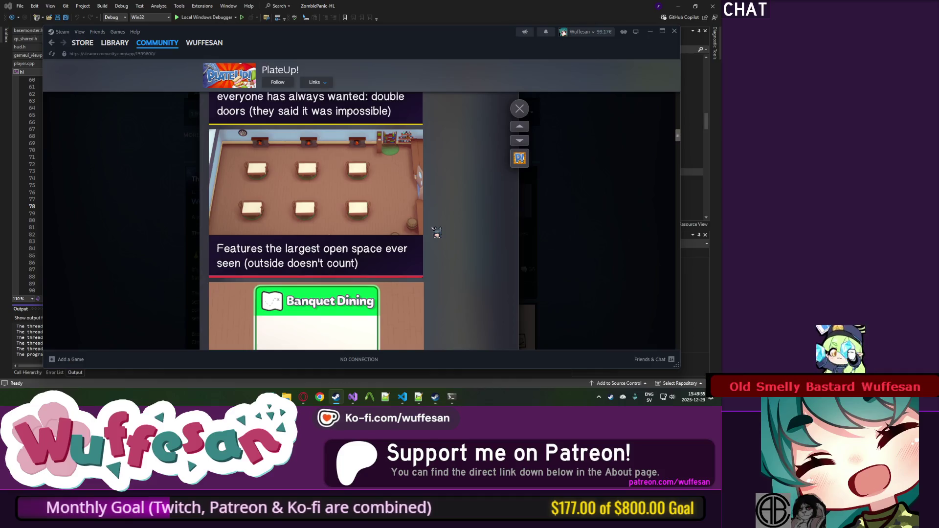
pyautogui.scroll(-2, 433, 229)
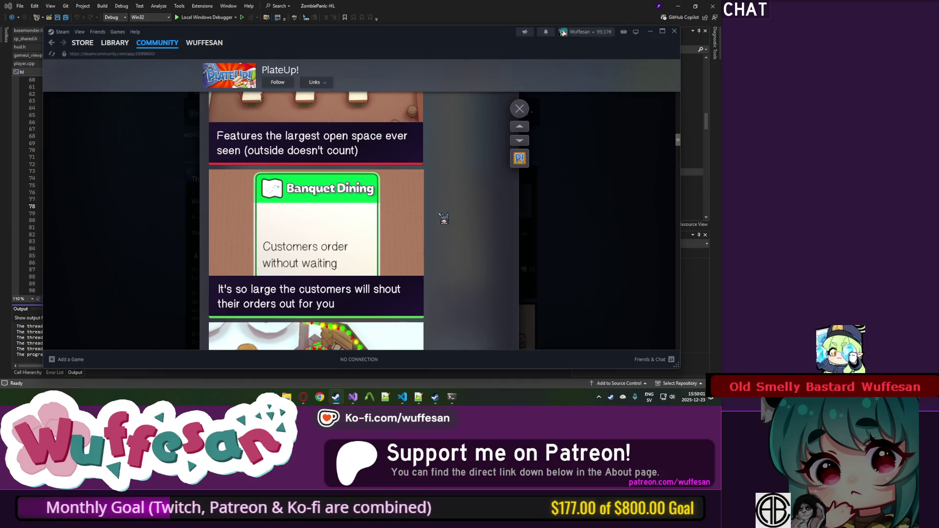
pyautogui.scroll(-1, 444, 219)
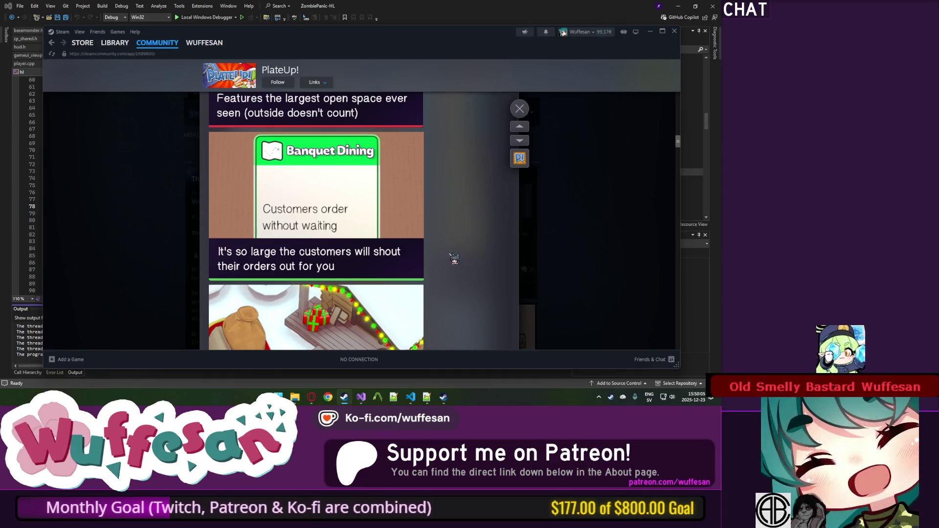
pyautogui.scroll(-2, 457, 251)
pyautogui.scroll(-6, 458, 249)
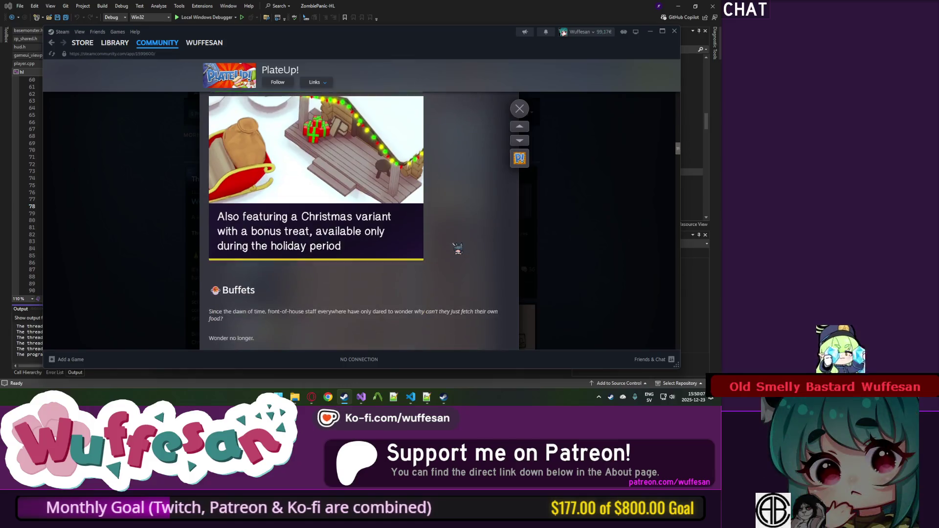
pyautogui.scroll(-2, 458, 249)
pyautogui.scroll(2, 458, 249)
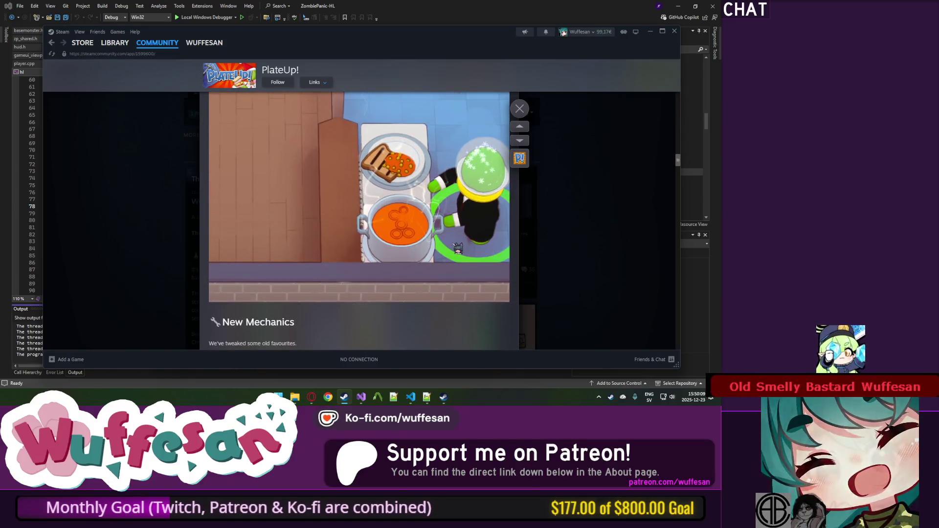
pyautogui.scroll(-4, 457, 249)
pyautogui.scroll(-5, 458, 249)
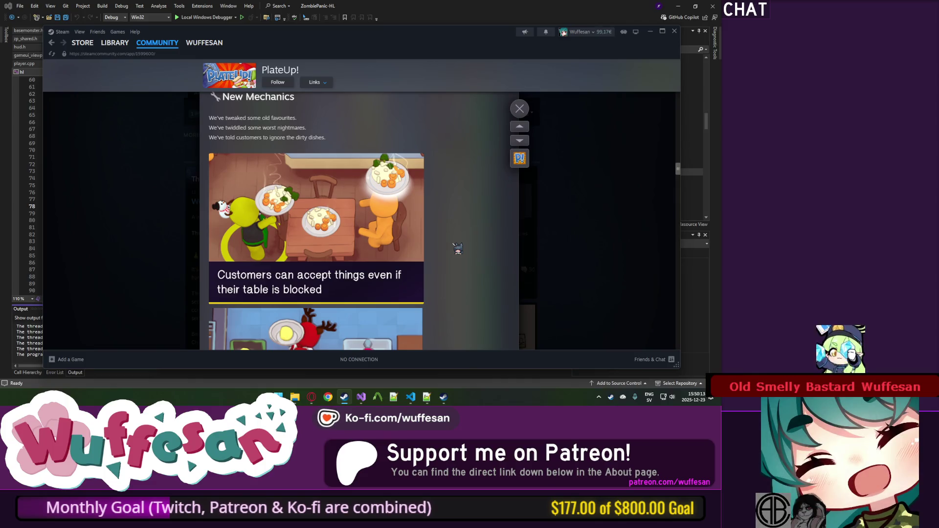
pyautogui.scroll(-1, 458, 250)
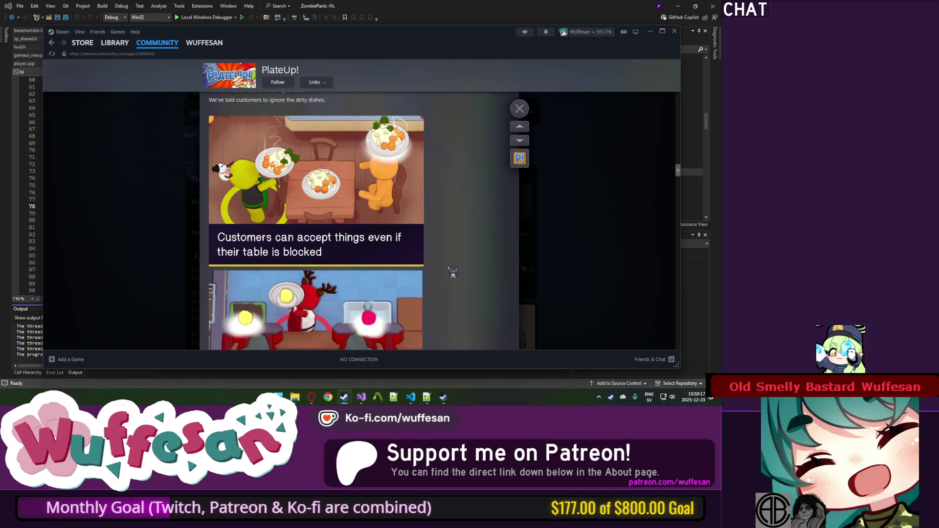
pyautogui.scroll(-1, 450, 273)
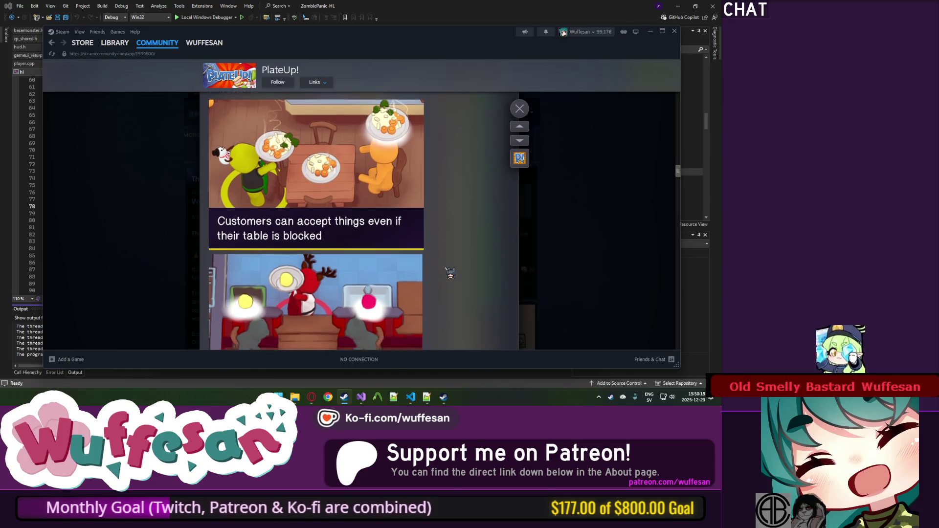
pyautogui.scroll(1, 451, 272)
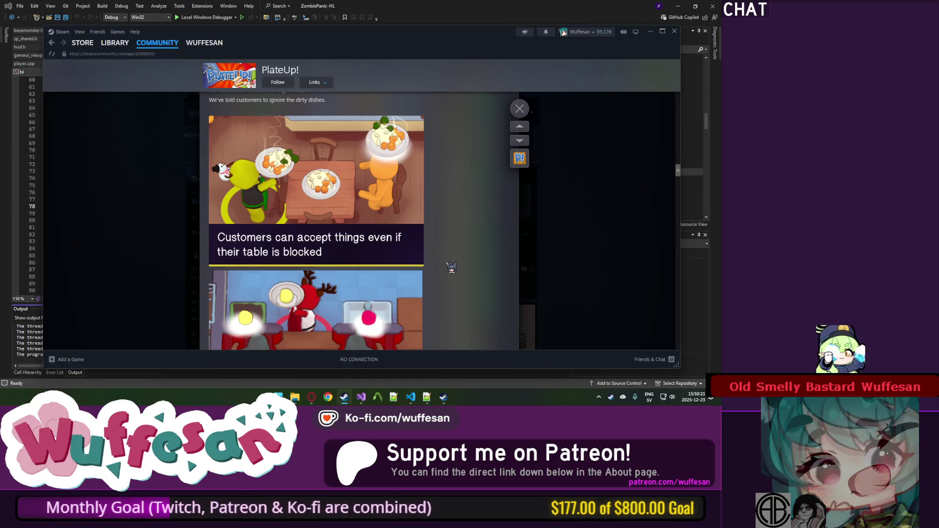
pyautogui.scroll(-3, 451, 270)
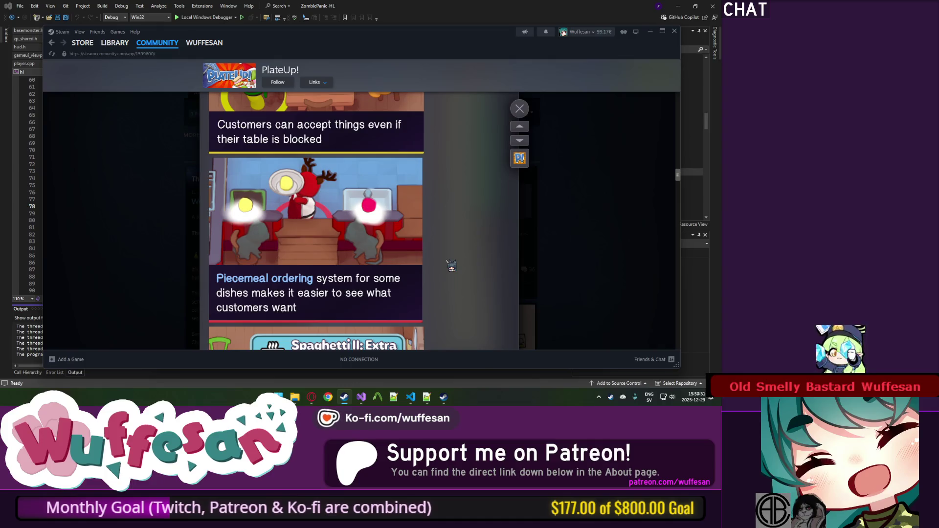
pyautogui.scroll(-5, 450, 265)
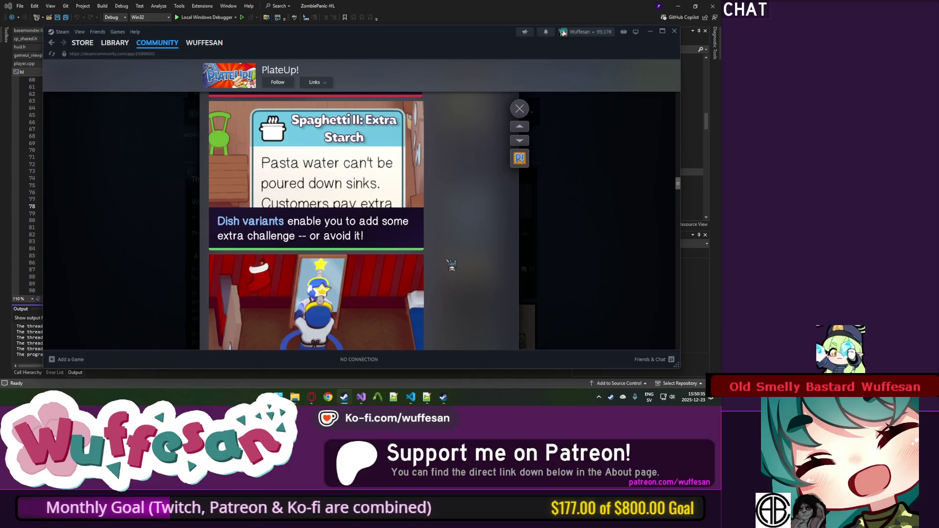
pyautogui.scroll(2, 451, 249)
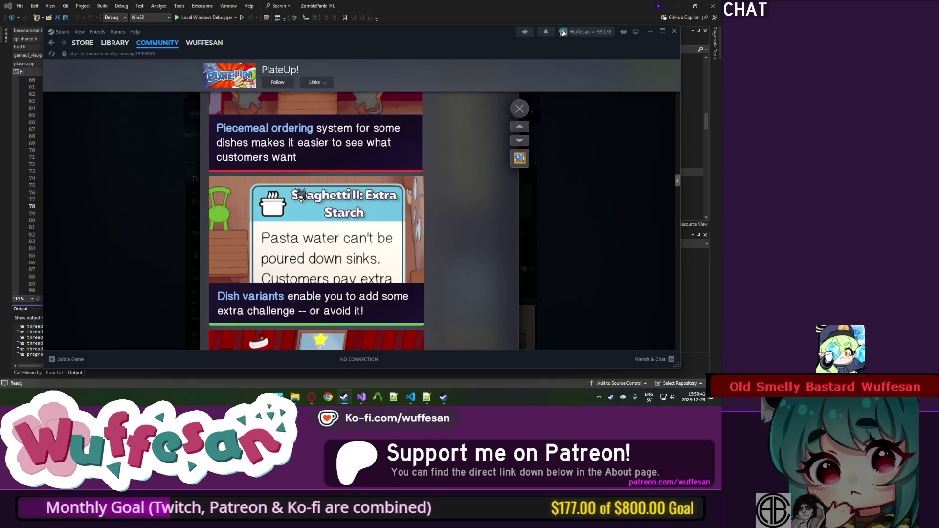
pyautogui.scroll(-5, 300, 197)
pyautogui.scroll(-4, 300, 196)
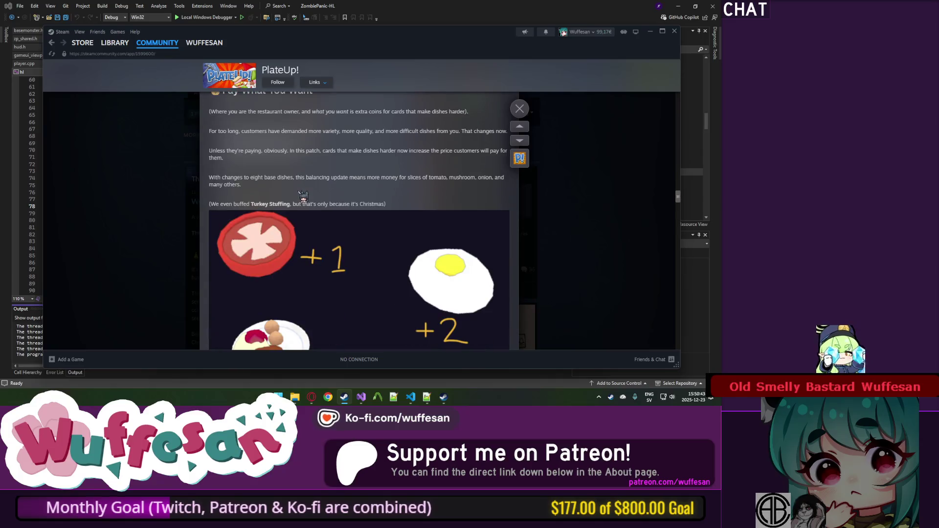
pyautogui.scroll(1, 301, 196)
pyautogui.scroll(-2, 302, 193)
pyautogui.scroll(-5, 302, 192)
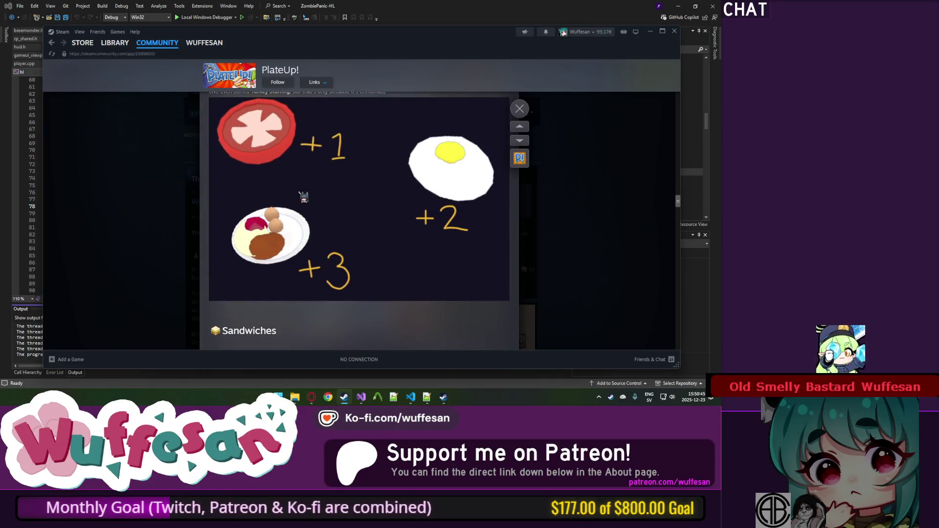
pyautogui.scroll(-2, 303, 197)
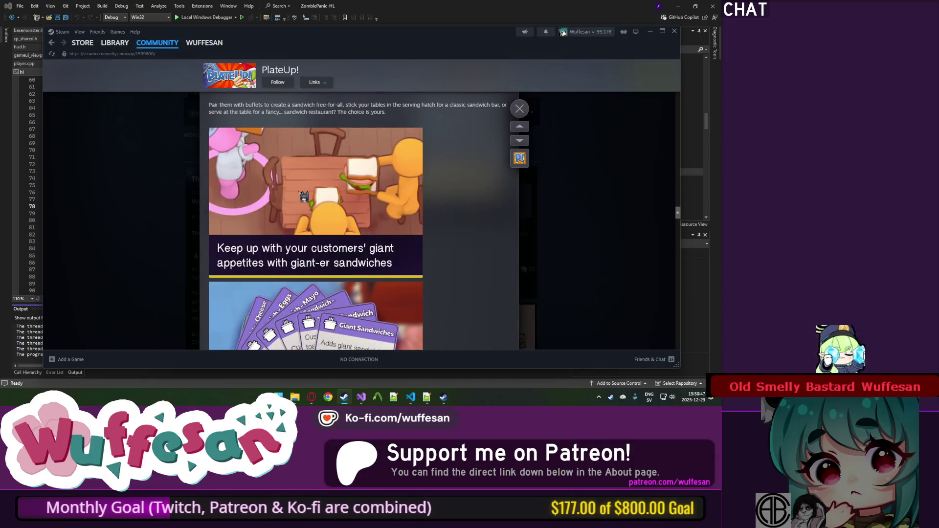
pyautogui.scroll(-3, 304, 197)
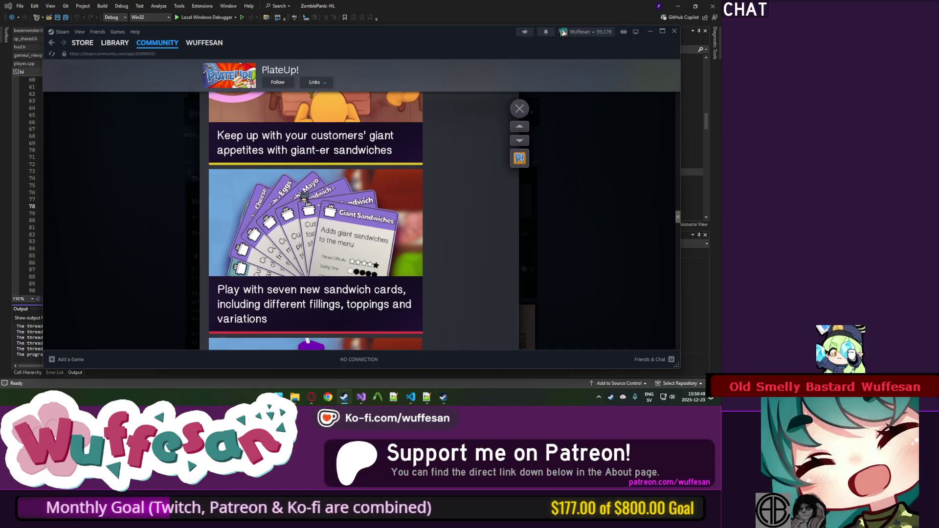
pyautogui.scroll(-10, 304, 197)
pyautogui.scroll(-3, 304, 196)
pyautogui.scroll(4, 203, 195)
pyautogui.click(149, 189)
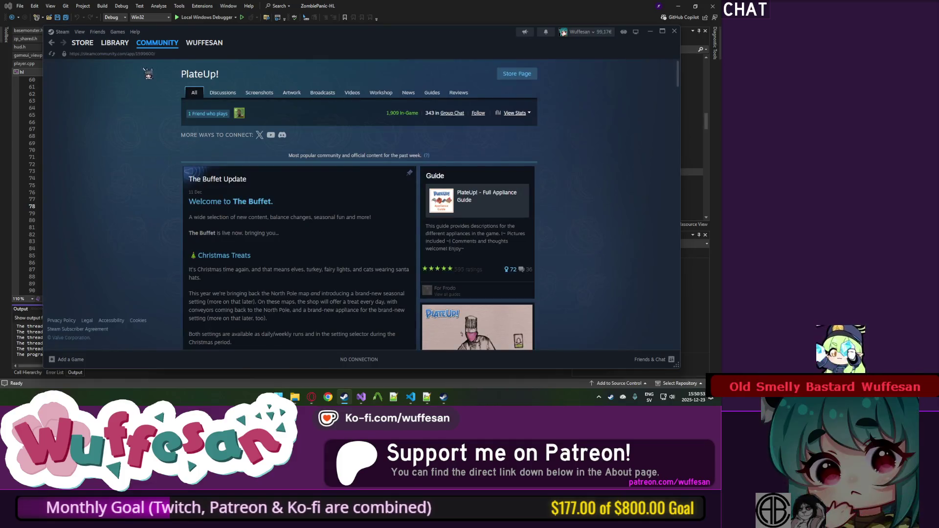
# Return to the PlateUp! library page and switch Steam to Offline Mode.
pyautogui.click(114, 42)
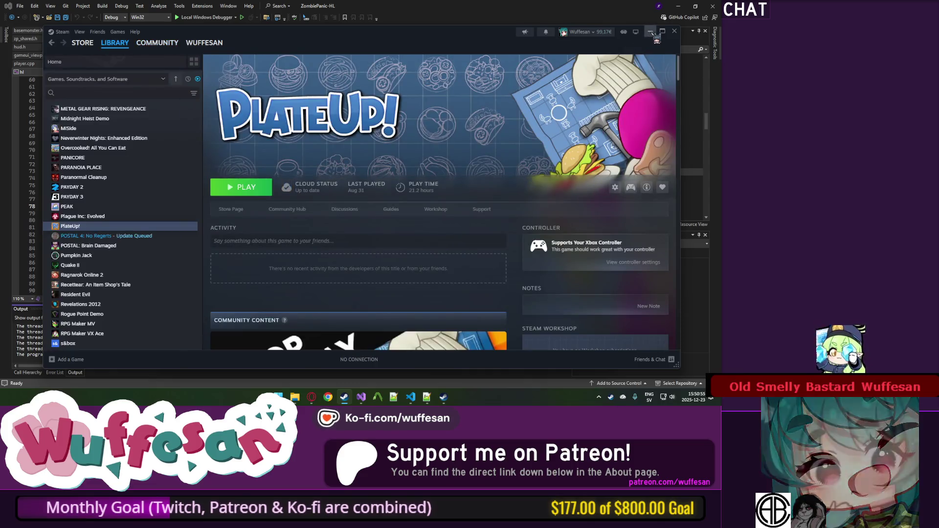
pyautogui.click(58, 32)
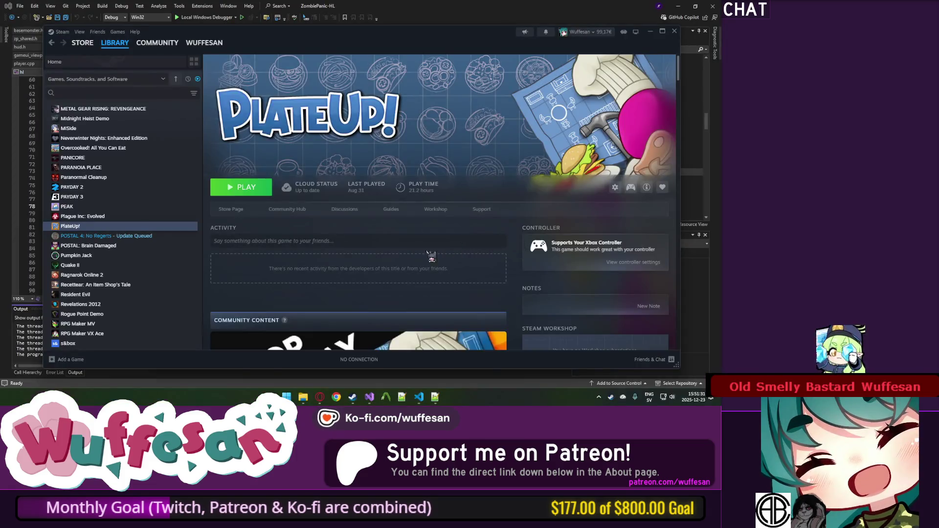
pyautogui.click(70, 69)
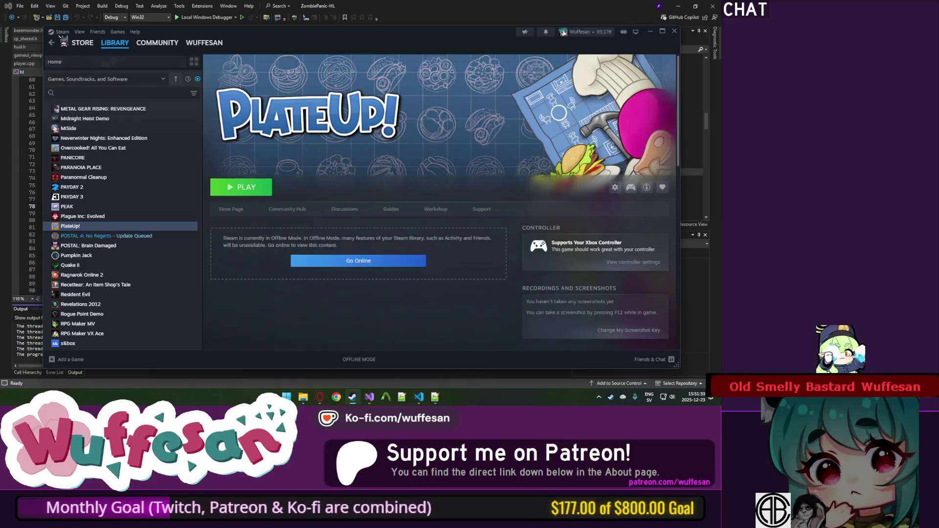
# Reselect all the changelog text in Notepad++, then minimise it to return to Steam.
pyautogui.click(60, 32)
pyautogui.click(61, 31)
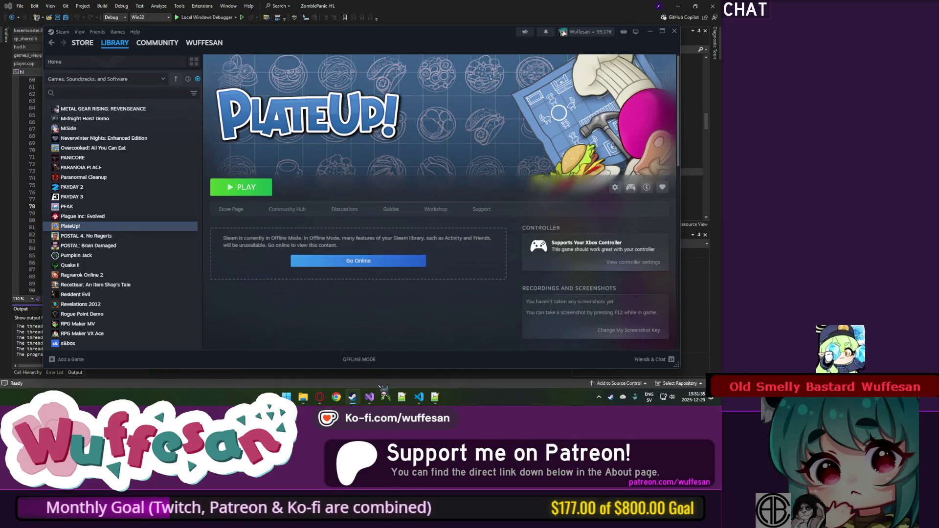
pyautogui.click(435, 396)
pyautogui.click(325, 255)
pyautogui.hotkey('ctrl', 'a')
pyautogui.click(642, 51)
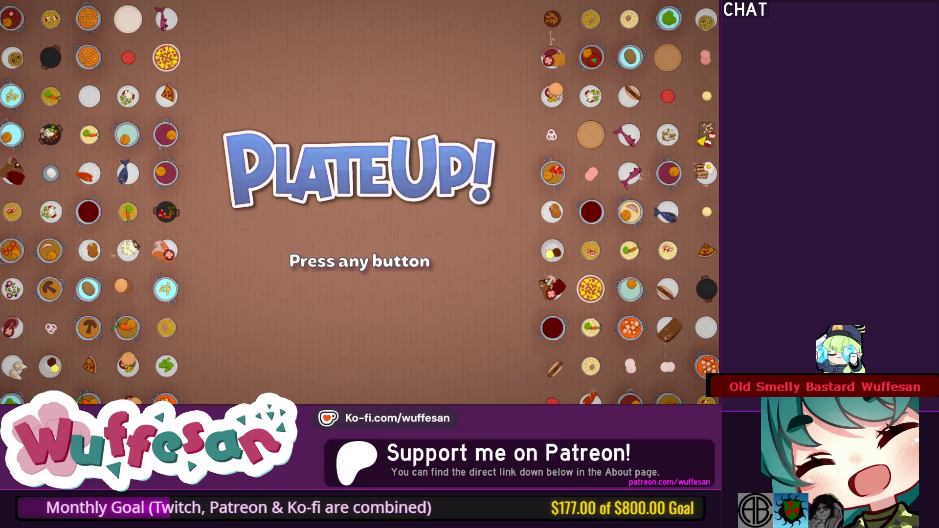
# Pass the title screen, choose Online play, and start a Private multiplayer session.
pyautogui.press('space')
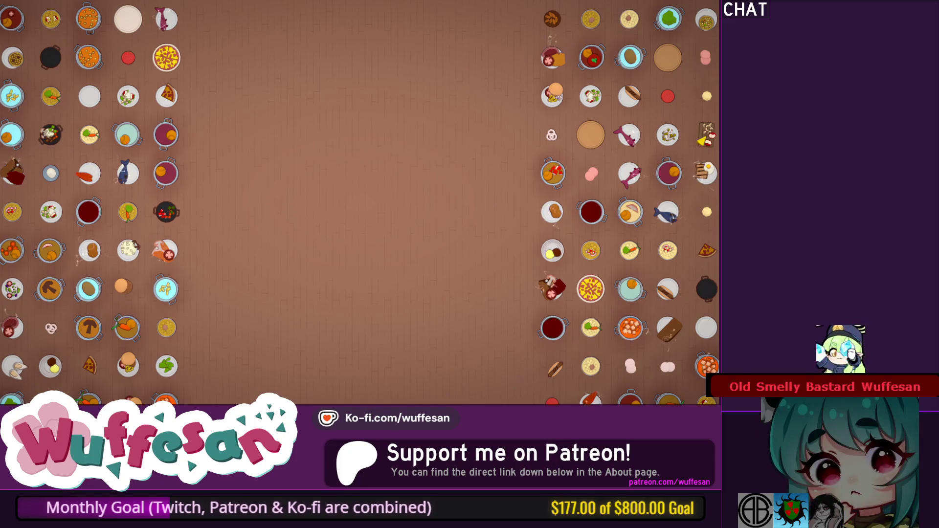
pyautogui.press('Down')
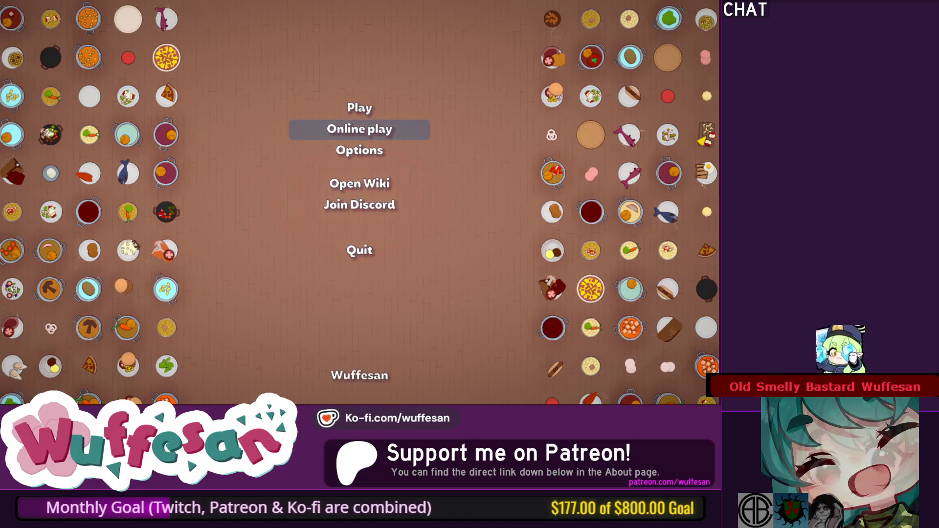
pyautogui.press('space')
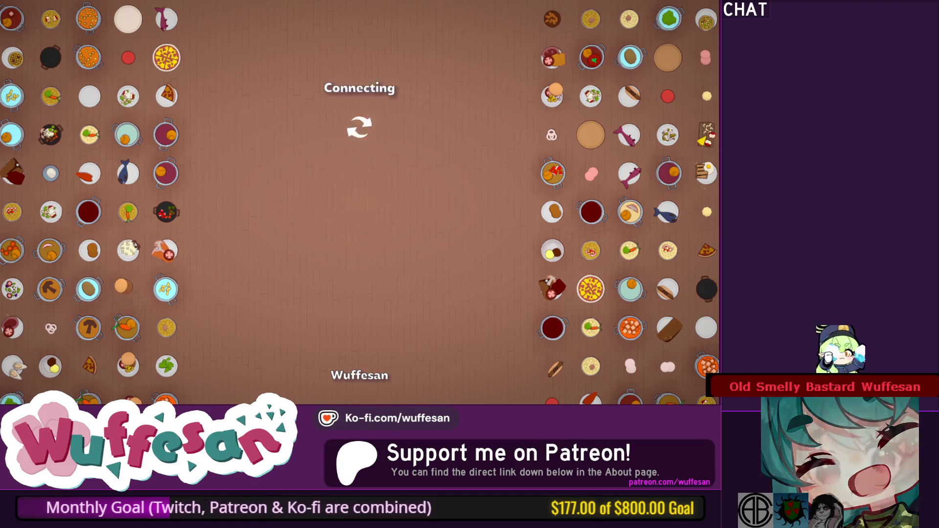
pyautogui.press('Down')
pyautogui.press('Down')
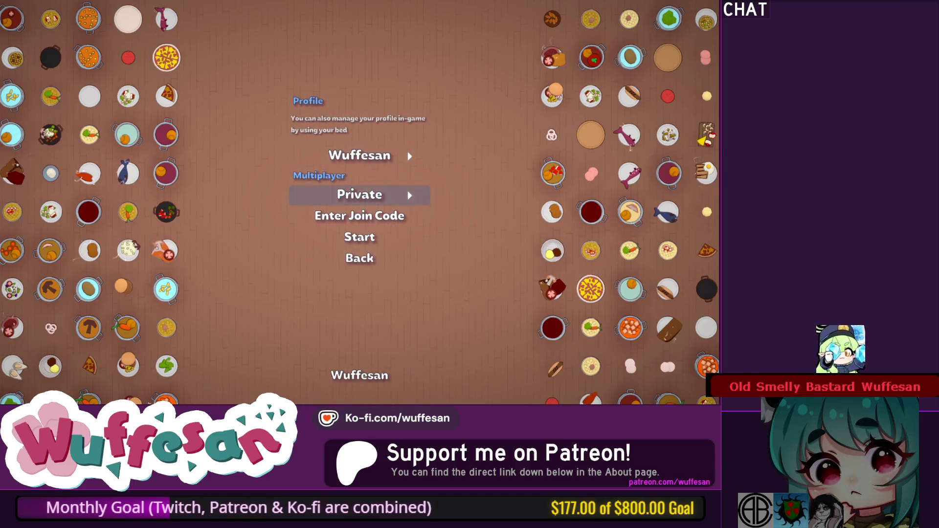
pyautogui.press('Up')
pyautogui.press('Down')
pyautogui.press('Down')
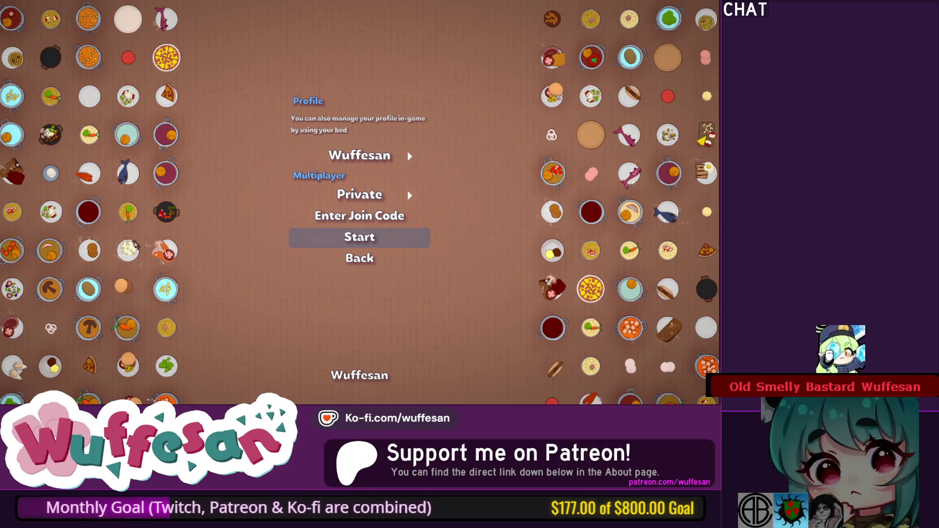
pyautogui.press('Return')
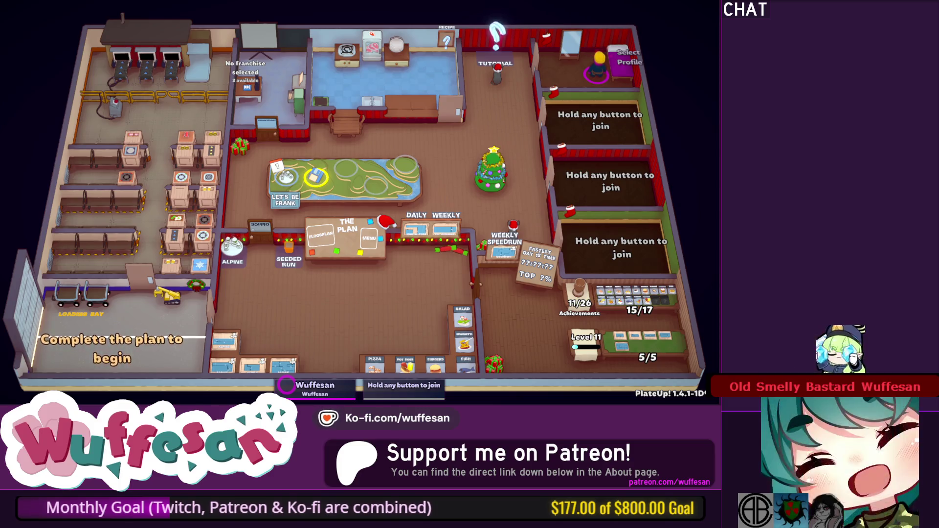
# Pause the game and look over the Online play settings before leaving them.
pyautogui.press('a')
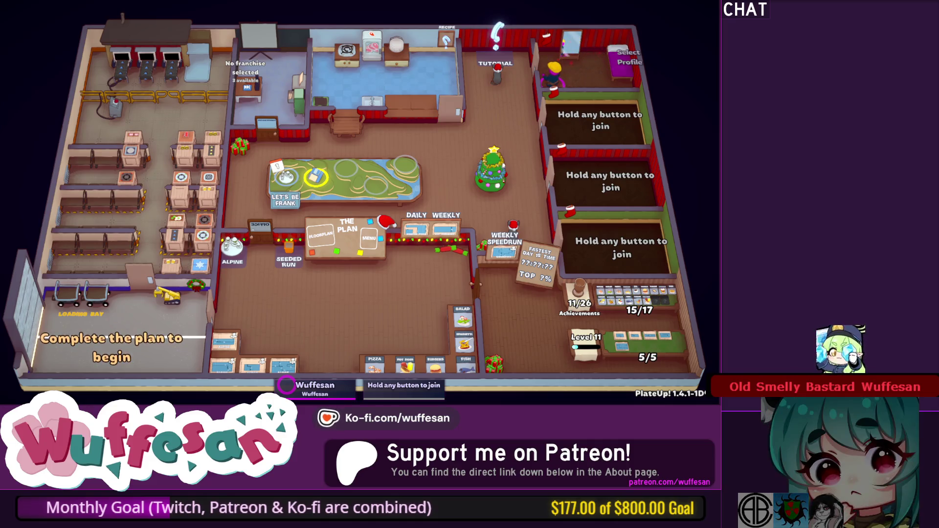
pyautogui.press('Escape')
pyautogui.press('s')
pyautogui.press('s')
pyautogui.press('s')
pyautogui.press('w')
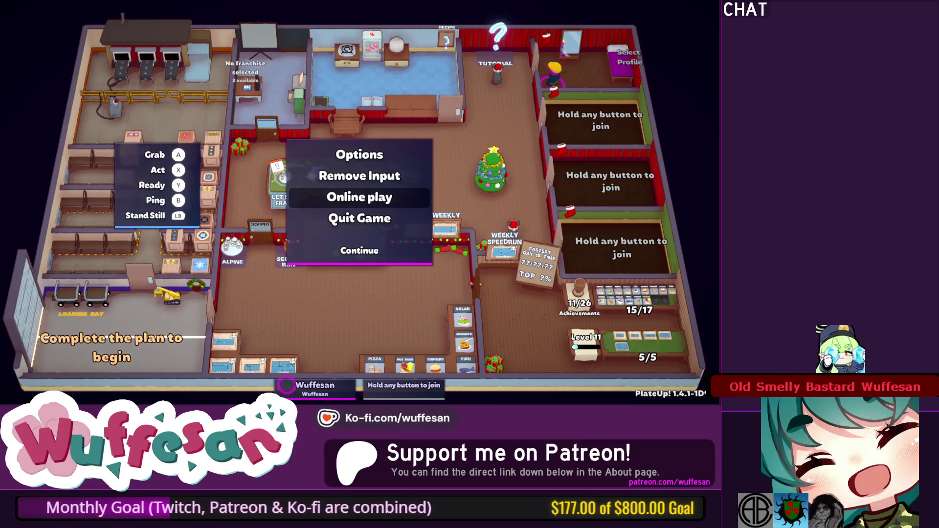
pyautogui.press('Return')
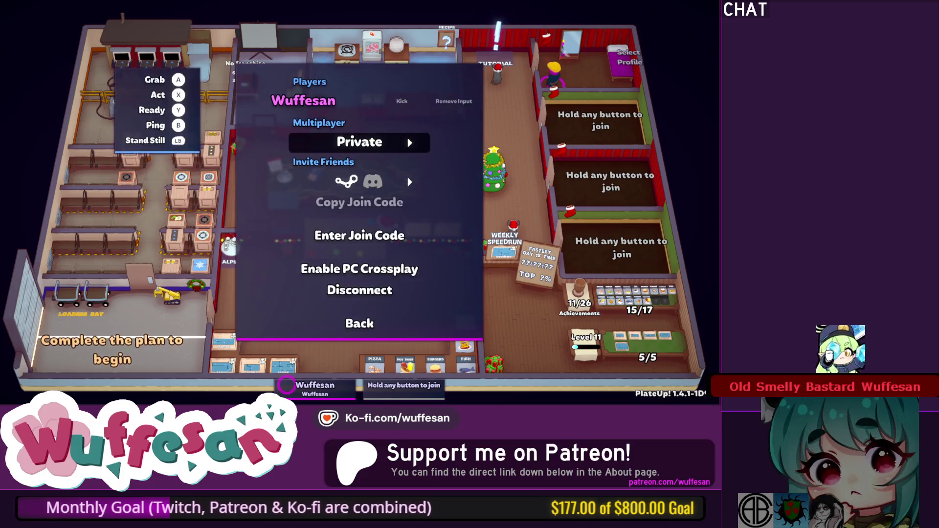
pyautogui.press('s')
pyautogui.press('Escape')
# Check the LiveSplit and Twitch Integration entries under Options > Advanced, then go back.
pyautogui.press('s')
pyautogui.press('s')
pyautogui.press('s')
pyautogui.press('w')
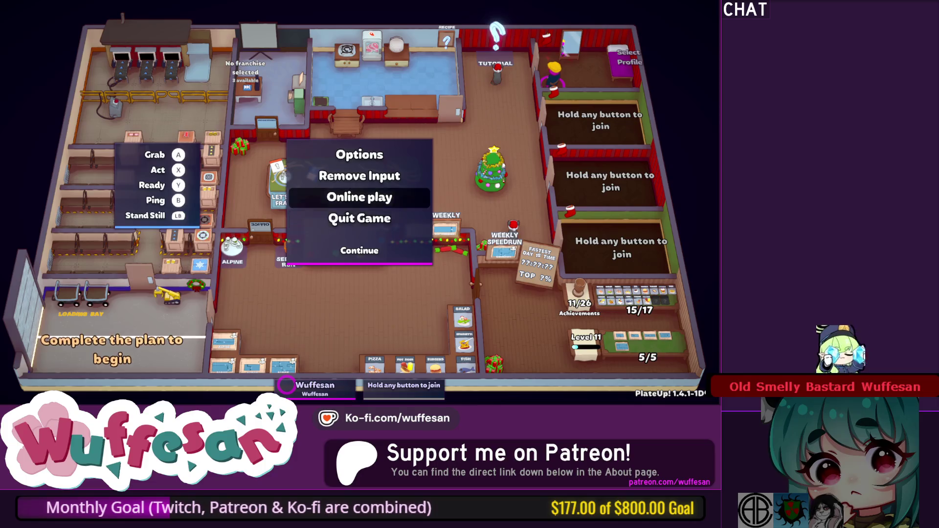
pyautogui.press('w')
pyautogui.press('w')
pyautogui.press('Return')
pyautogui.press('s')
pyautogui.press('s')
pyautogui.press('s')
pyautogui.press('Return')
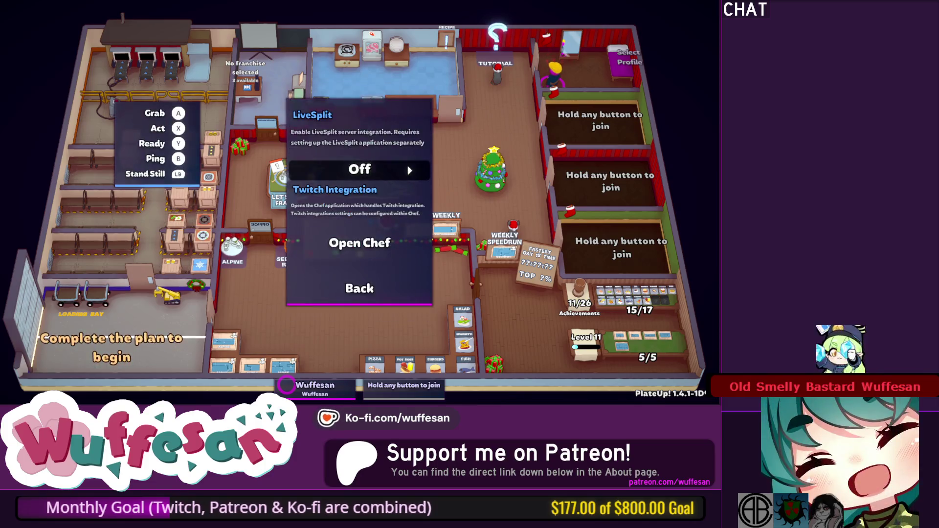
pyautogui.press('s')
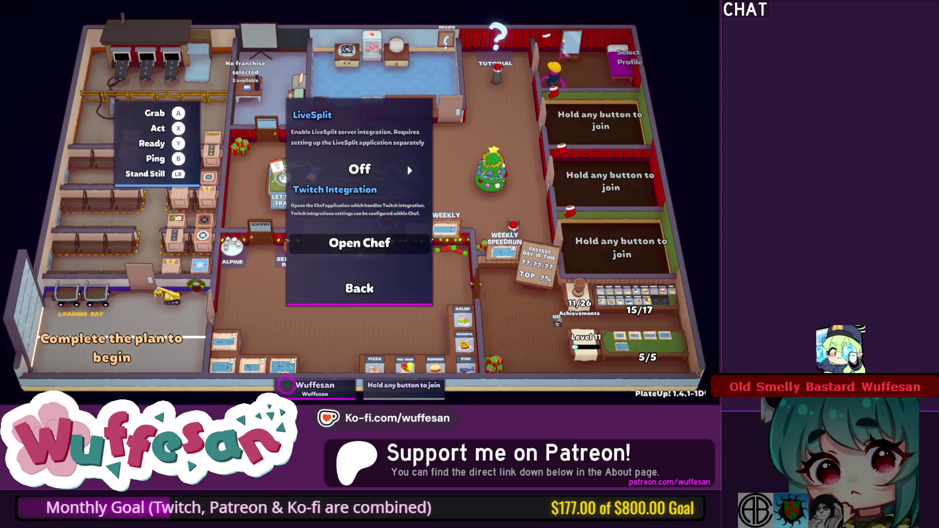
pyautogui.press('w')
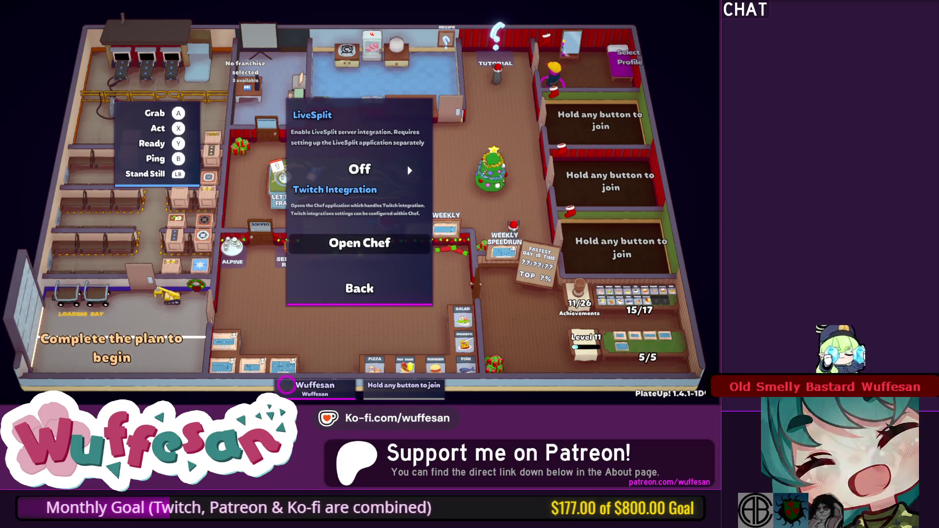
pyautogui.press('Down')
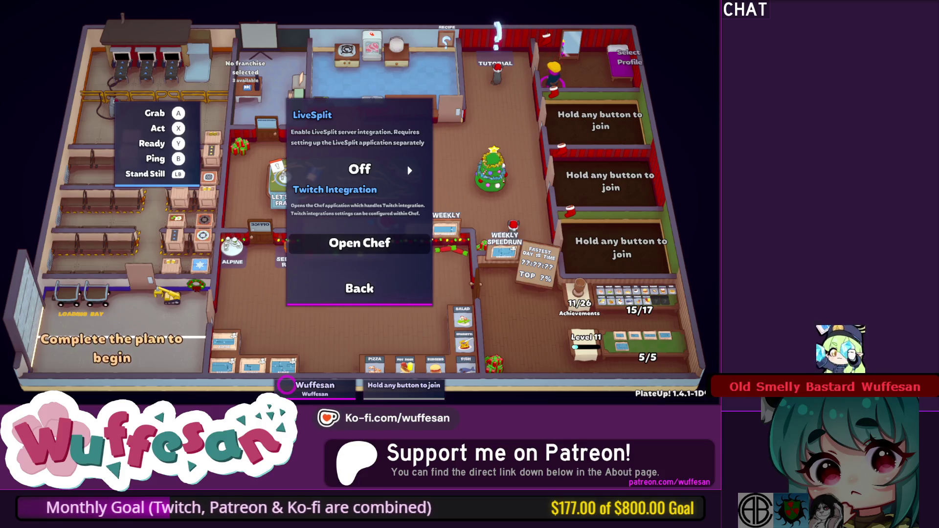
pyautogui.press('Return')
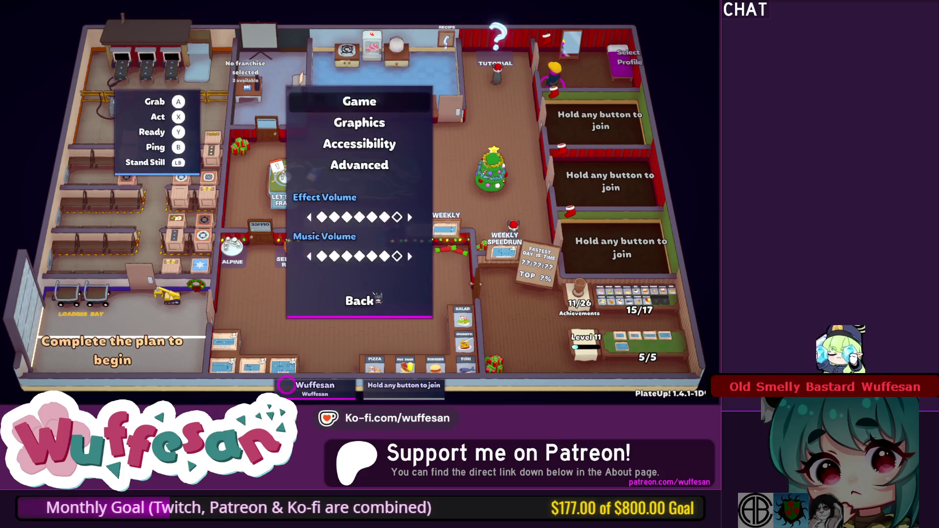
# Close the options and highlight Online play in the pause menu.
pyautogui.press('Return')
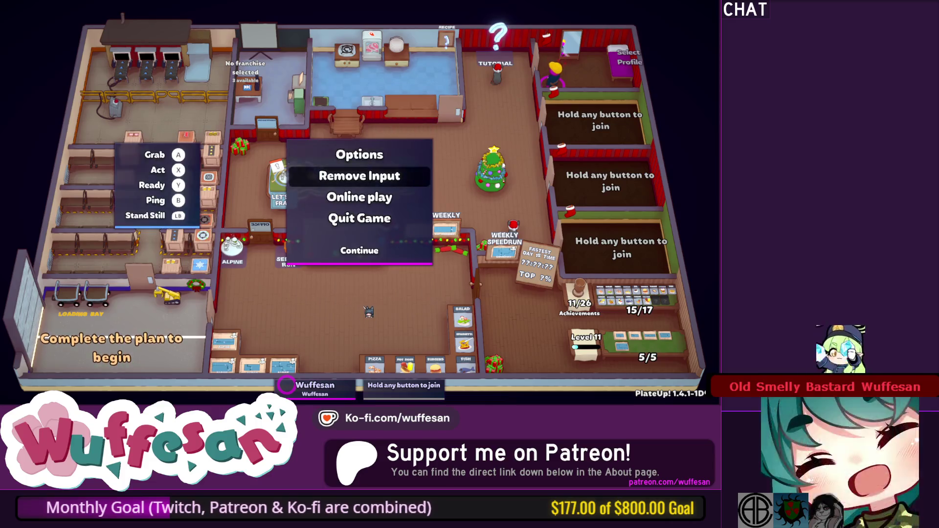
pyautogui.press('Up')
pyautogui.press('Down')
pyautogui.press('Down')
pyautogui.press('Down')
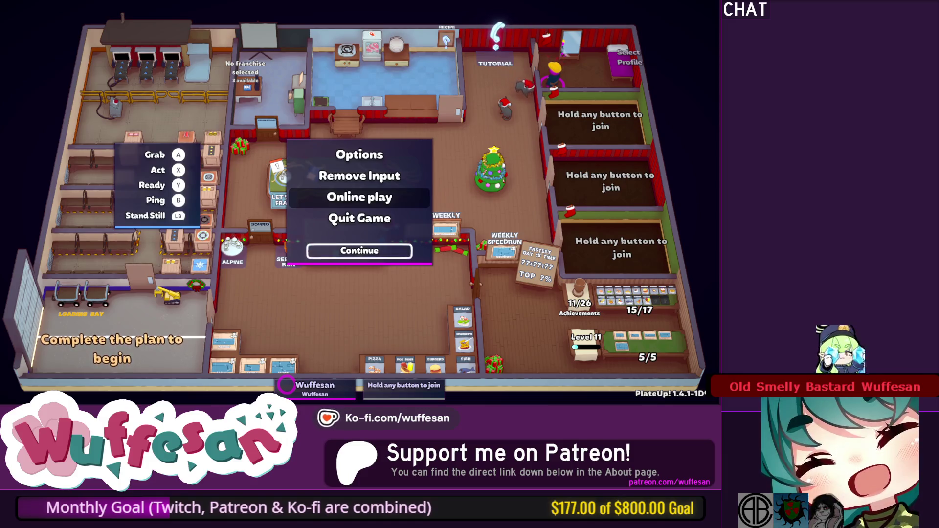
pyautogui.press('Down')
pyautogui.press('Up')
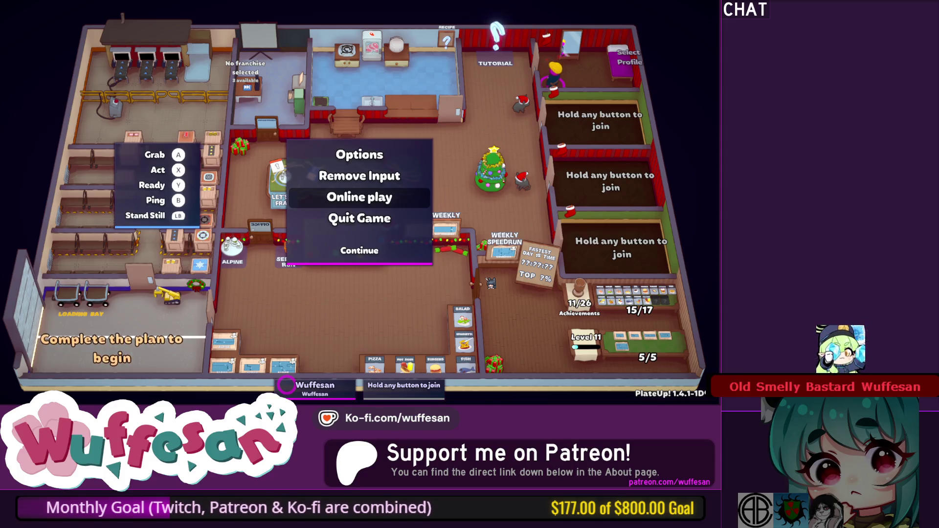
# In the Online play settings, change Multiplayer from Private to Invite Only.
pyautogui.press('Return')
pyautogui.press('Down')
pyautogui.press('Down')
pyautogui.press('Up')
pyautogui.press('Left')
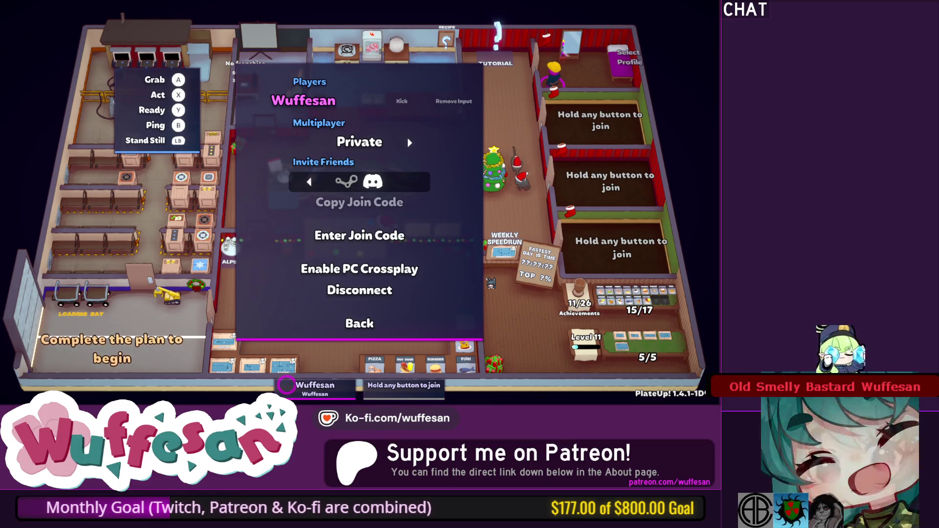
pyautogui.press('Right')
pyautogui.press('Down')
pyautogui.press('Up')
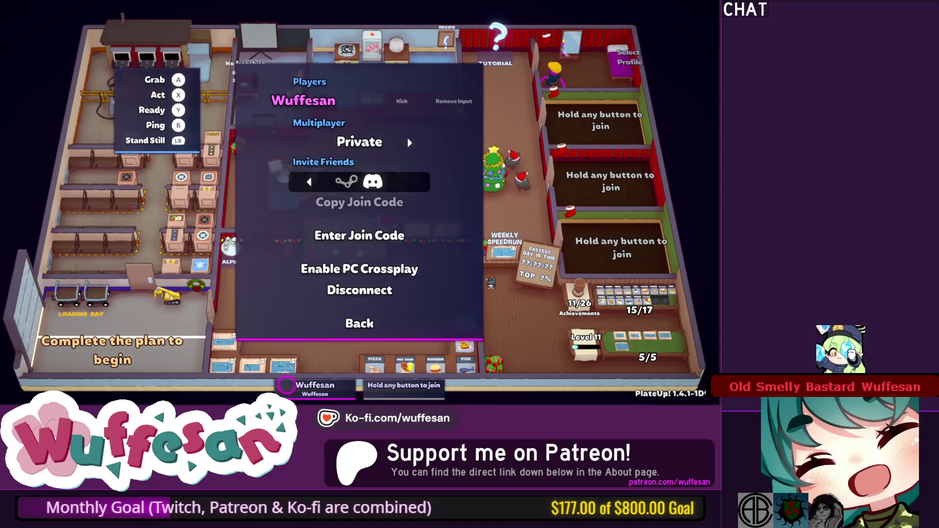
pyautogui.press('Left')
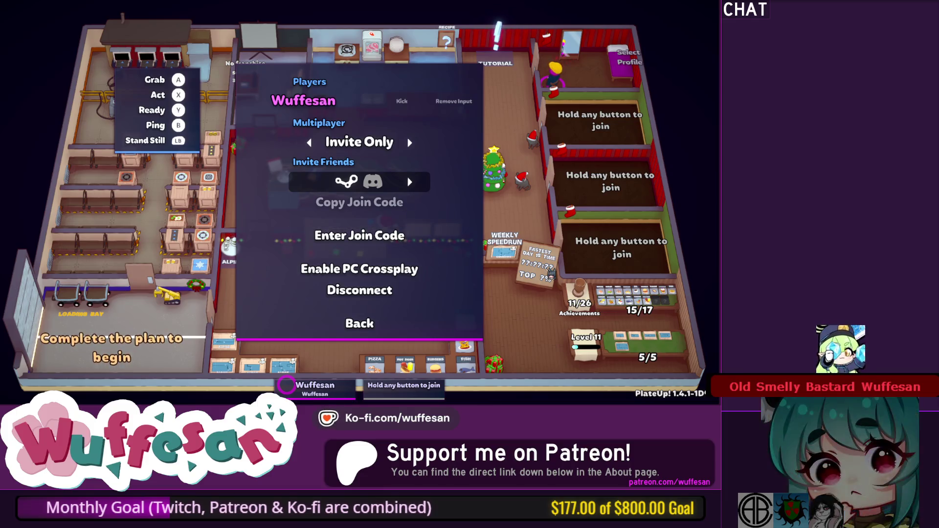
# Close the pause menu and walk the chef across the HQ lobby.
pyautogui.press('Escape')
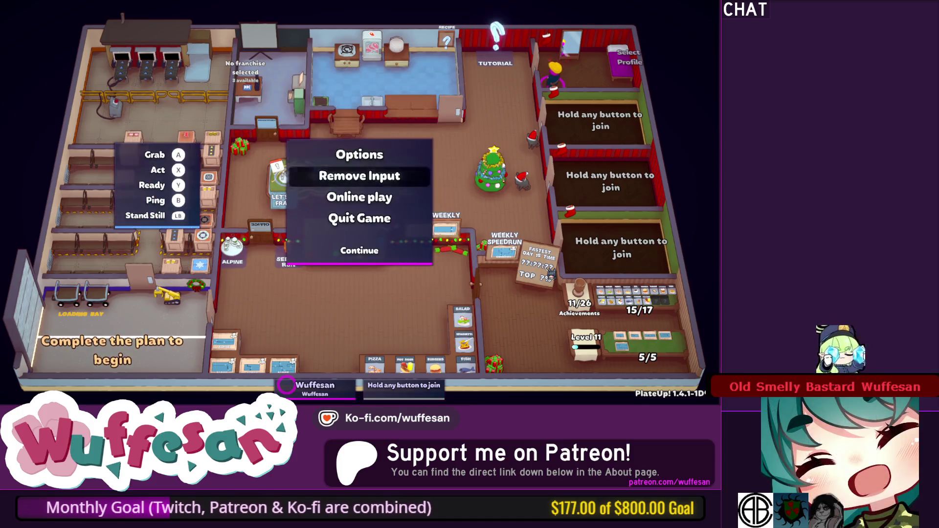
pyautogui.press('Escape')
pyautogui.press('a')
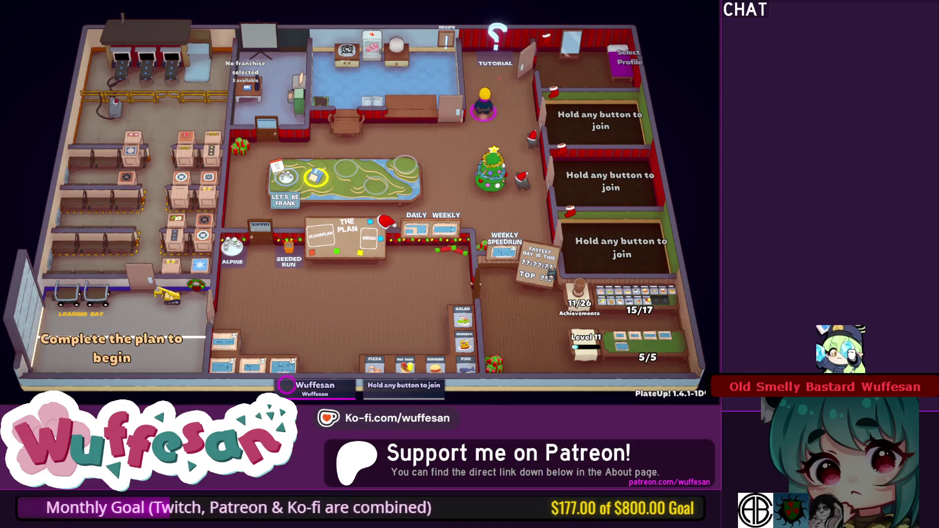
pyautogui.press('d')
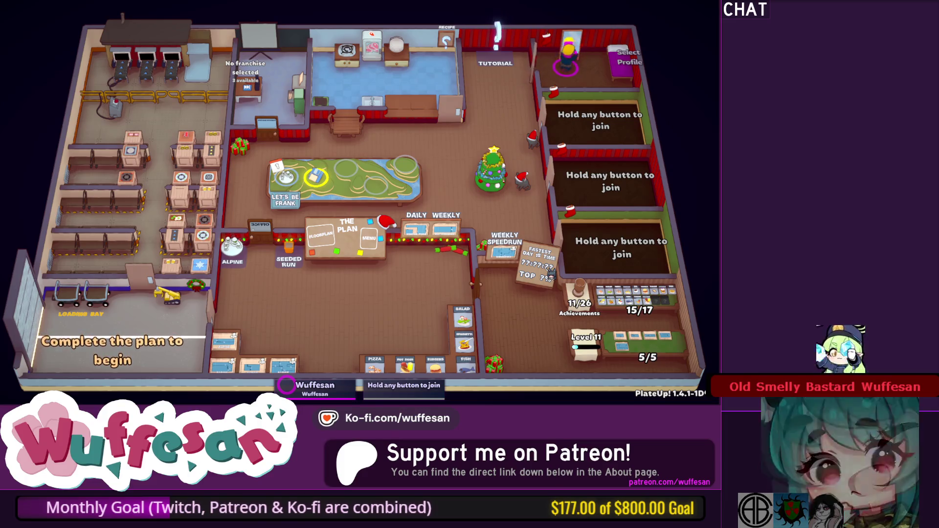
pyautogui.press('e')
pyautogui.press('Escape')
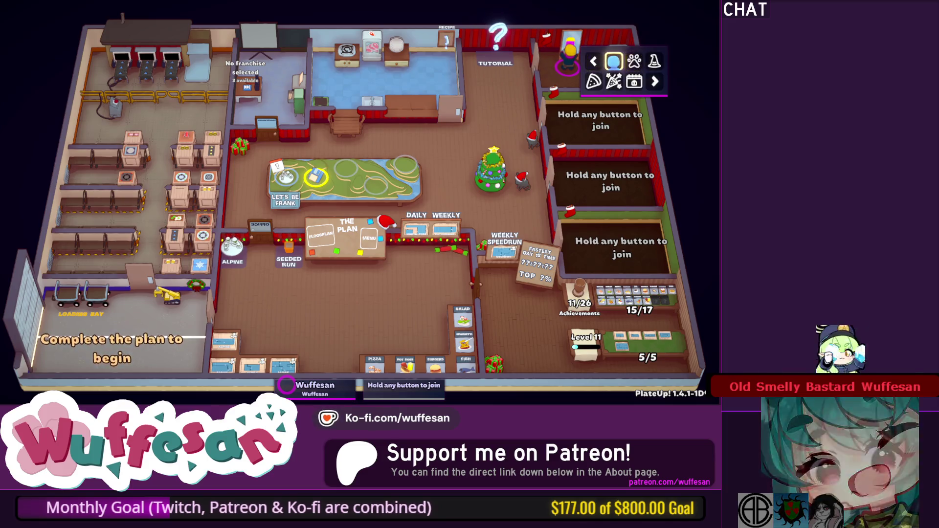
pyautogui.press('e')
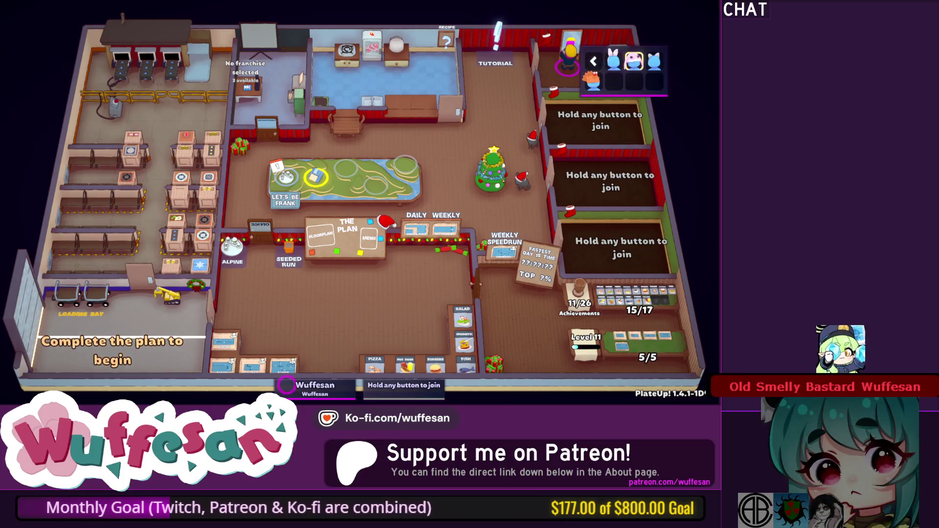
pyautogui.press('Escape')
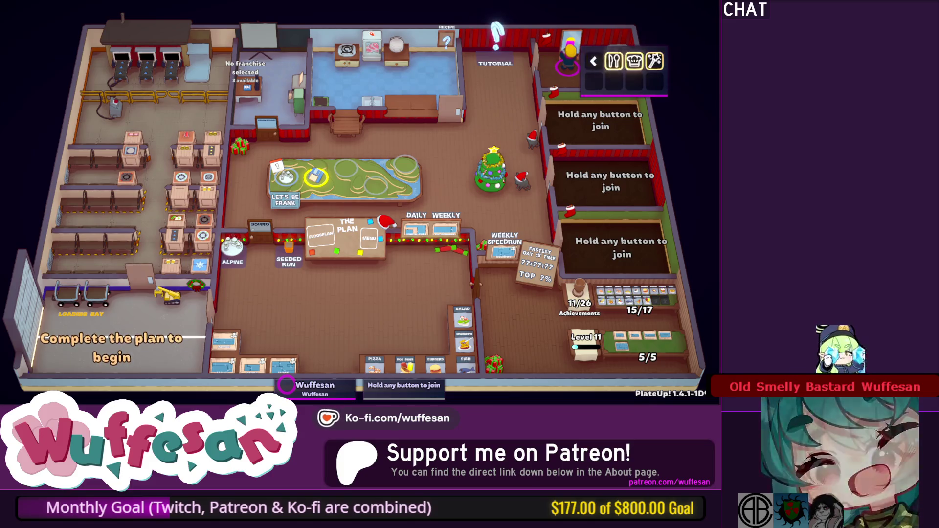
pyautogui.press('e')
pyautogui.press('e')
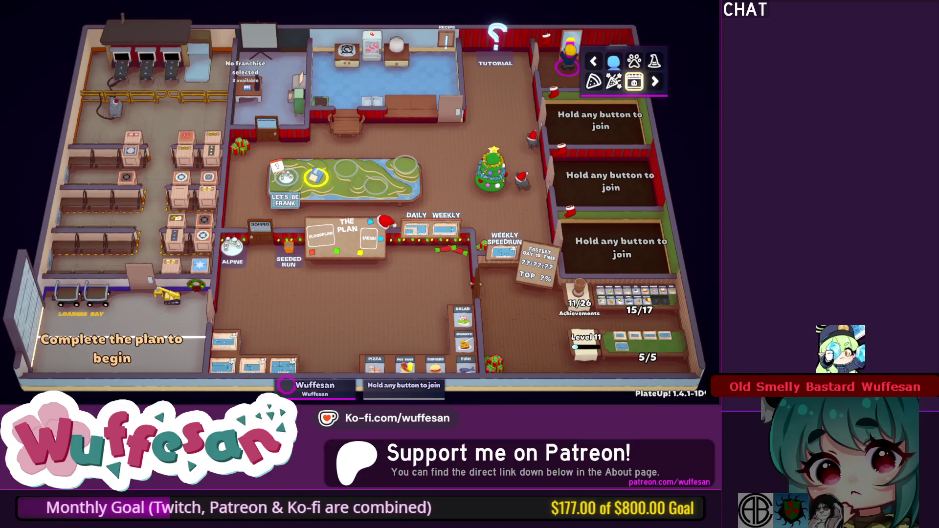
pyautogui.press('e')
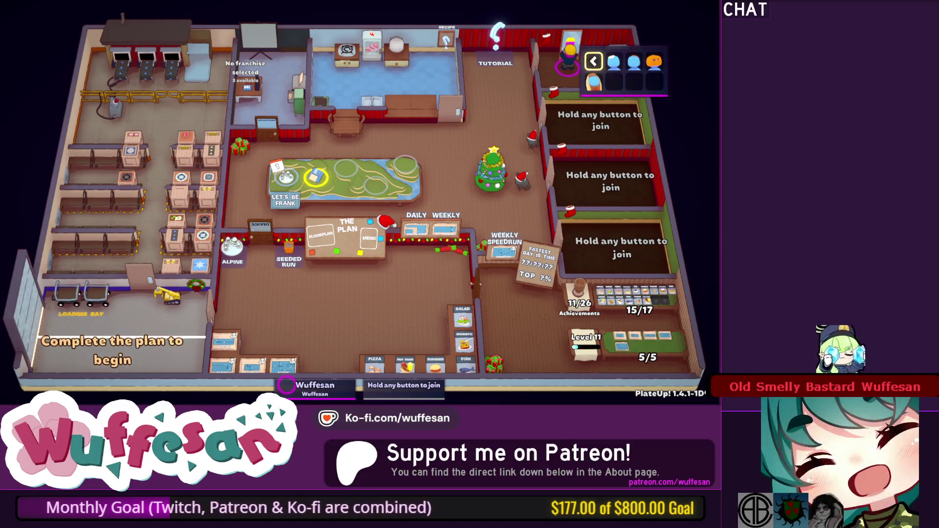
pyautogui.press('e')
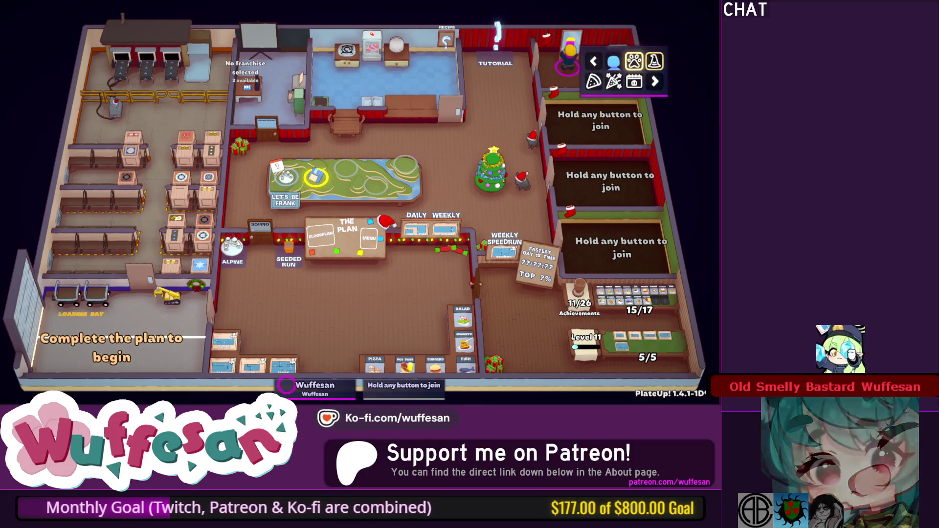
pyautogui.press('e')
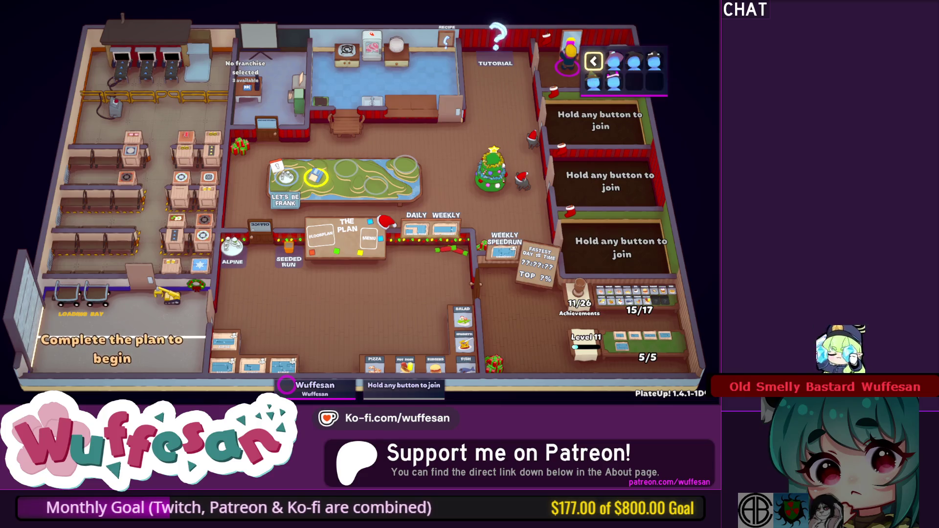
pyautogui.press('e')
pyautogui.press('e')
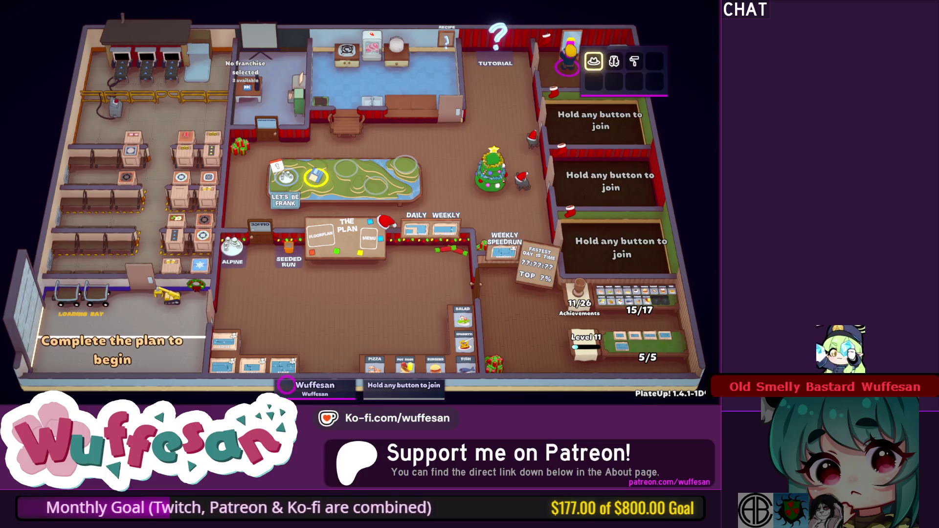
pyautogui.press('Right')
pyautogui.press('e')
pyautogui.press('Right')
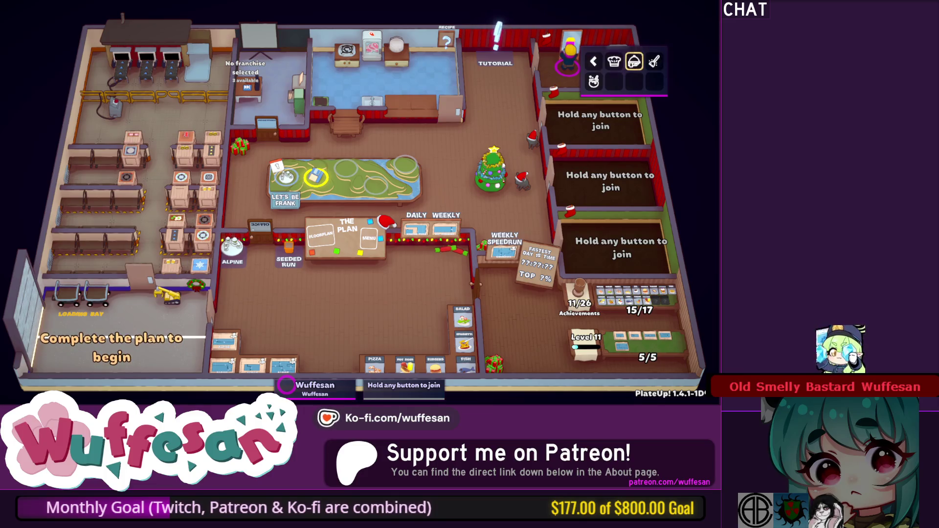
pyautogui.press('e')
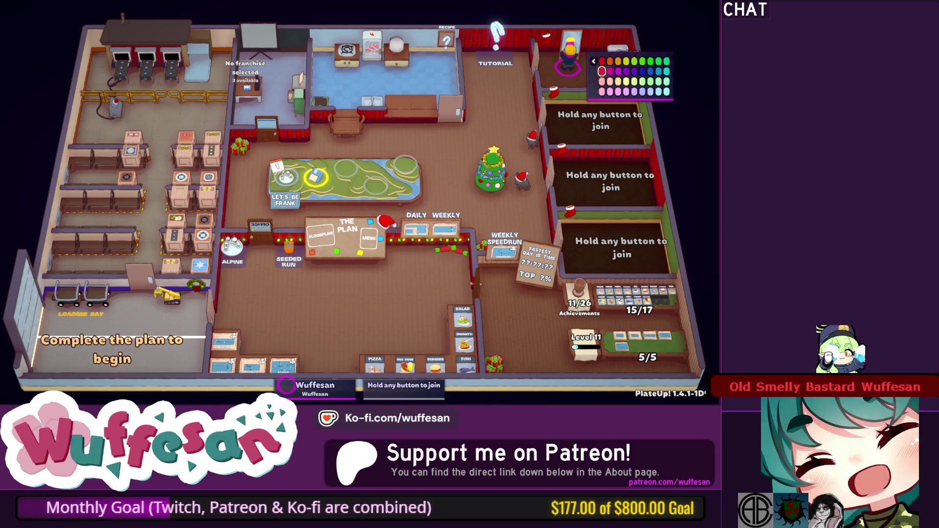
pyautogui.press('e')
pyautogui.press('Left')
pyautogui.press('Down')
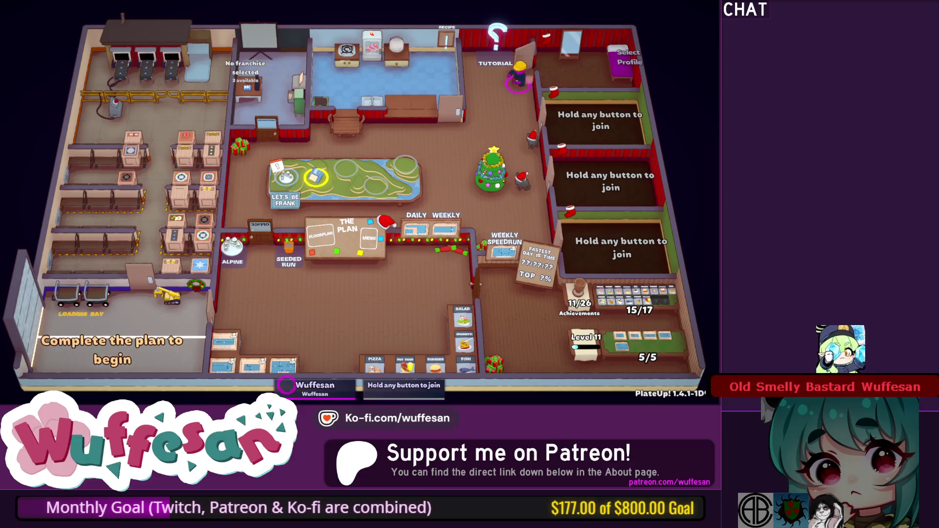
# Walk the chef around the HQ lobby near the Christmas tree.
pyautogui.press('Left')
pyautogui.press('Down')
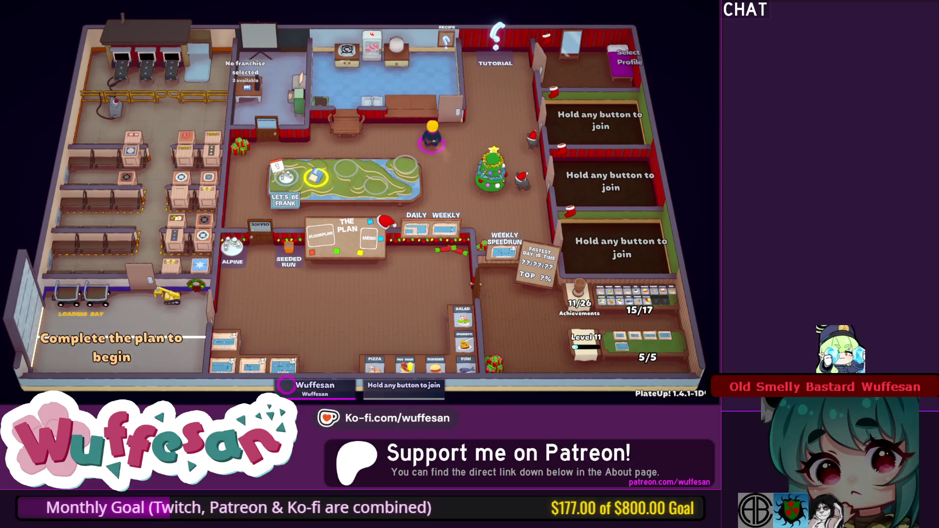
pyautogui.press('Up')
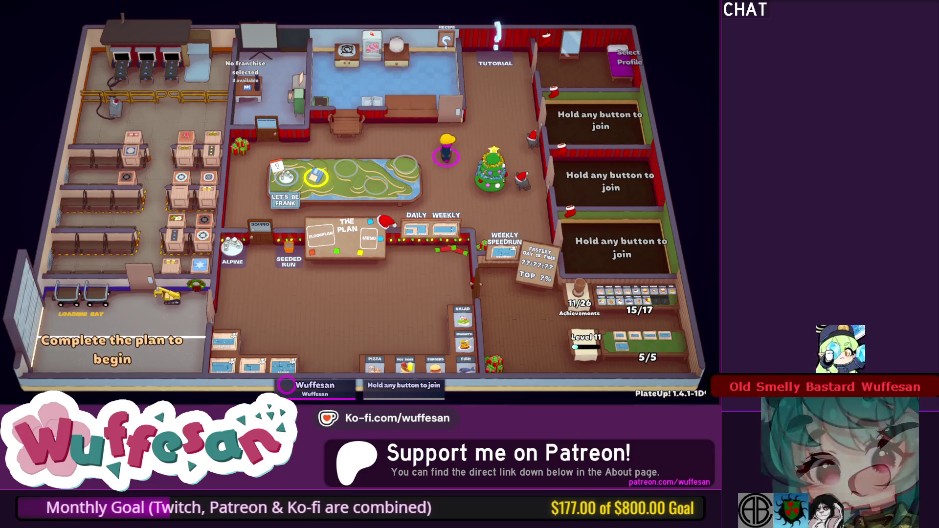
pyautogui.press('Up')
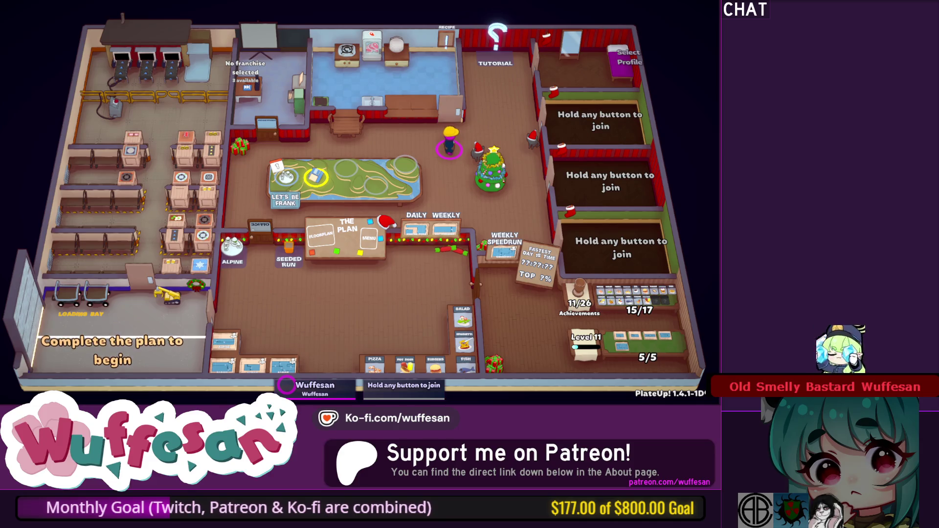
pyautogui.press('a')
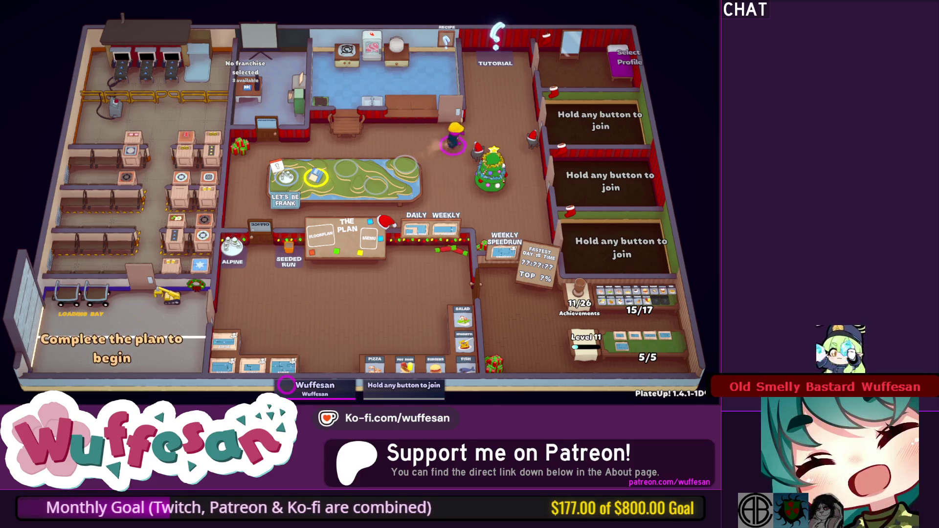
pyautogui.press('s')
pyautogui.press('a')
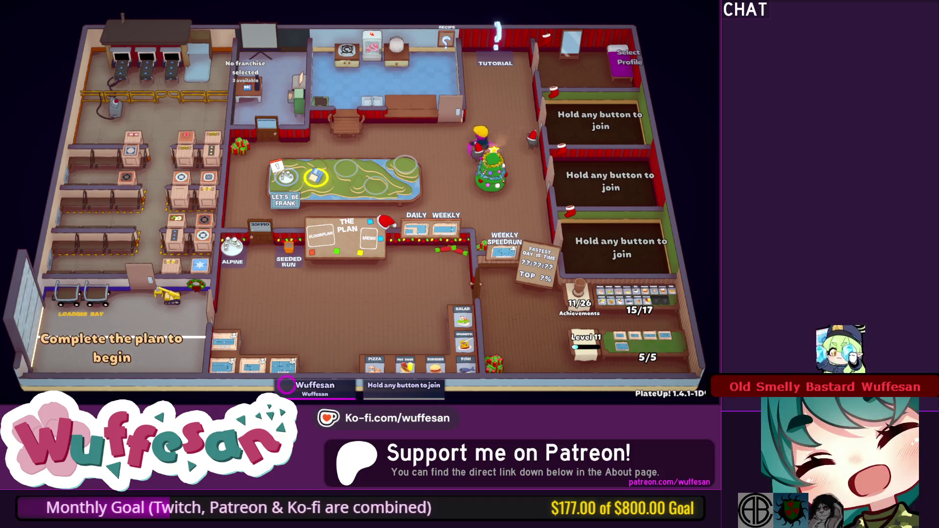
pyautogui.press('s')
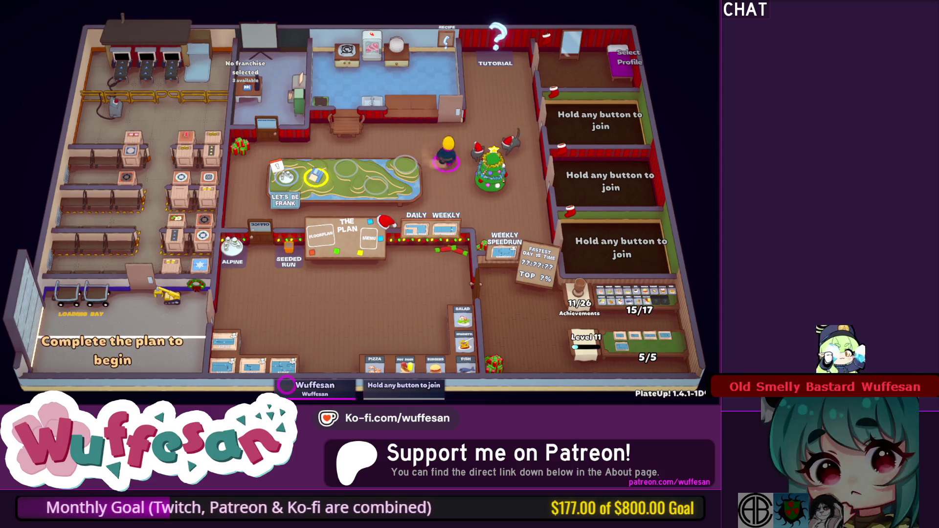
pyautogui.press('d')
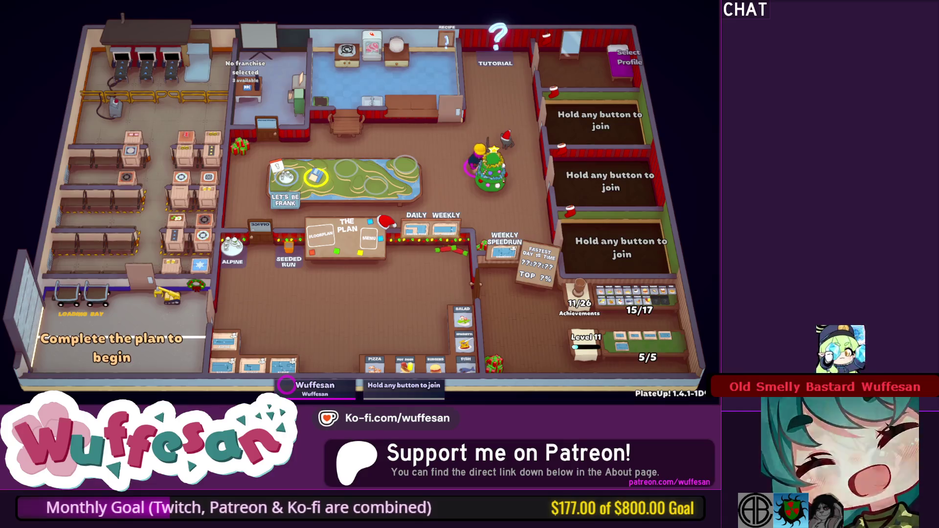
pyautogui.press('a')
pyautogui.press('w')
pyautogui.press('a')
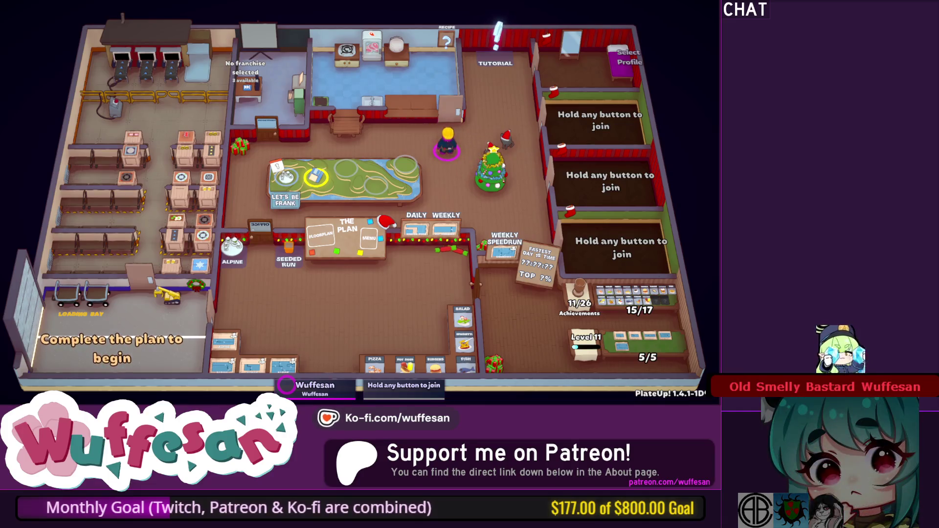
# Pause the game and open the Online play settings.
pyautogui.press('Escape')
pyautogui.press('Down')
pyautogui.press('Down')
pyautogui.press('Return')
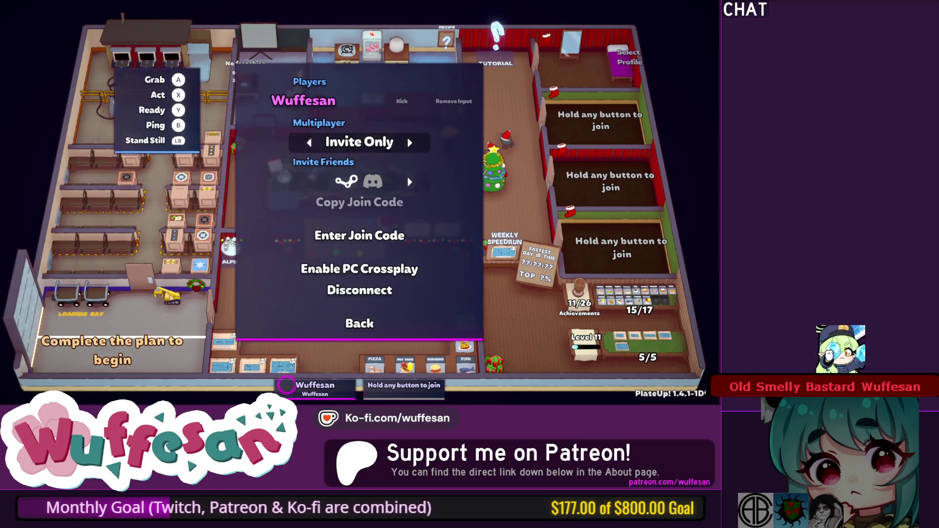
# Set the multiplayer mode to Open, then exit the pause menu back to the HQ lobby.
pyautogui.press('Down')
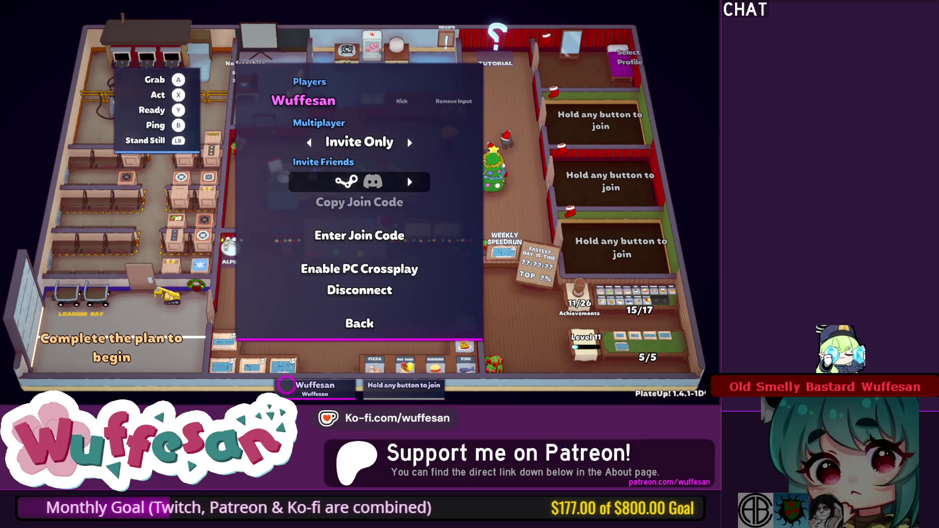
pyautogui.press('Up')
pyautogui.press('Right')
pyautogui.press('Left')
pyautogui.press('Right')
pyautogui.press('Left')
pyautogui.press('Right')
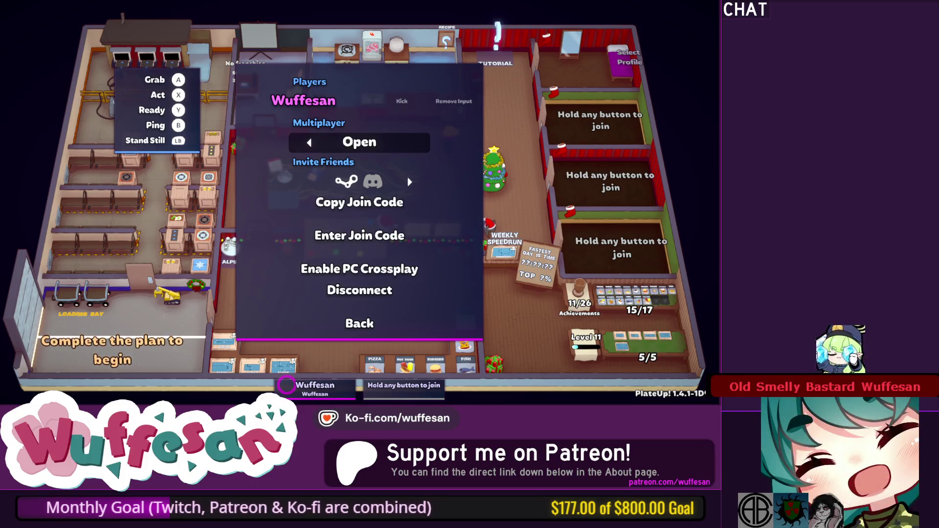
pyautogui.press('Left')
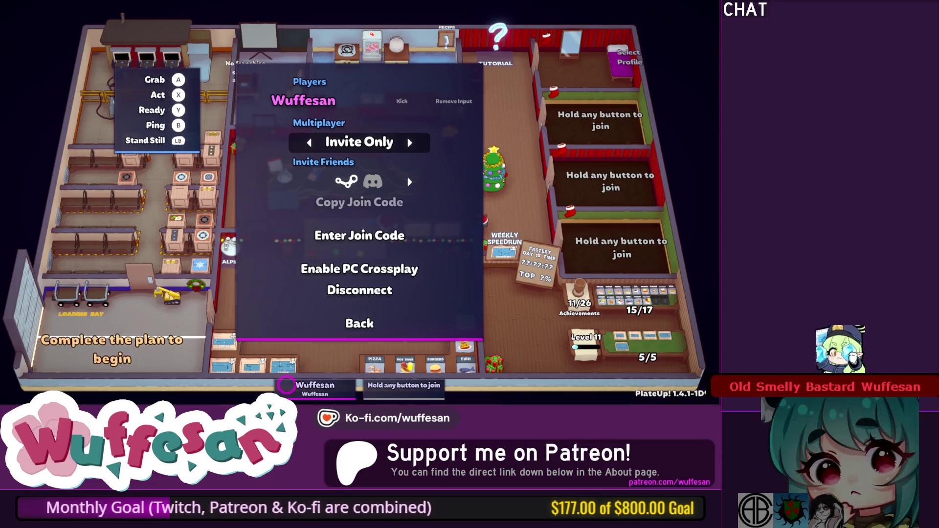
pyautogui.press('Right')
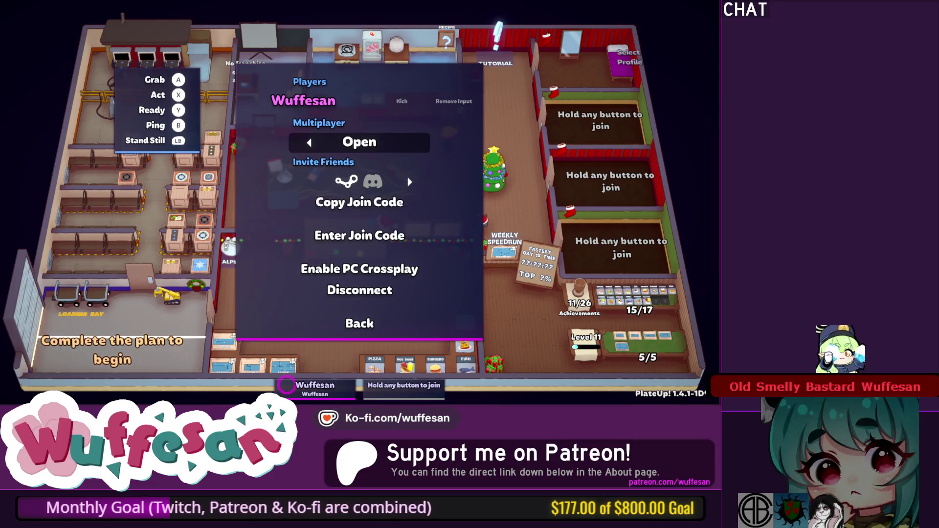
pyautogui.press('Down')
pyautogui.press('Down')
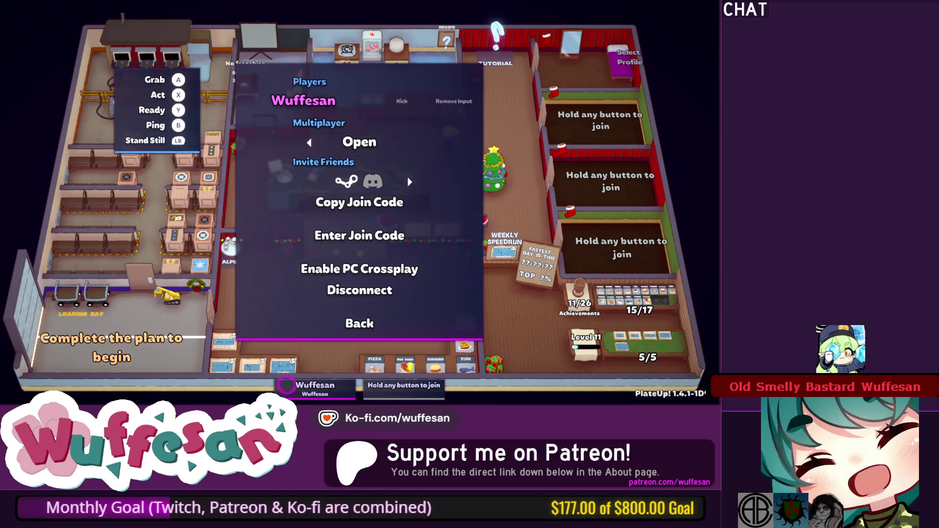
pyautogui.press('Escape')
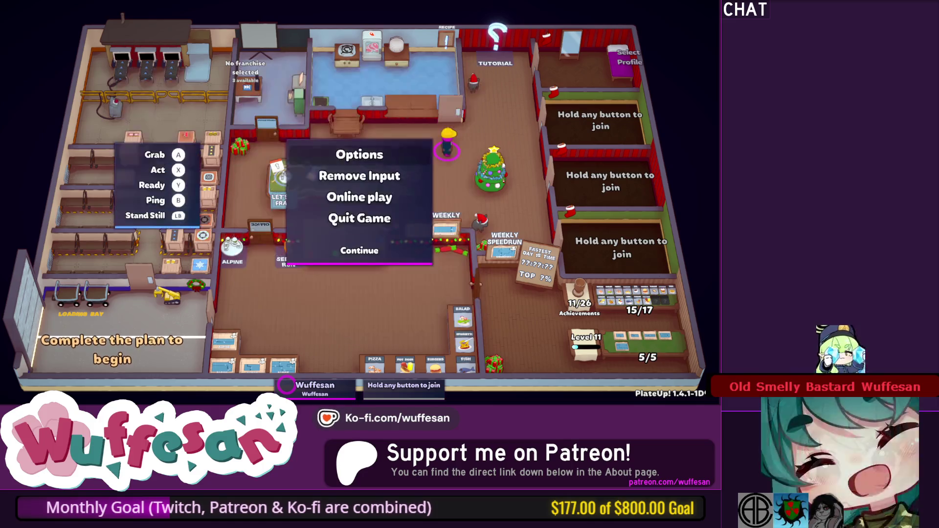
pyautogui.press('Escape')
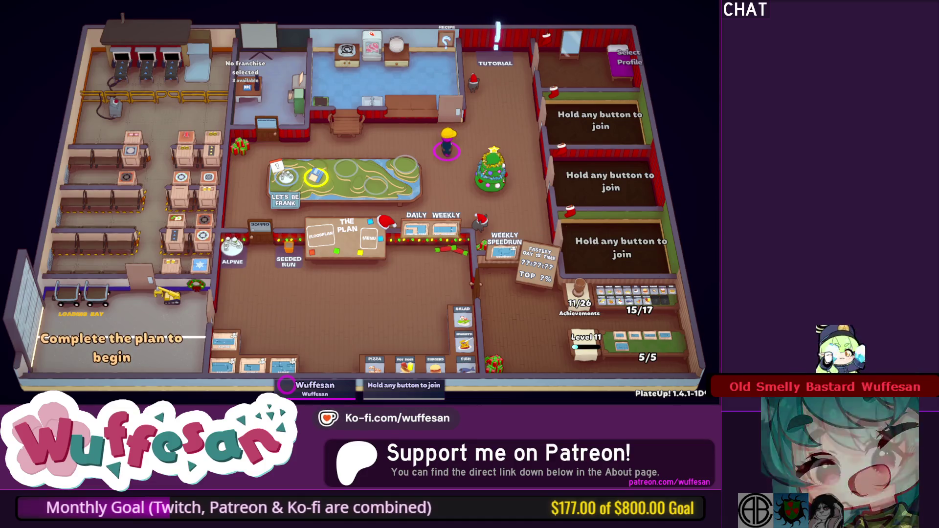
# Resume in the HQ lobby and walk the chef up toward the kitchen.
pyautogui.hotkey('w', 'a')
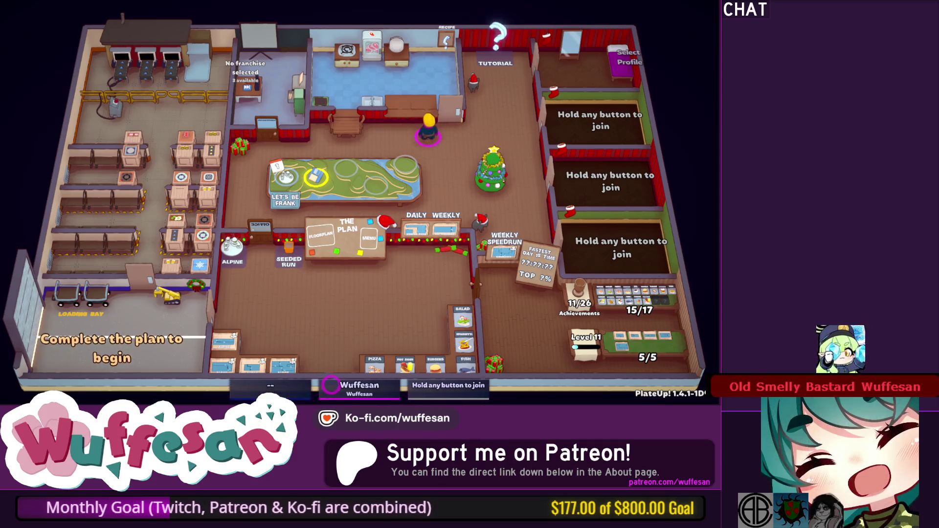
# Walk the chef around the top table and toward the kitchen counter.
pyautogui.press('s')
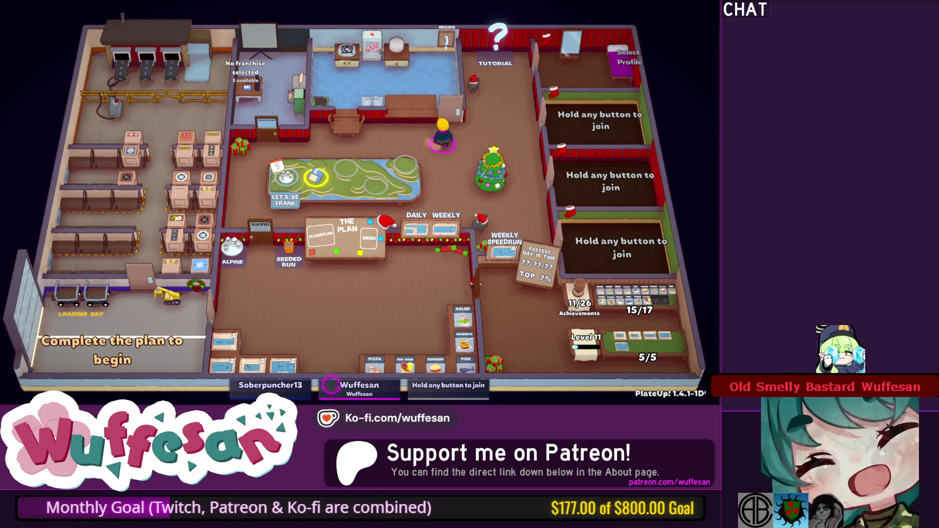
pyautogui.press('d')
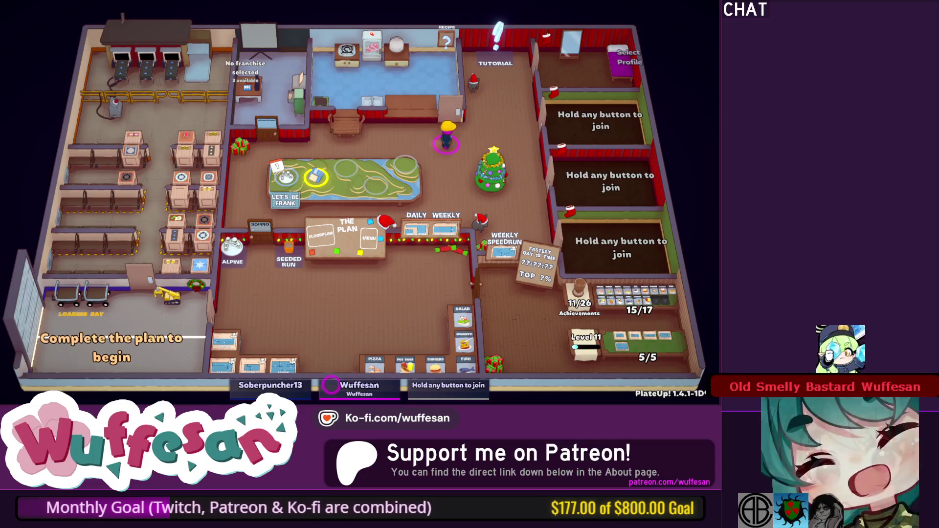
pyautogui.press('s')
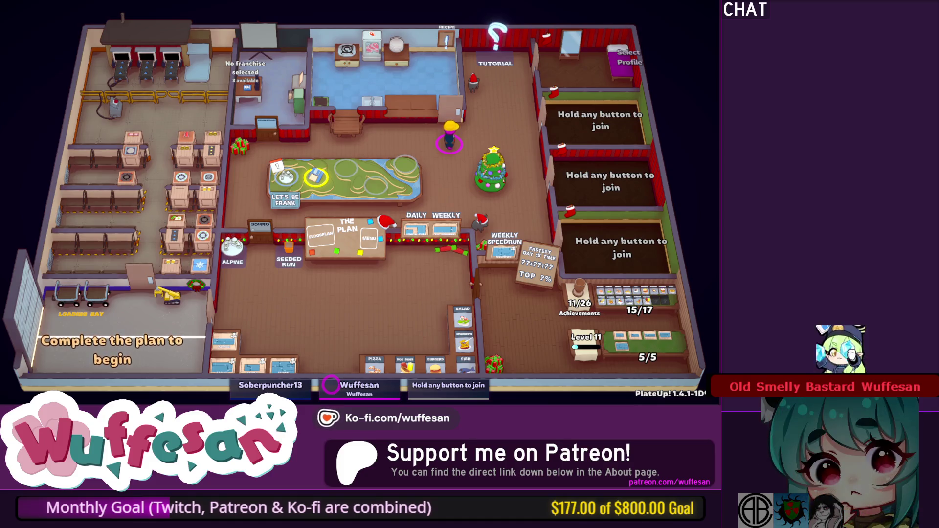
pyautogui.press('a')
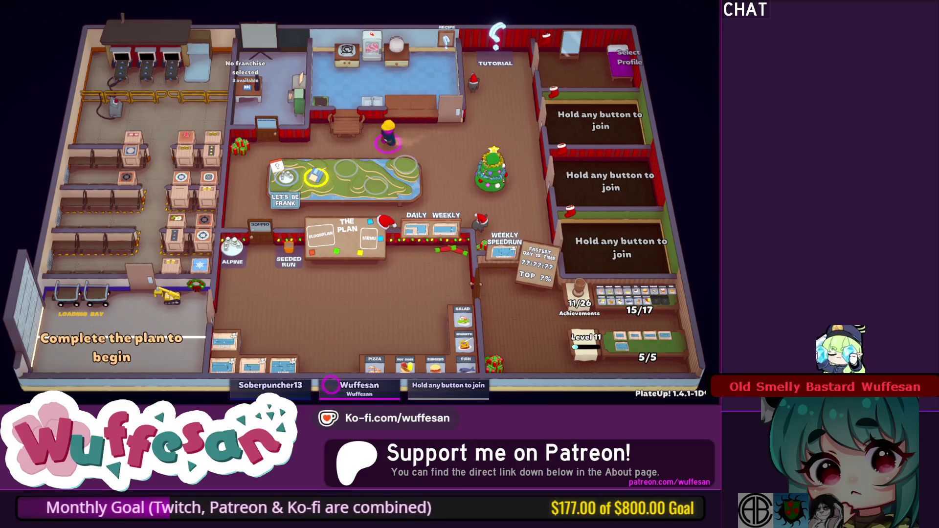
pyautogui.press('d')
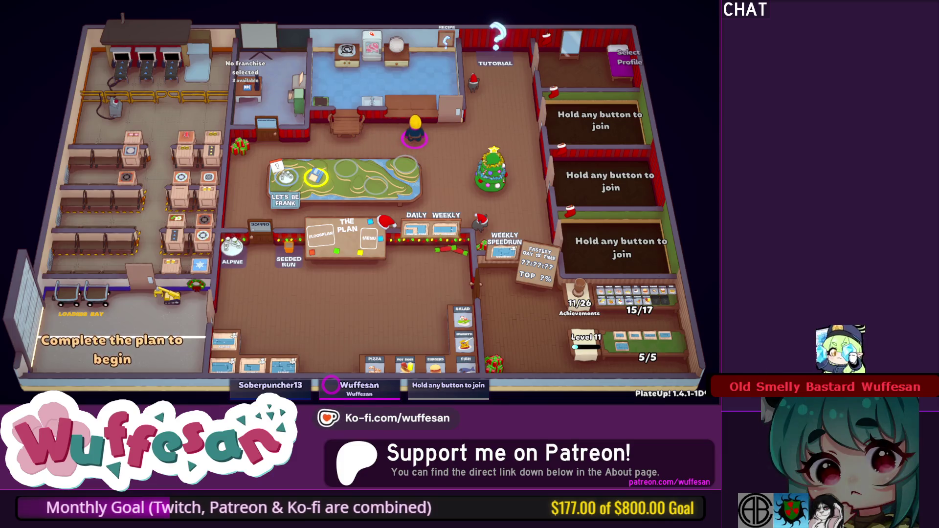
pyautogui.press('w')
pyautogui.press('a')
pyautogui.press('a')
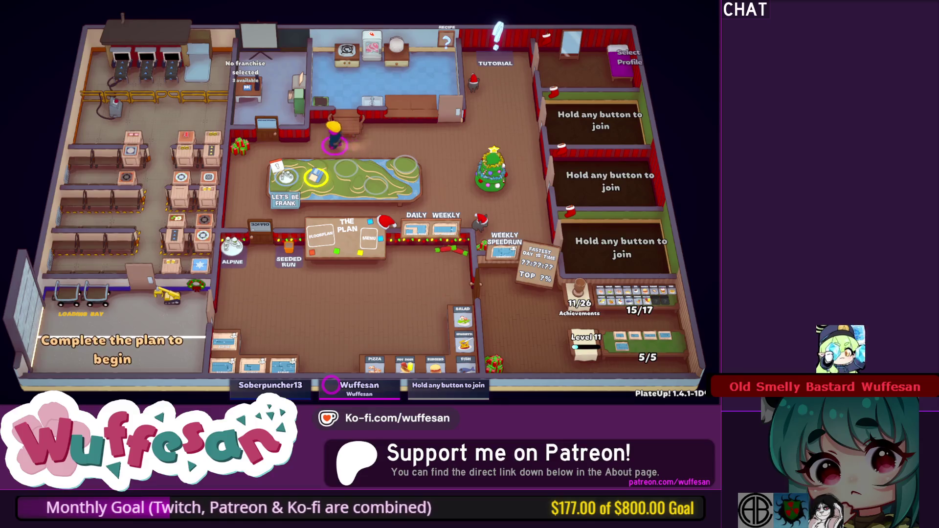
# Walk the chef past the Christmas tree and along the map table to The Plan table.
pyautogui.press('d')
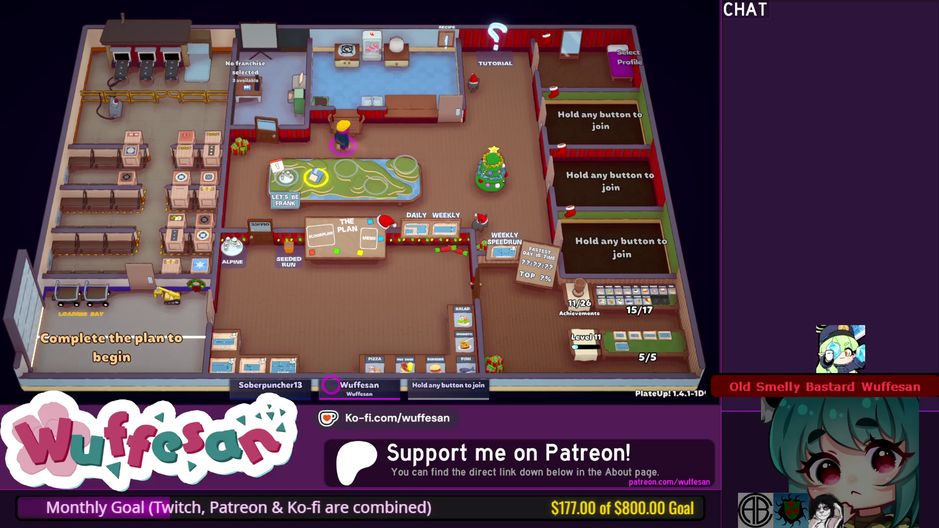
pyautogui.press('d')
pyautogui.press('s')
pyautogui.press('a')
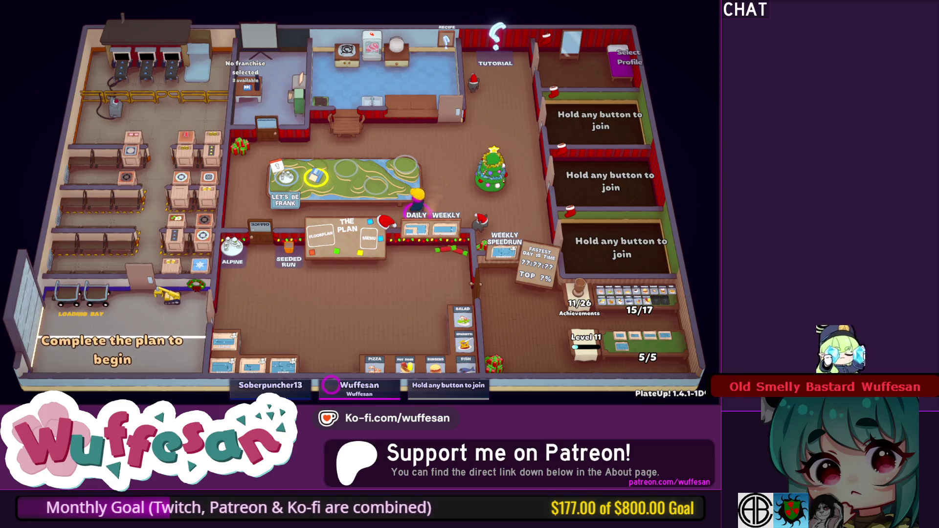
pyautogui.press('w')
pyautogui.press('a')
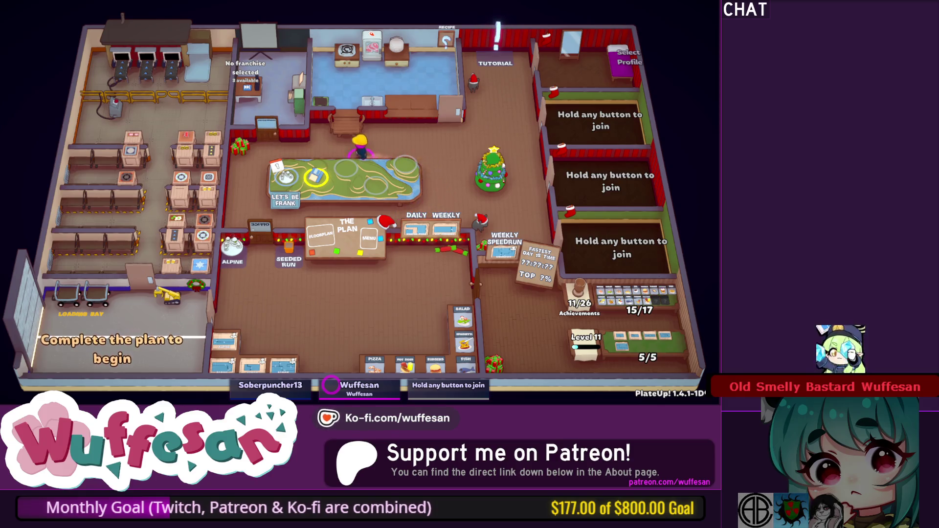
pyautogui.press('s')
pyautogui.press('w')
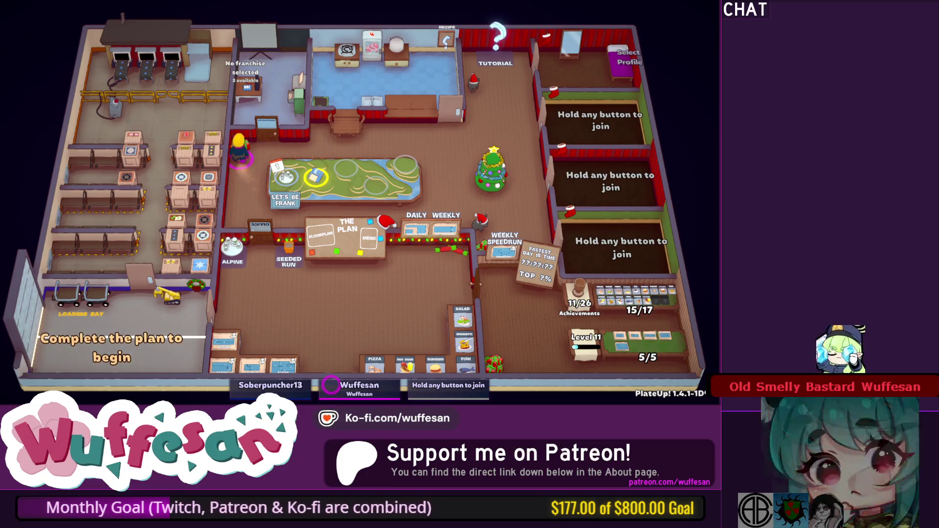
pyautogui.press('d')
pyautogui.press('d')
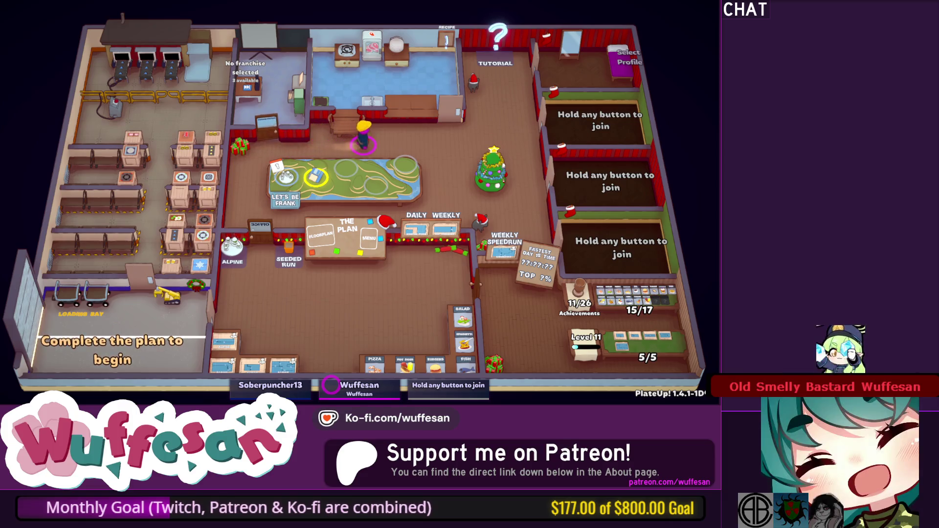
pyautogui.press('s')
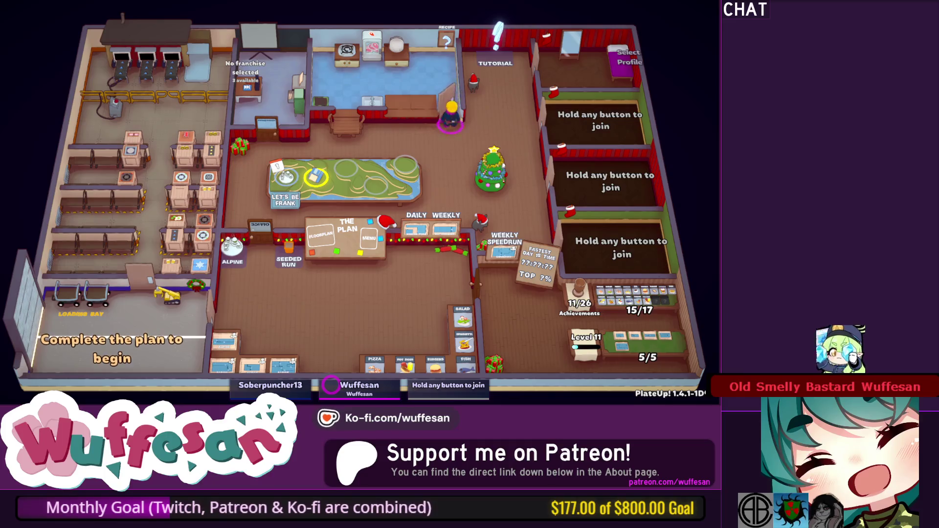
# Walk the chef past the Seeded Run station down to the dish cards.
pyautogui.press('a')
pyautogui.press('s')
pyautogui.press('d')
pyautogui.press('d')
pyautogui.press('s')
pyautogui.press('d')
pyautogui.press('w')
# Pick up the Pizza card and place it on The Plan table.
pyautogui.press('s')
pyautogui.press('a')
pyautogui.press('space')
pyautogui.press('w')
pyautogui.press('s')
pyautogui.press('w')
pyautogui.press('space')
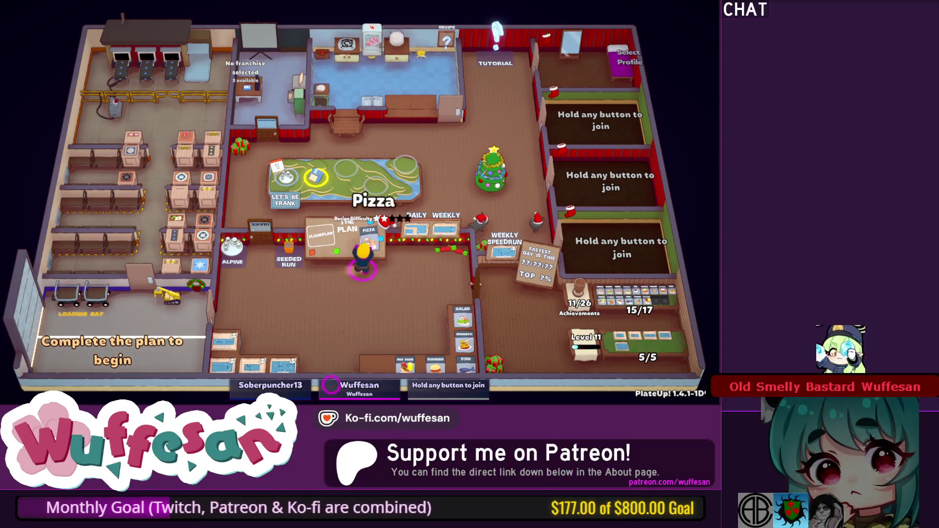
# Cycle the layout selector past Turbo to North Pole.
pyautogui.press('s')
pyautogui.press('d')
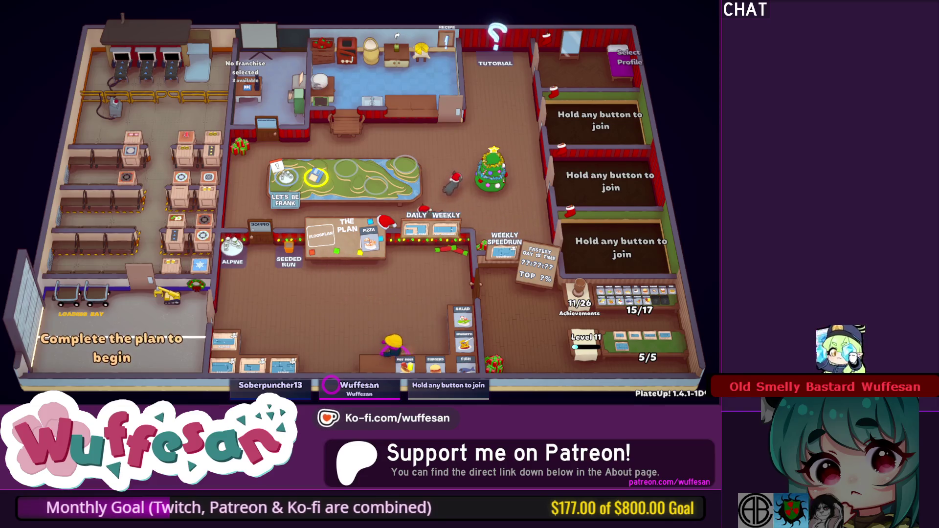
pyautogui.press('a')
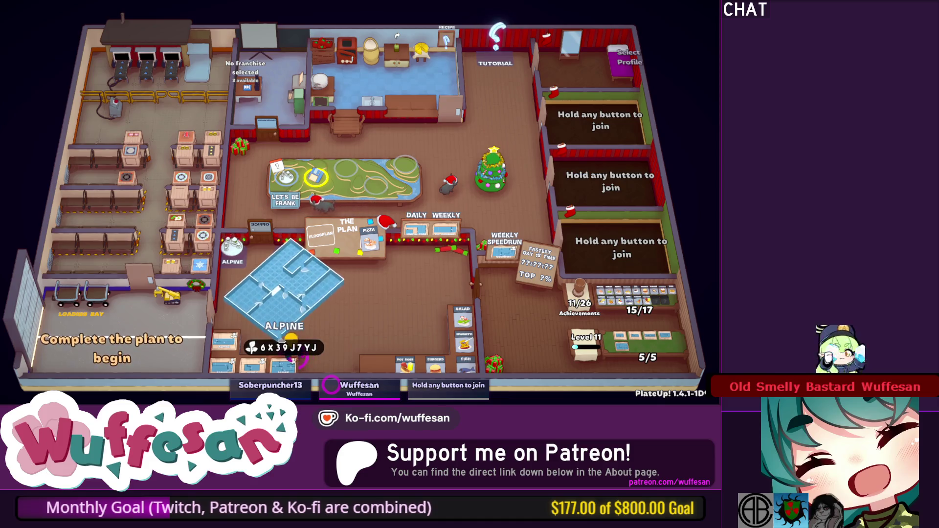
pyautogui.press('w')
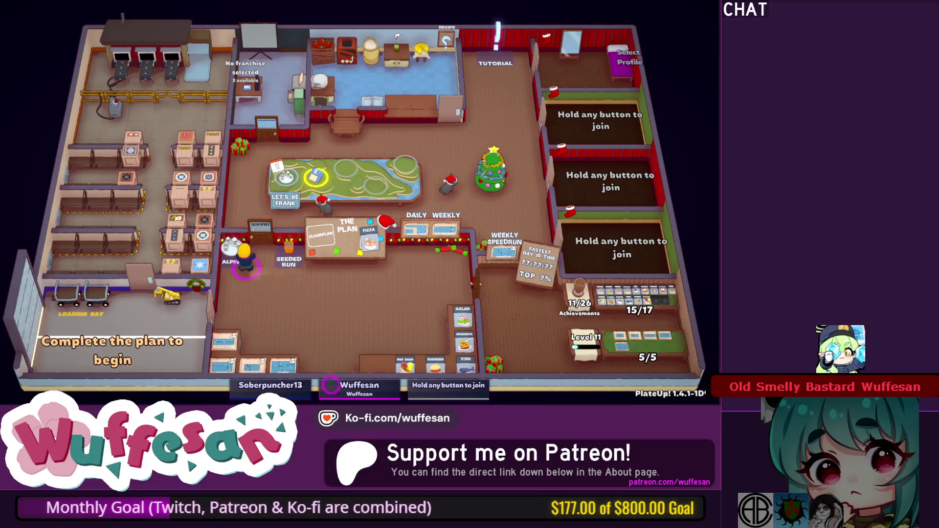
pyautogui.press('e')
pyautogui.press('e')
pyautogui.press('e')
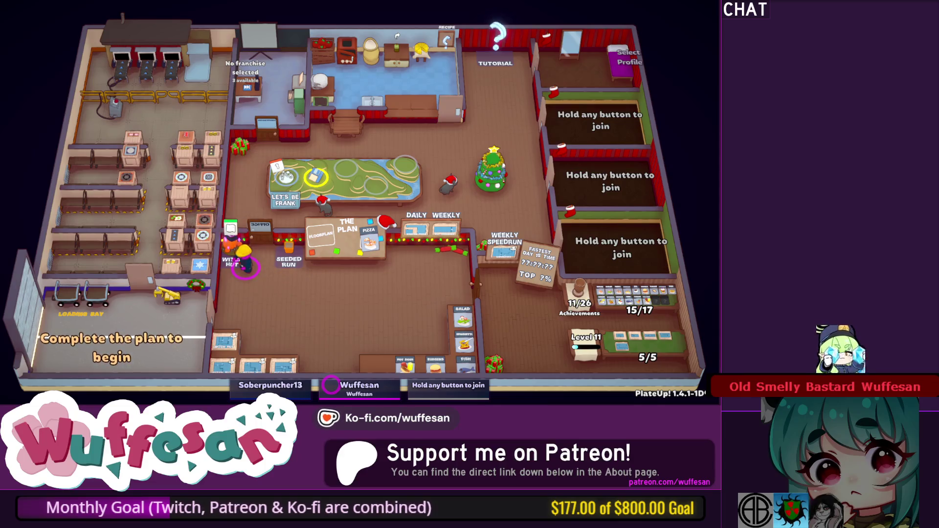
pyautogui.press('e')
pyautogui.press('e')
pyautogui.press('e')
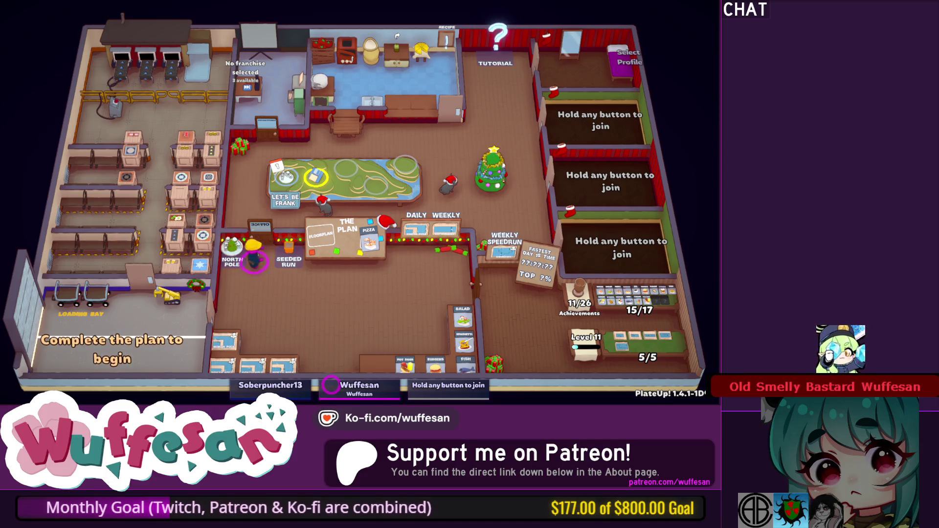
# Pick up a North Pole floorplan and place it on The Plan beside the Pizza card.
pyautogui.press('s')
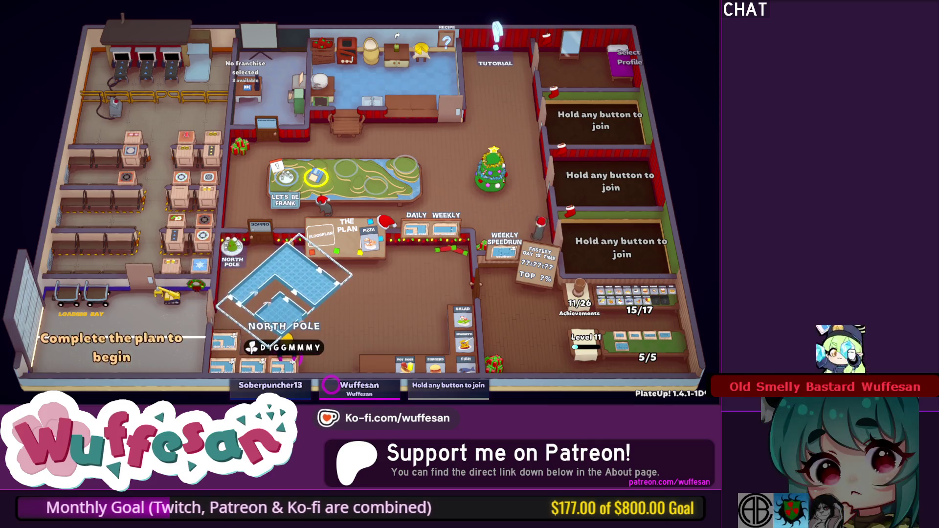
pyautogui.press('e')
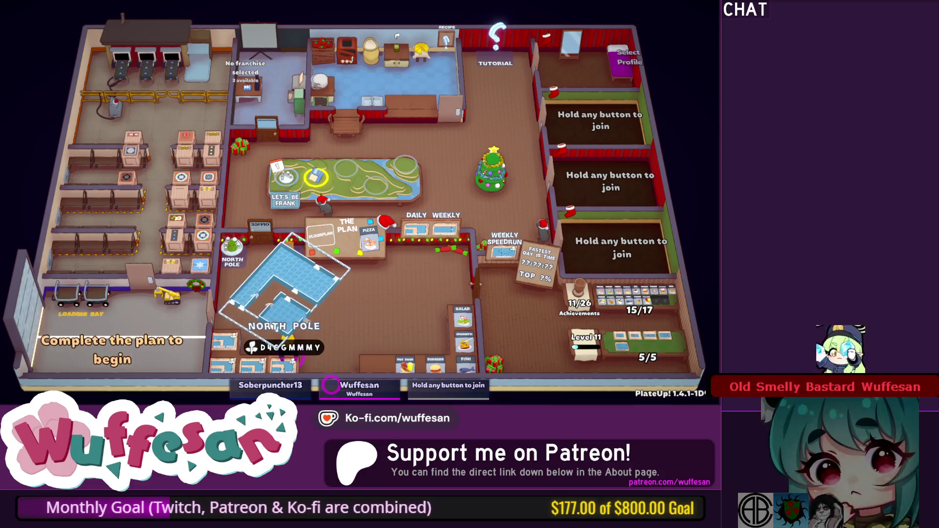
pyautogui.press('a')
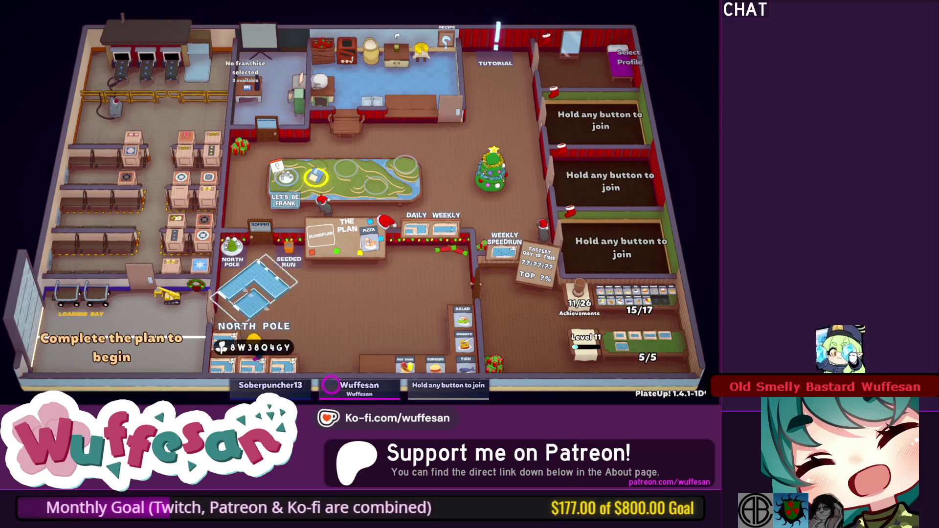
pyautogui.press('w')
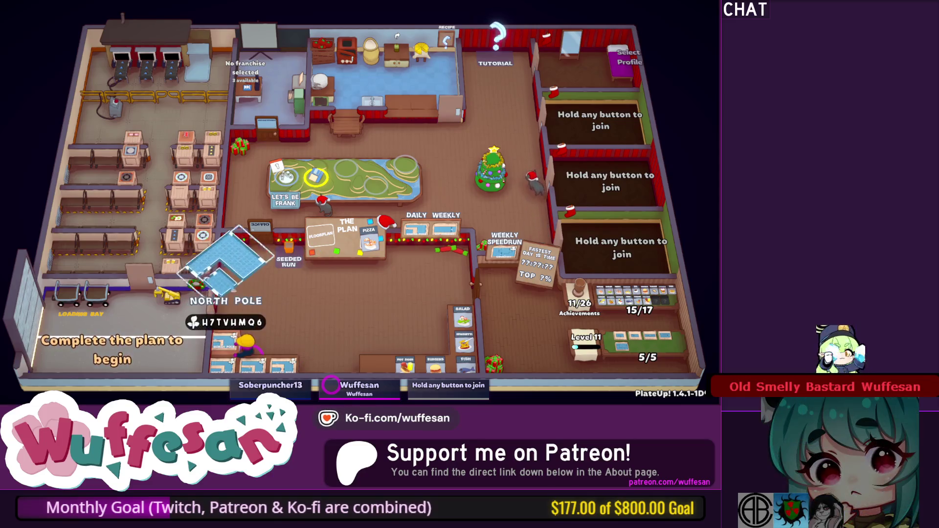
pyautogui.press('d')
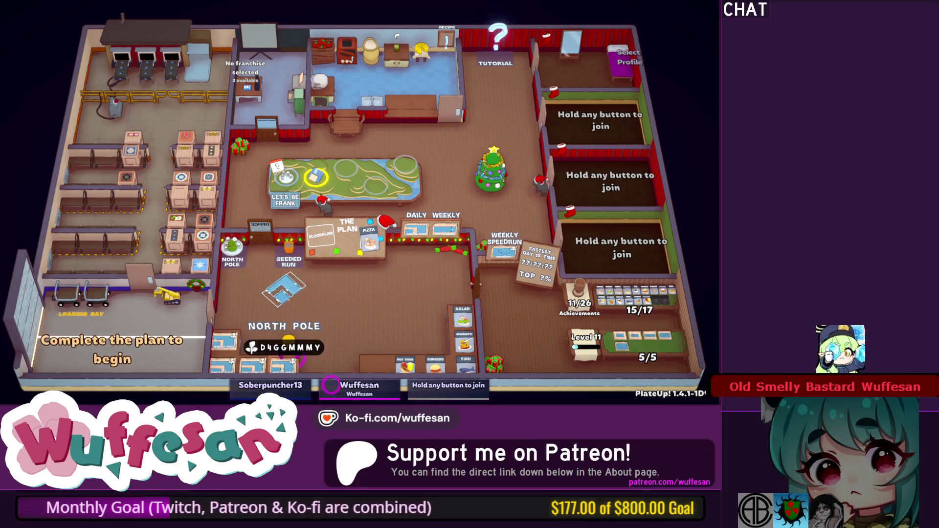
pyautogui.press('a')
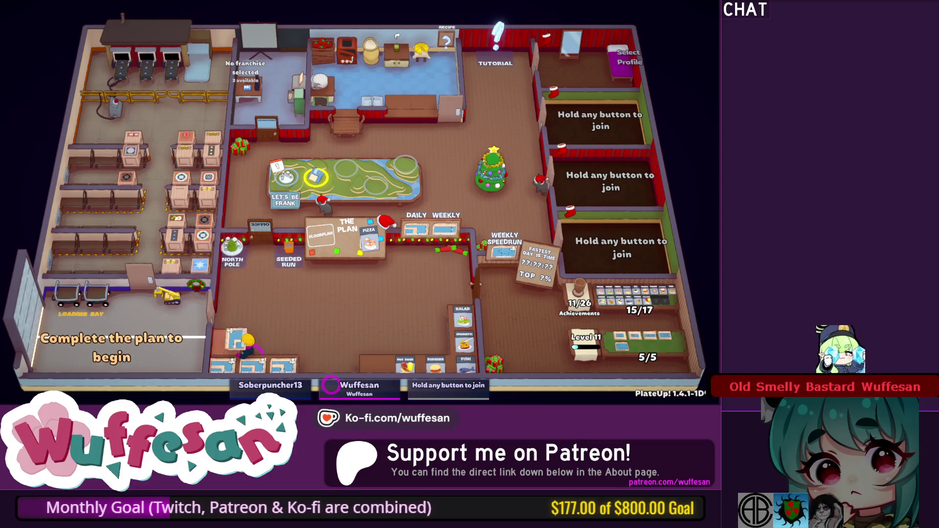
pyautogui.press('w')
pyautogui.press('space')
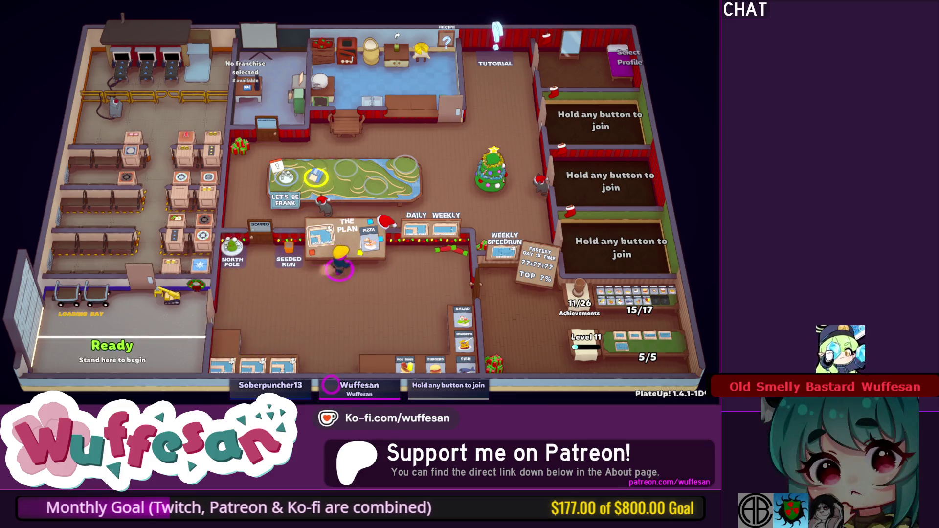
pyautogui.press('d')
pyautogui.press('w')
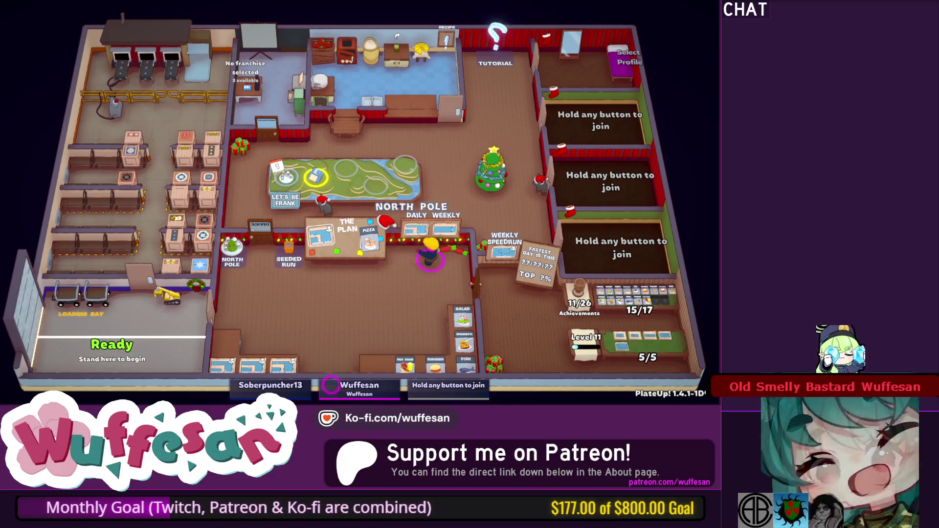
pyautogui.press('d')
pyautogui.press('s')
pyautogui.press('a')
pyautogui.press('w')
pyautogui.press('d')
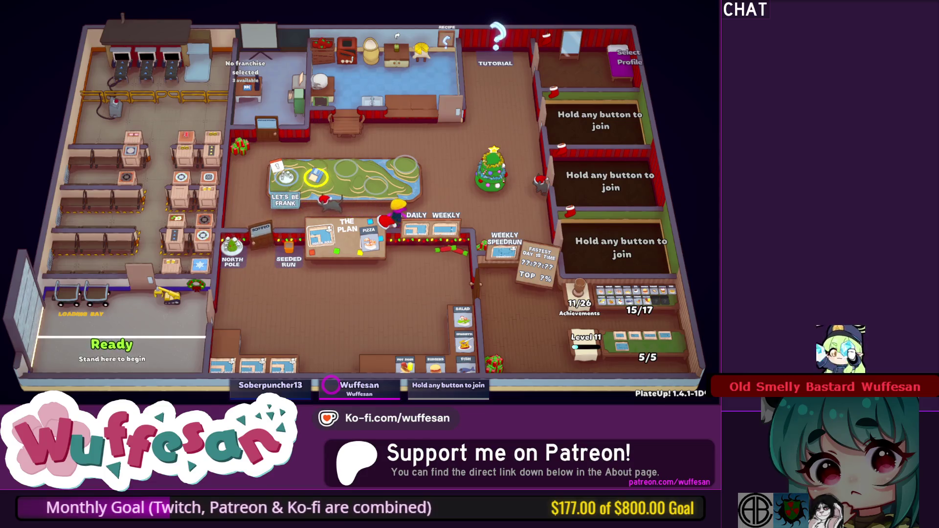
pyautogui.press('w')
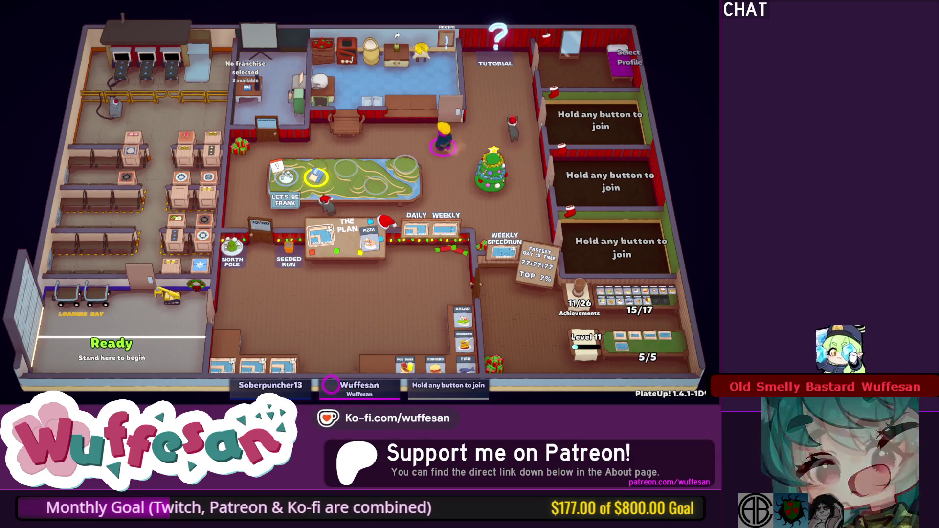
pyautogui.press('w')
pyautogui.press('s')
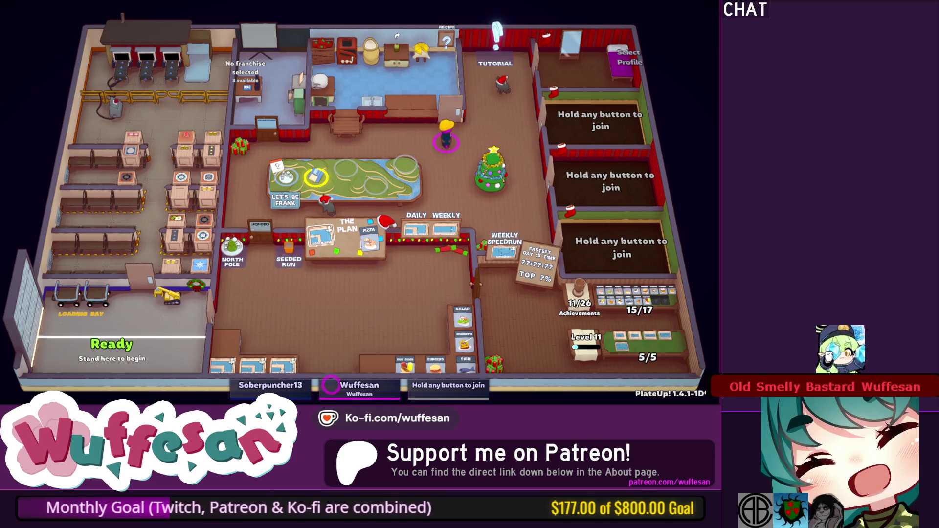
pyautogui.press('d')
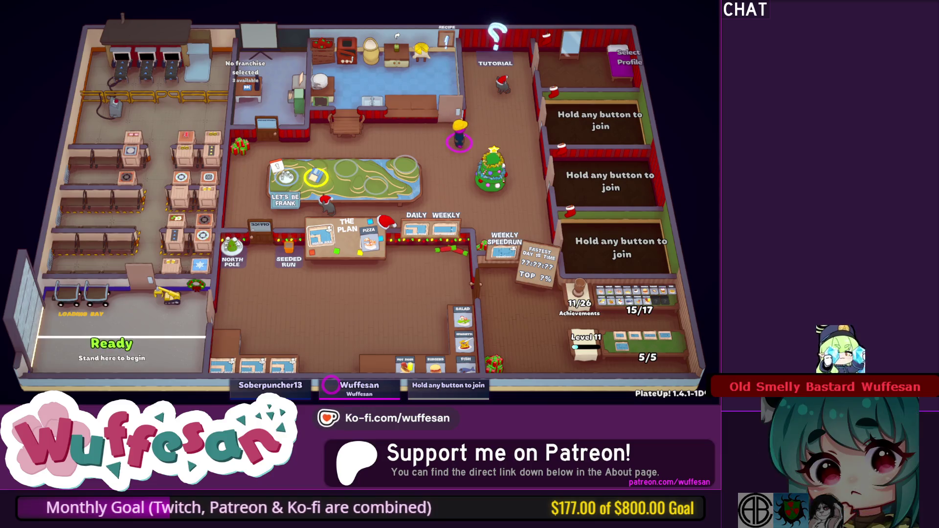
pyautogui.press('w')
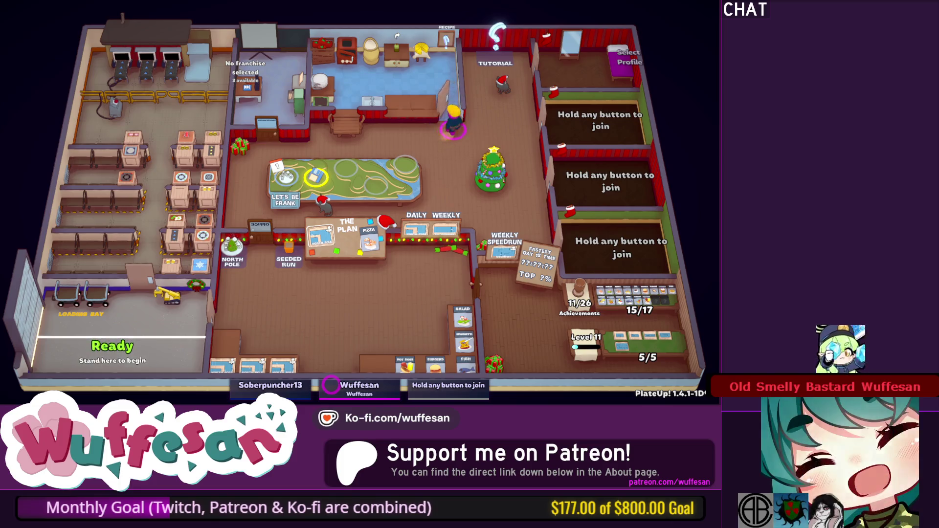
pyautogui.press('w')
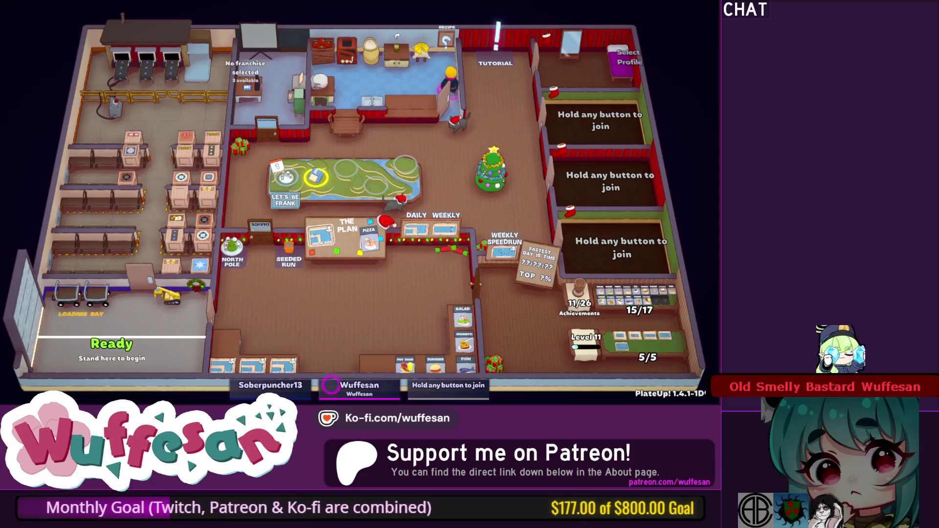
pyautogui.press('s')
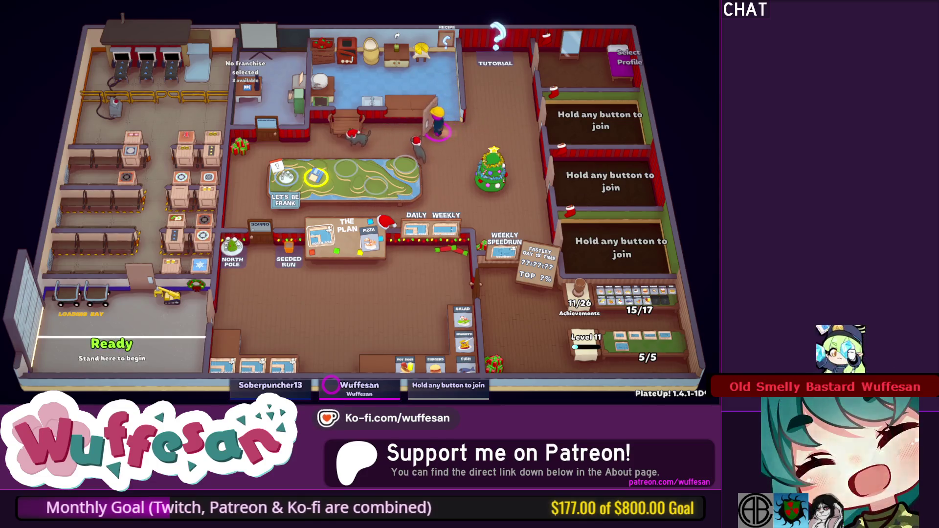
pyautogui.press('a')
pyautogui.press('a')
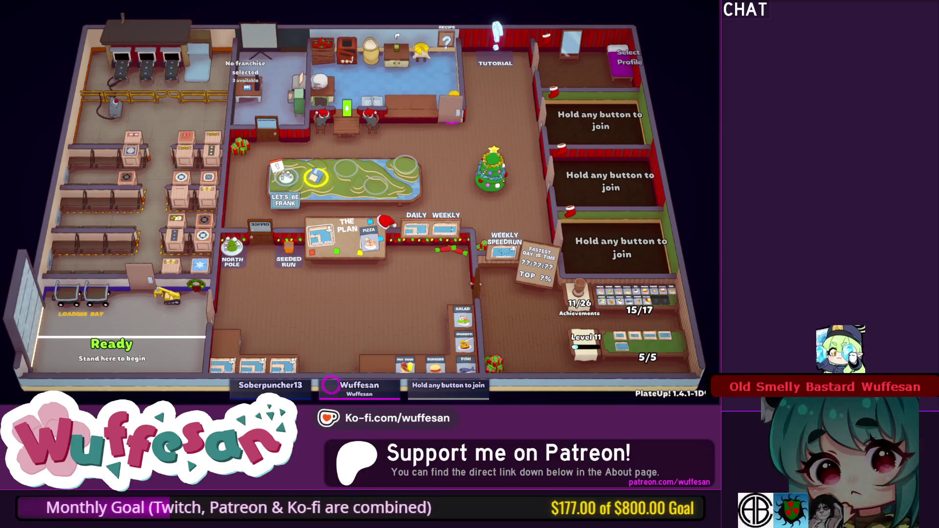
pyautogui.press('s')
pyautogui.press('w')
pyautogui.press('d')
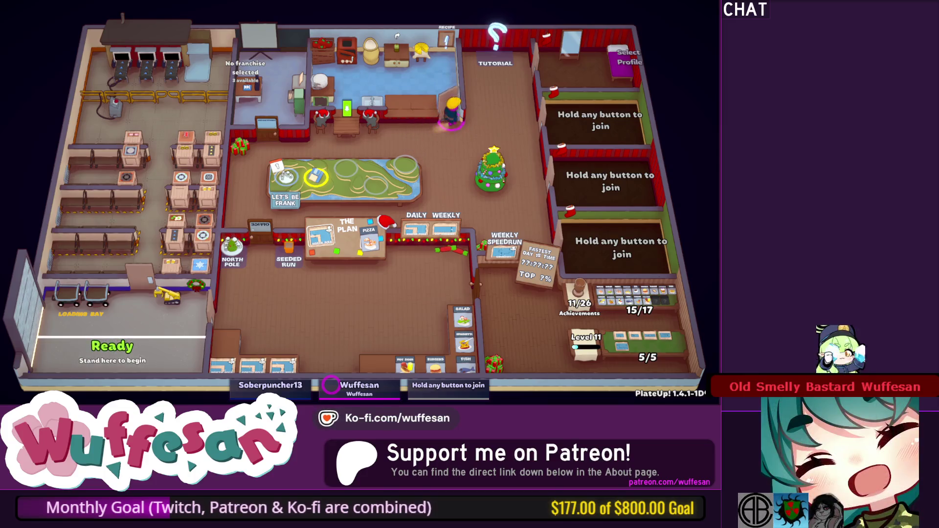
pyautogui.press('s')
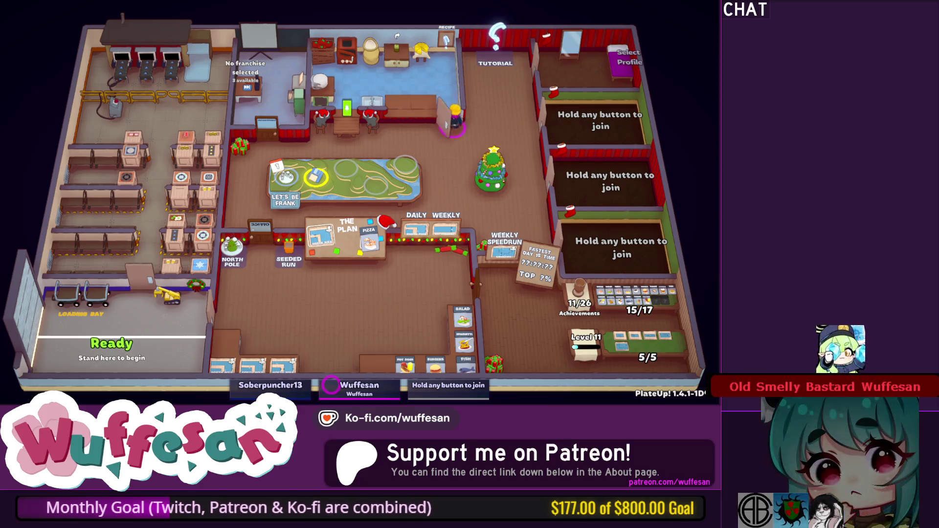
pyautogui.press('d')
pyautogui.press('w')
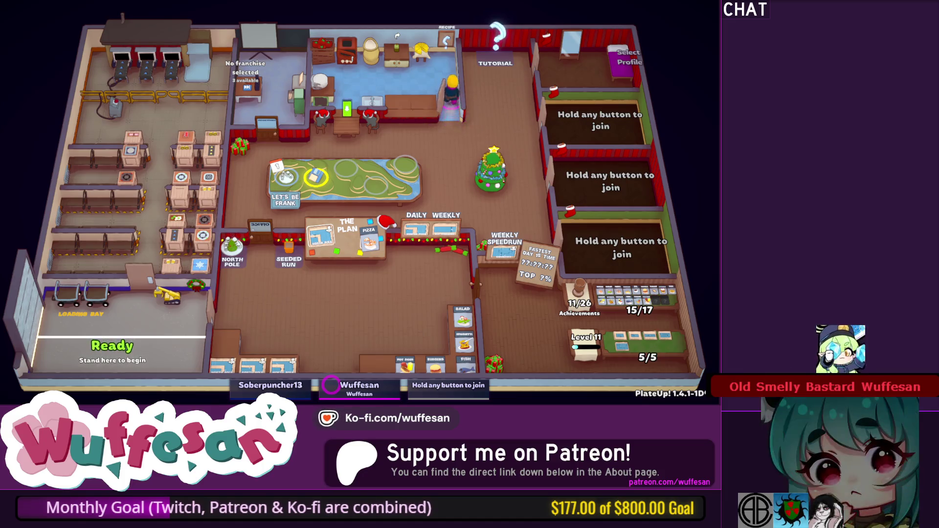
pyautogui.press('d')
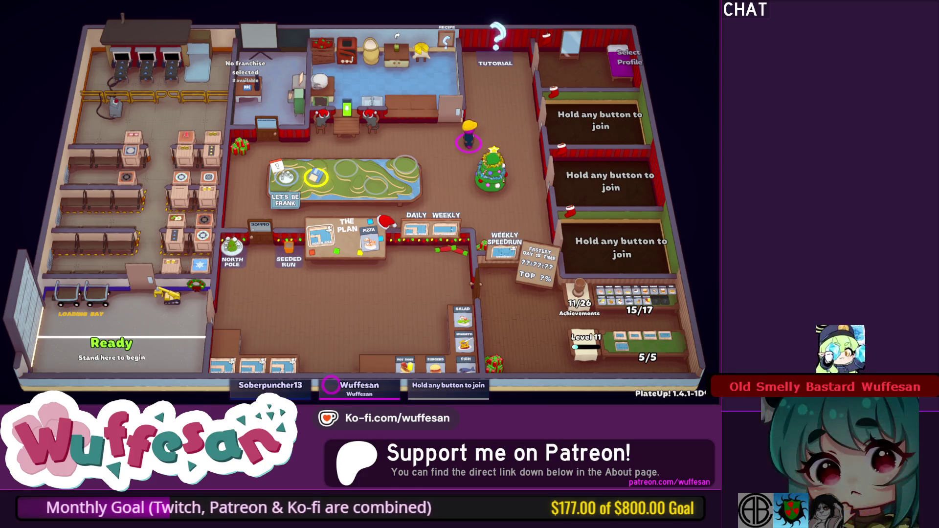
pyautogui.press('a')
# Walk the chef into the kitchen and stand at the recipe board to show the pizza recipe.
pyautogui.press('d')
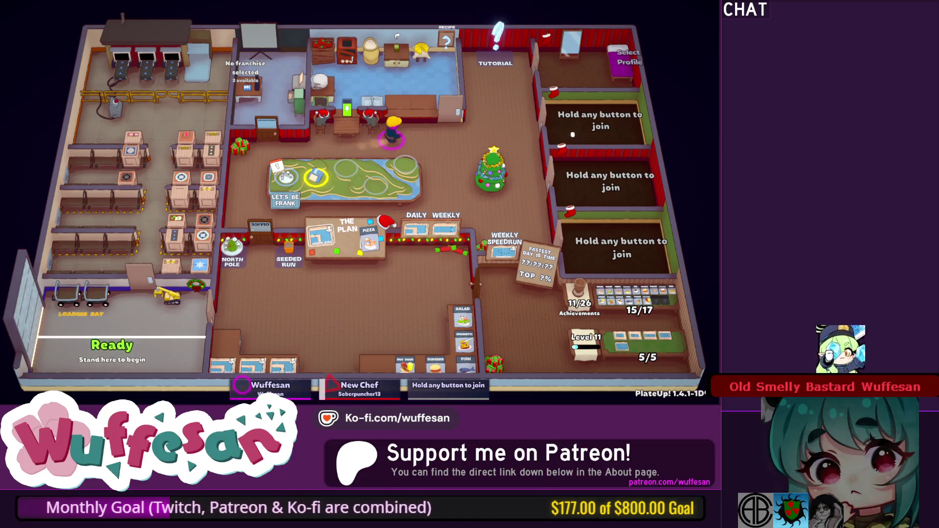
pyautogui.press('a')
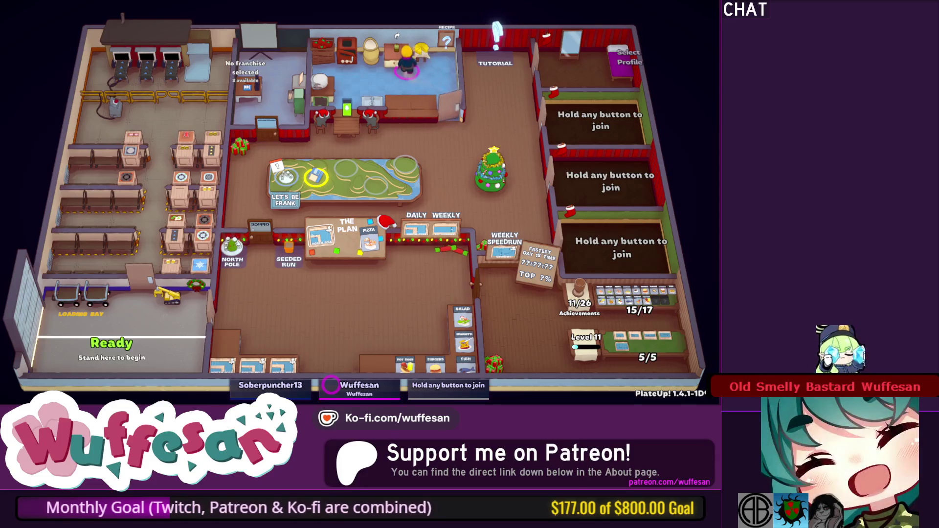
pyautogui.press('w')
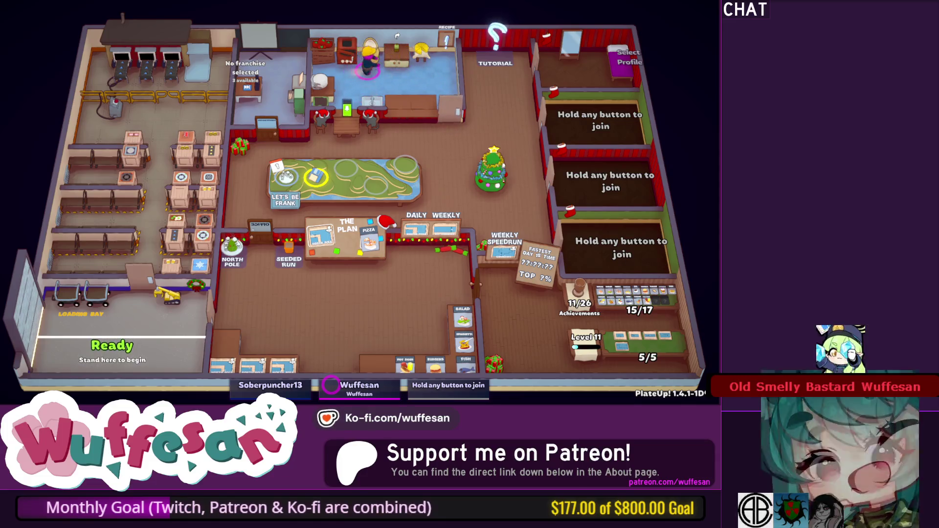
pyautogui.press('d')
pyautogui.press('a')
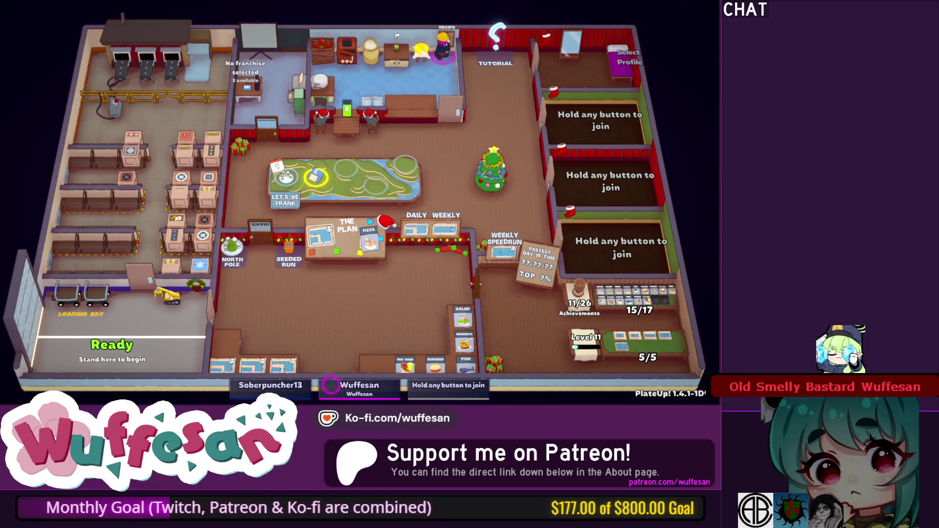
pyautogui.press('s')
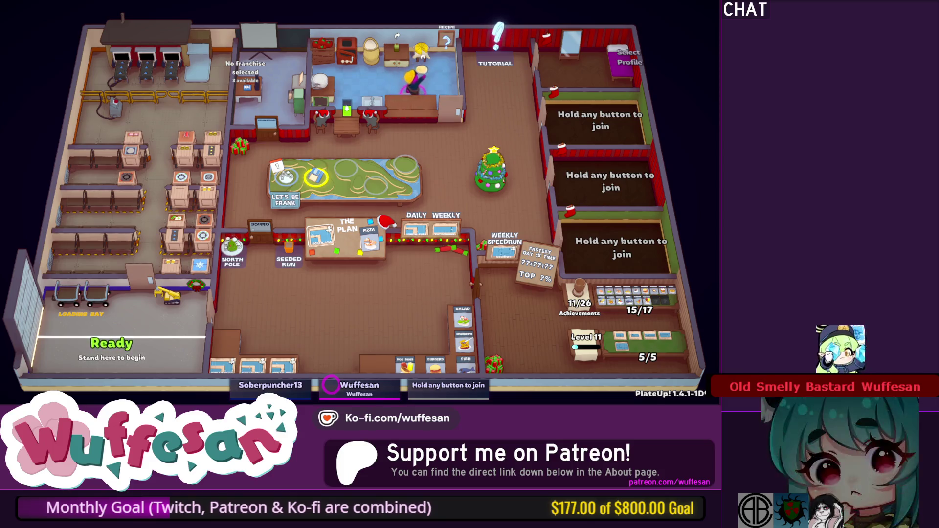
# Recheck the recipe board, then walk the chef over to the ingredient stations and counter.
pyautogui.press('a')
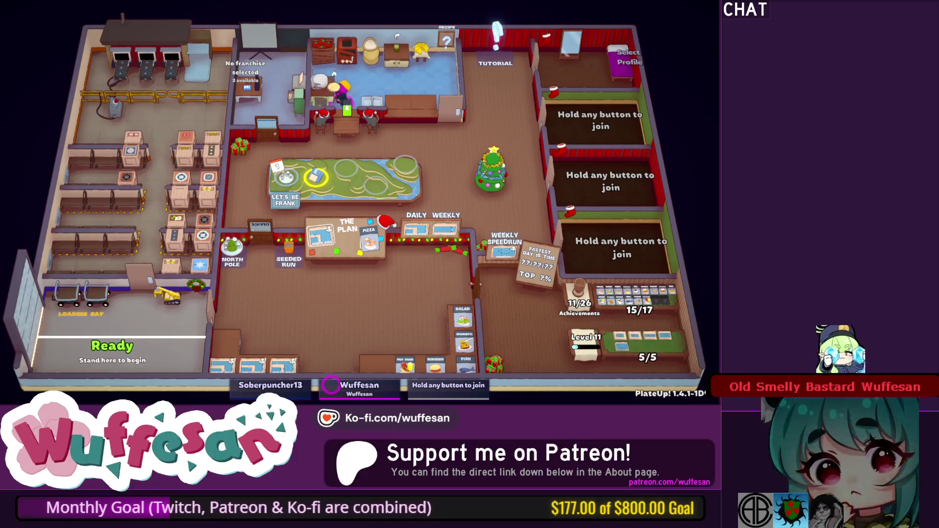
pyautogui.press('d')
pyautogui.press('a')
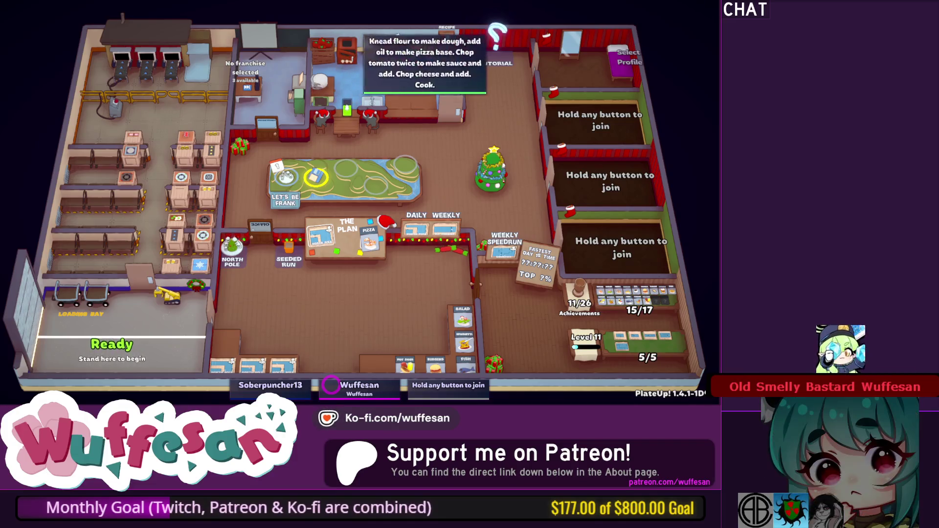
pyautogui.press('s')
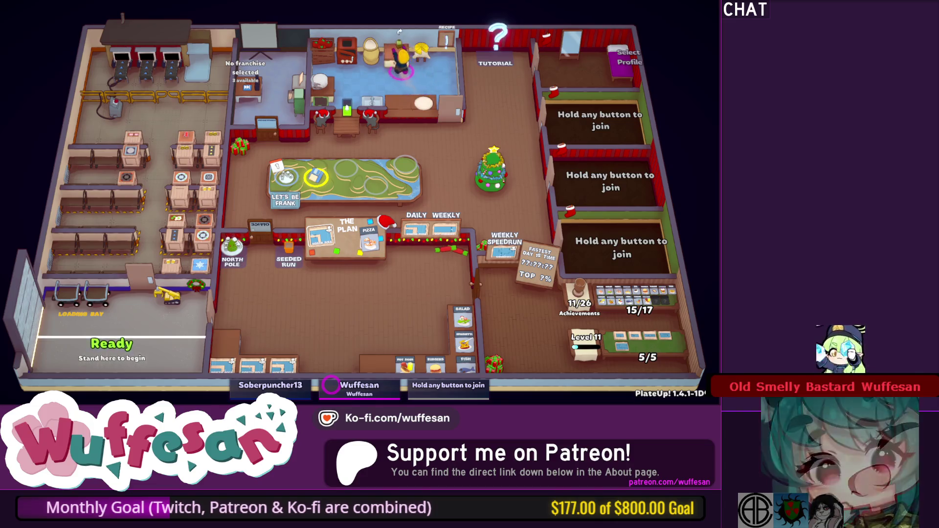
pyautogui.press('a')
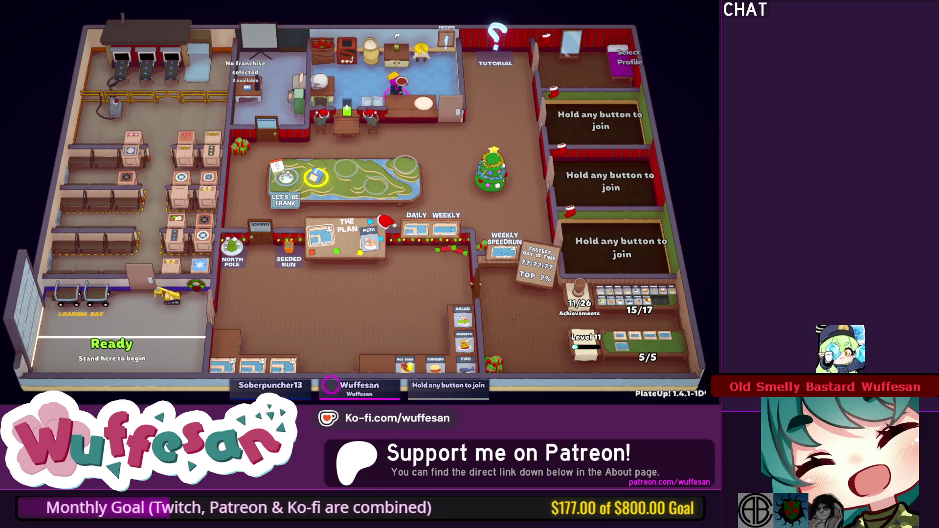
pyautogui.press('a')
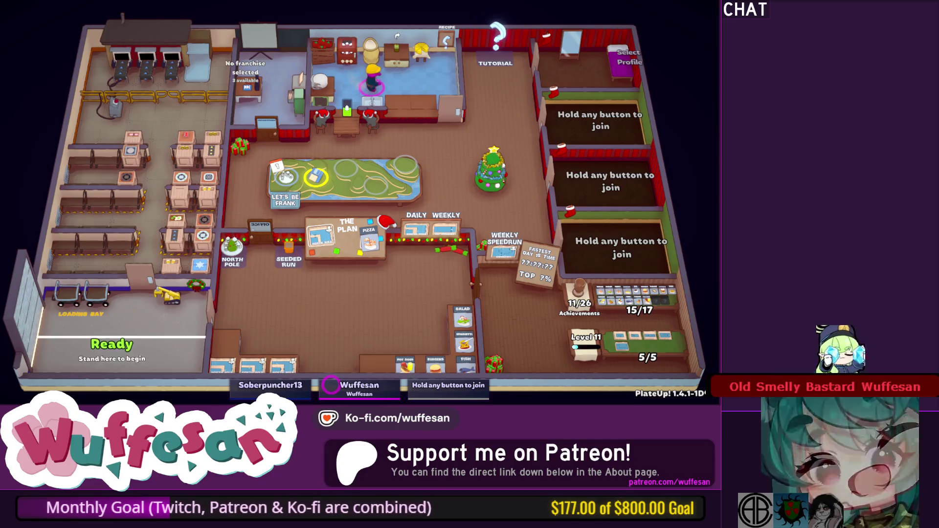
pyautogui.hotkey('w', 'a')
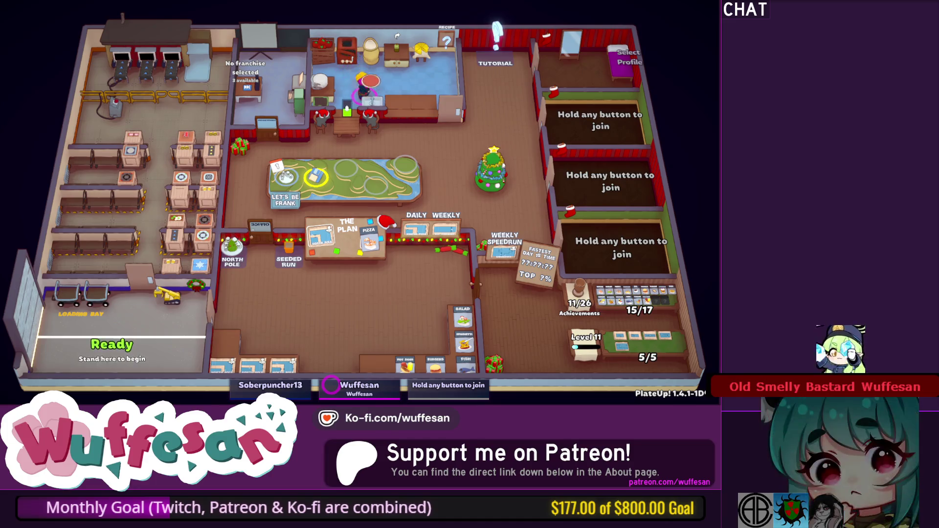
pyautogui.press('d')
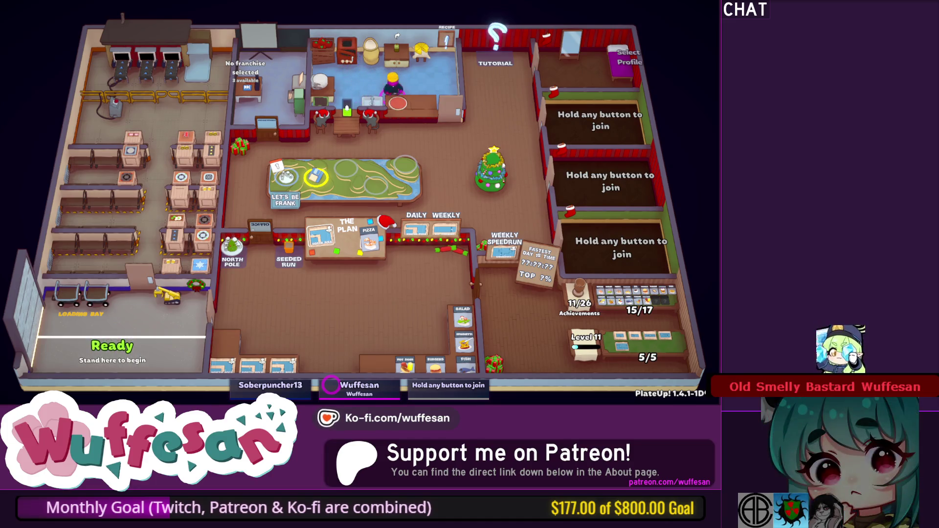
# Set the red plate on the counter, top the dough into a pizza, and put it in the oven.
pyautogui.press('space')
pyautogui.press('w')
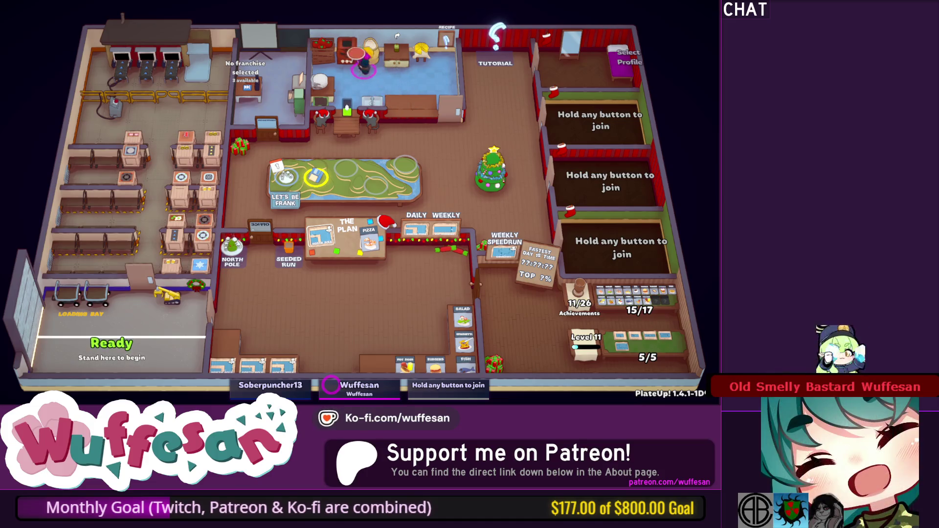
pyautogui.press('d')
pyautogui.press('space')
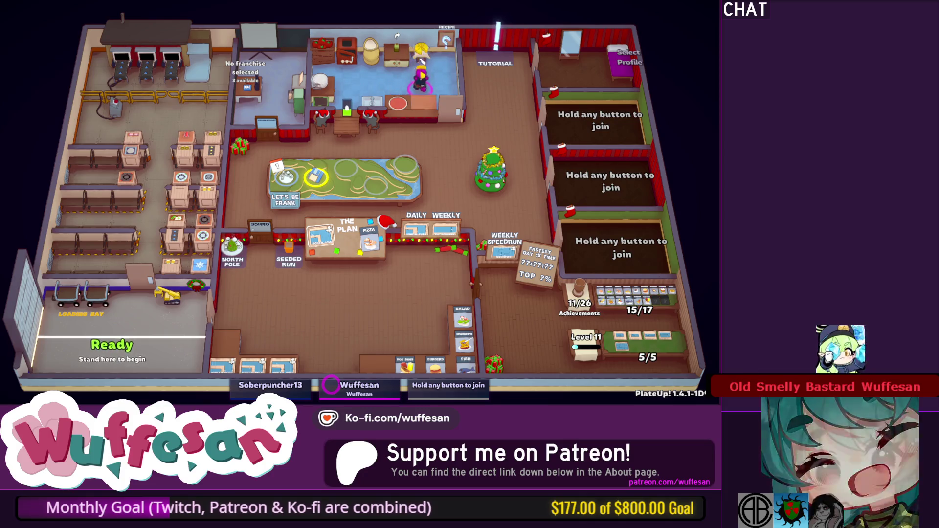
pyautogui.press('a')
pyautogui.press('space')
pyautogui.press('w')
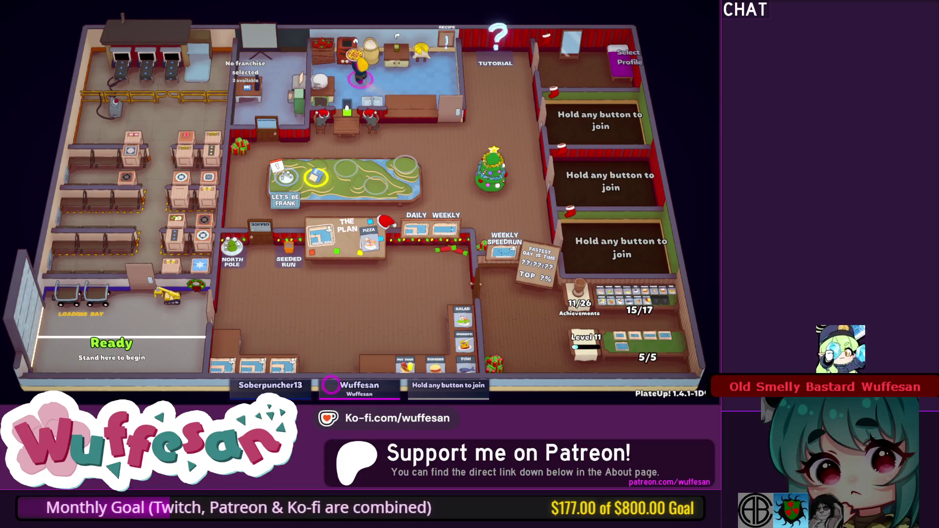
pyautogui.press('space')
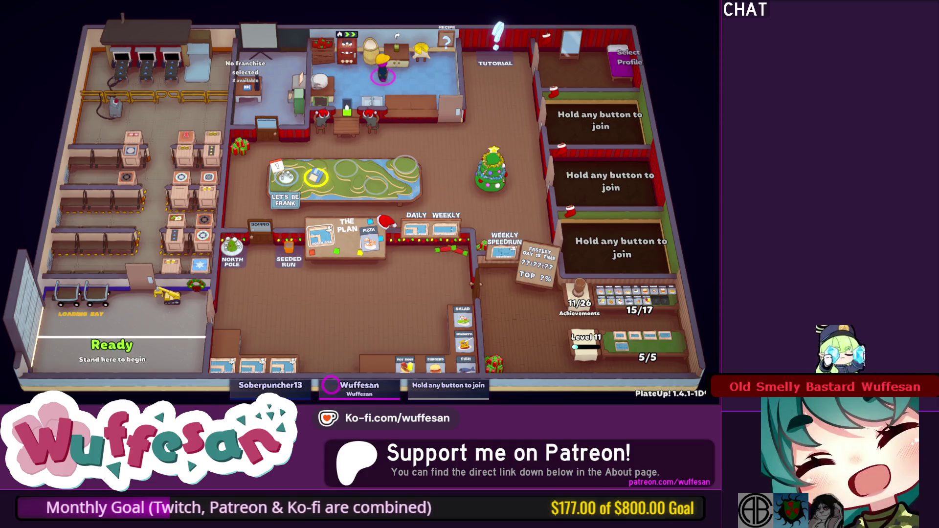
pyautogui.press('d')
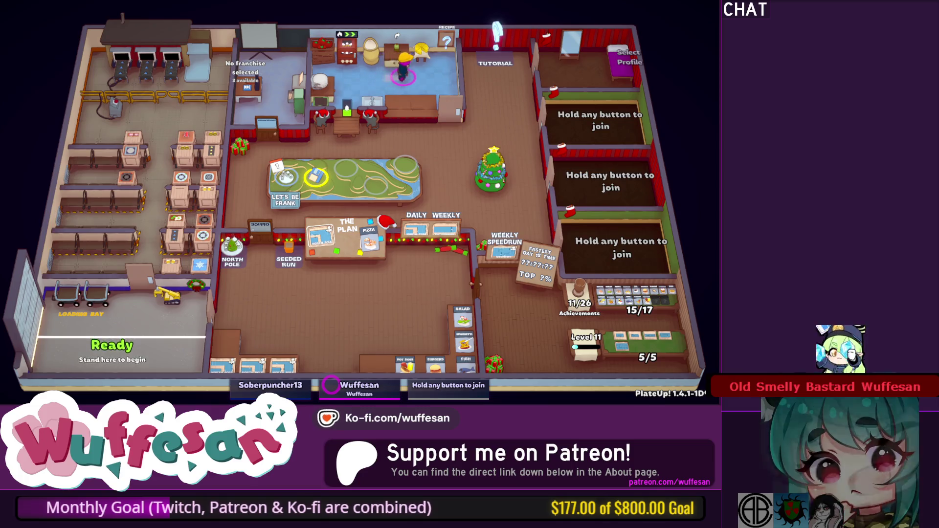
pyautogui.press('a')
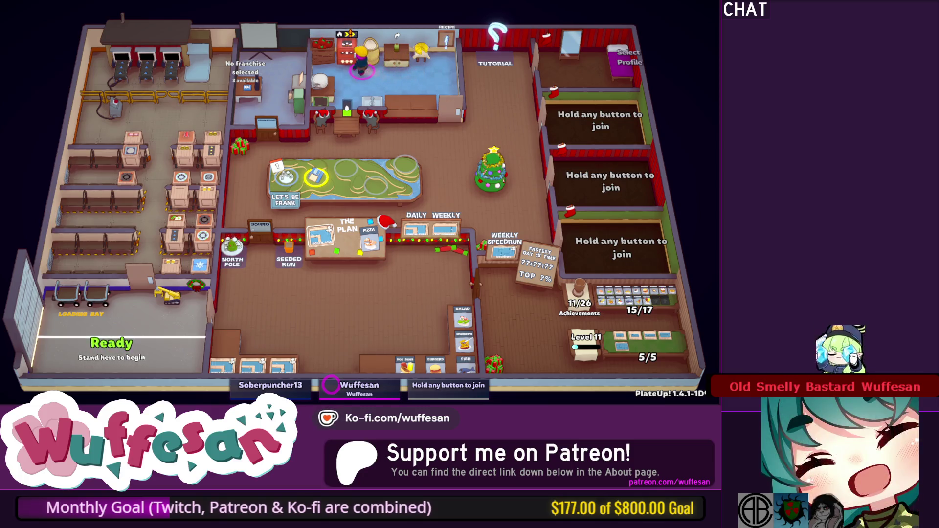